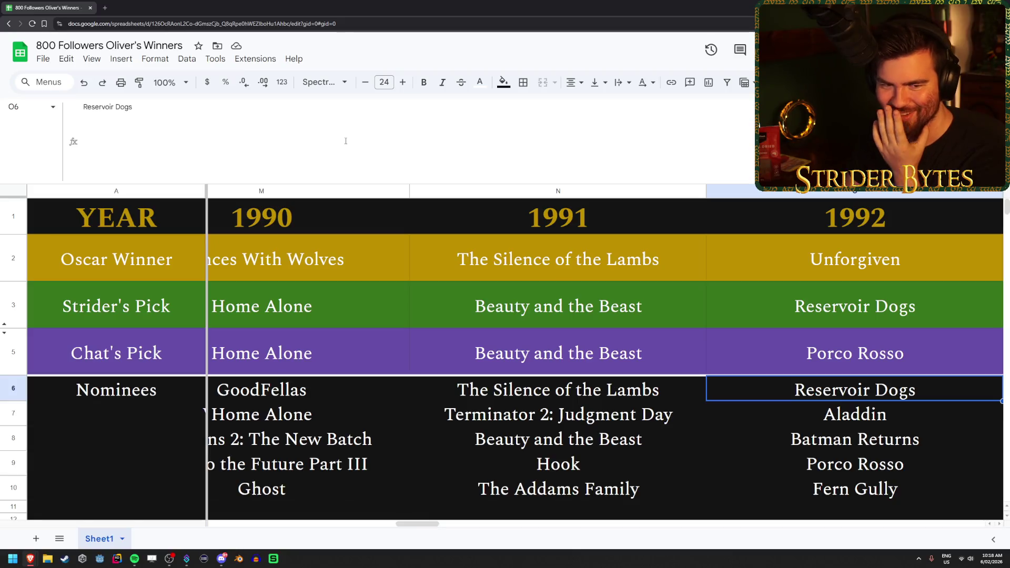
- Look over the 1992 nominees, then return to Strider's 1992 pick
key(Down)
key(Down)
key(Down)
key(Up)
key(Up)
key(Down)
key(Down)
key(Up)
key(Down)
key(Up)
key(Up)
key(Up)
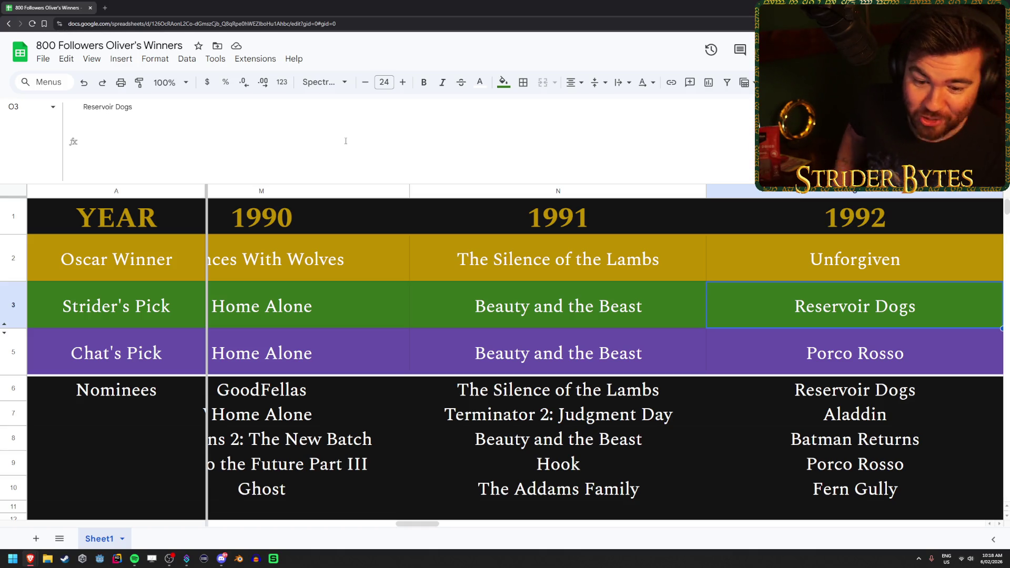
- Compare Strider's and Chat's picks for 1993
key(Right)
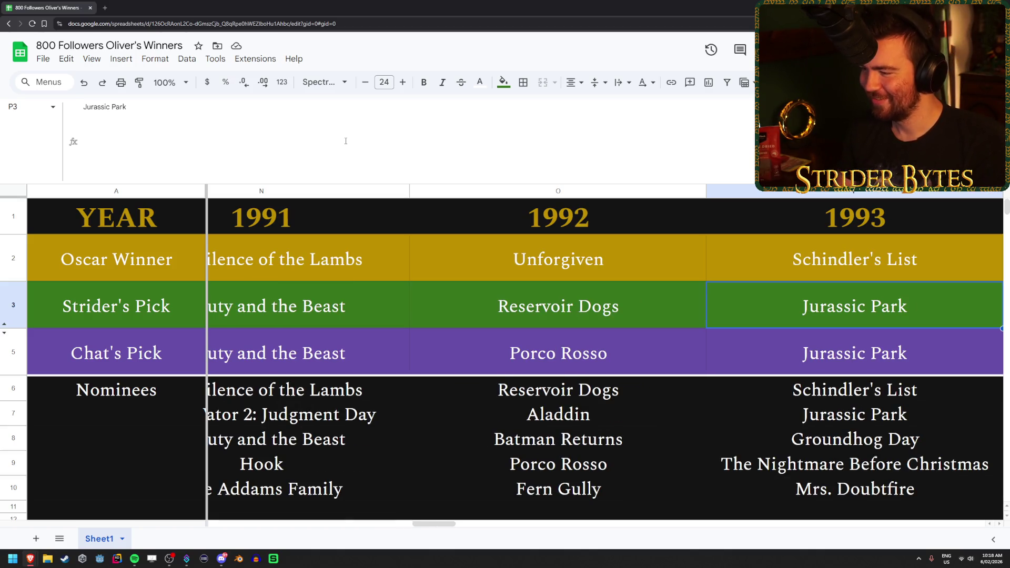
key(Down)
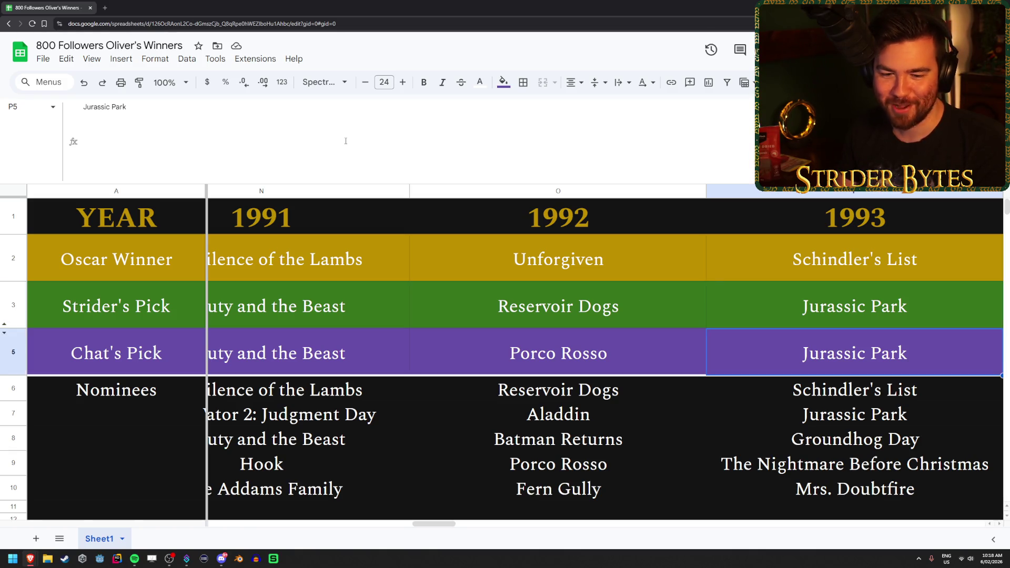
key(Up)
key(Down)
key(Up)
key(Down)
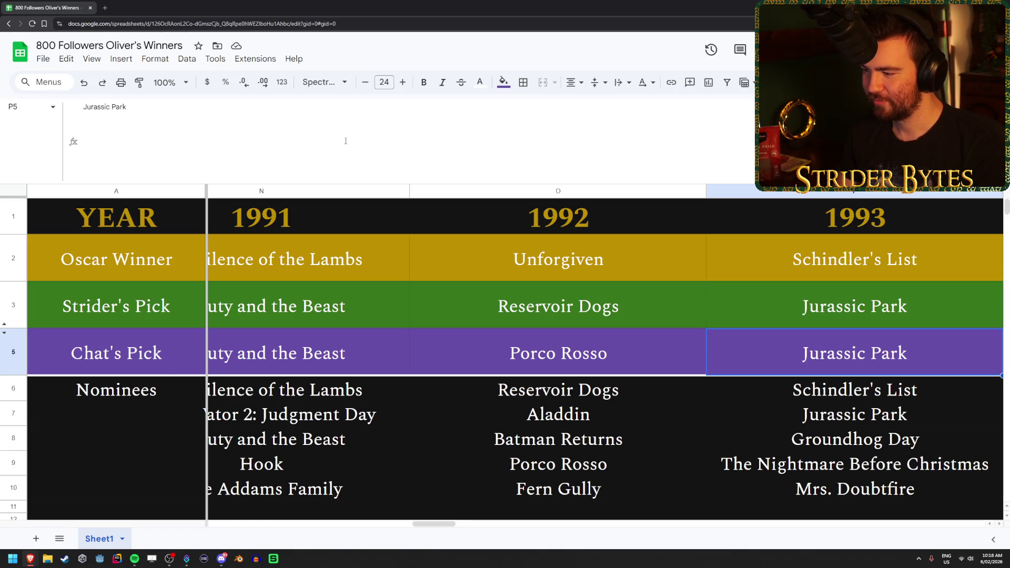
- Check the 1993 picks against the nominees and advance to Strider's 1994 pick
key(Up)
key(Down)
key(Down)
key(Up)
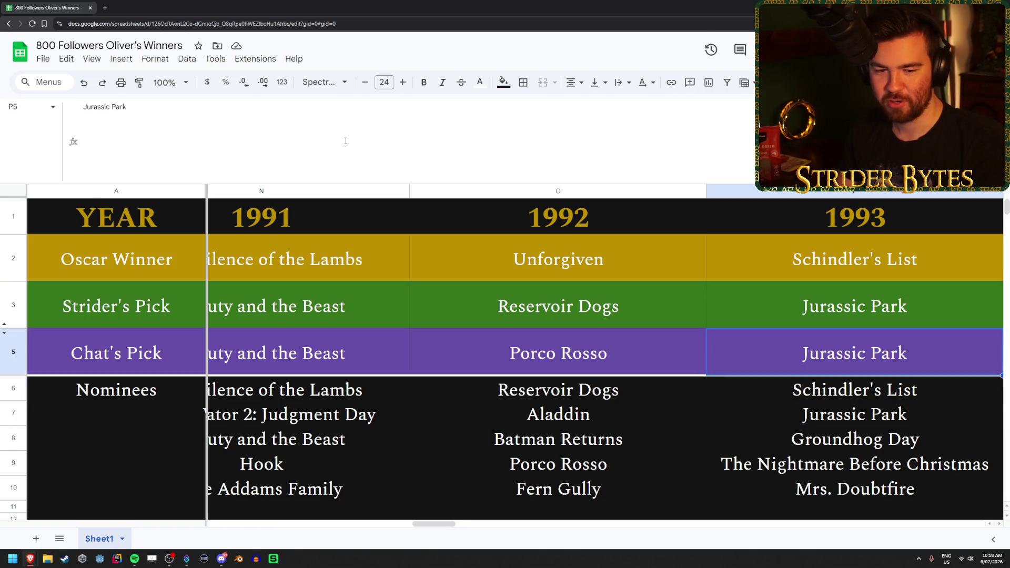
key(Up)
key(Right)
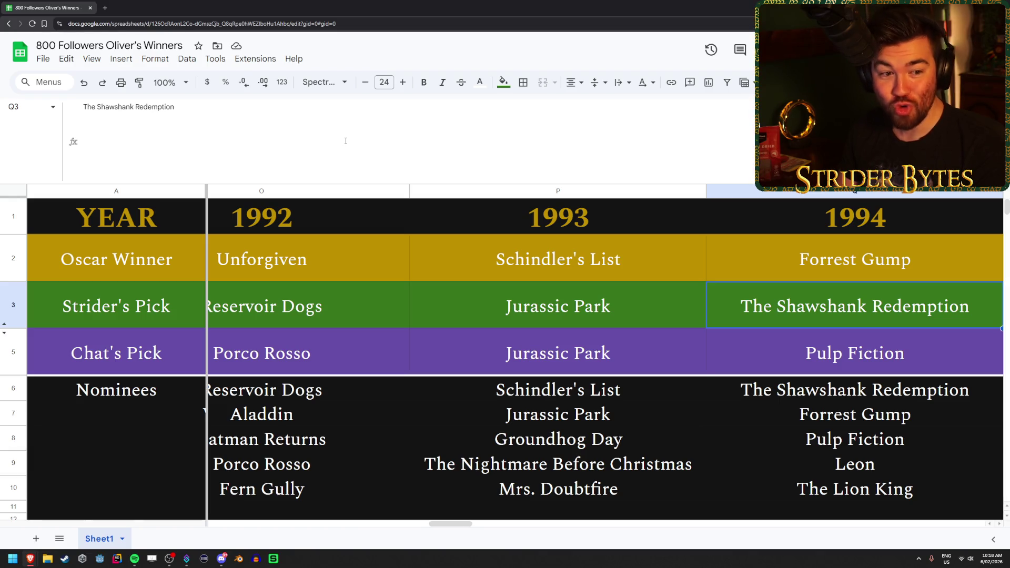
- Review the 1994 nominees and Chat's pick, Pulp Fiction
key(Down)
key(Down)
key(Down)
key(Up)
key(Up)
key(Up)
key(Down)
key(Down)
key(Down)
key(Up)
key(Up)
key(Up)
key(Down)
key(Down)
key(Down)
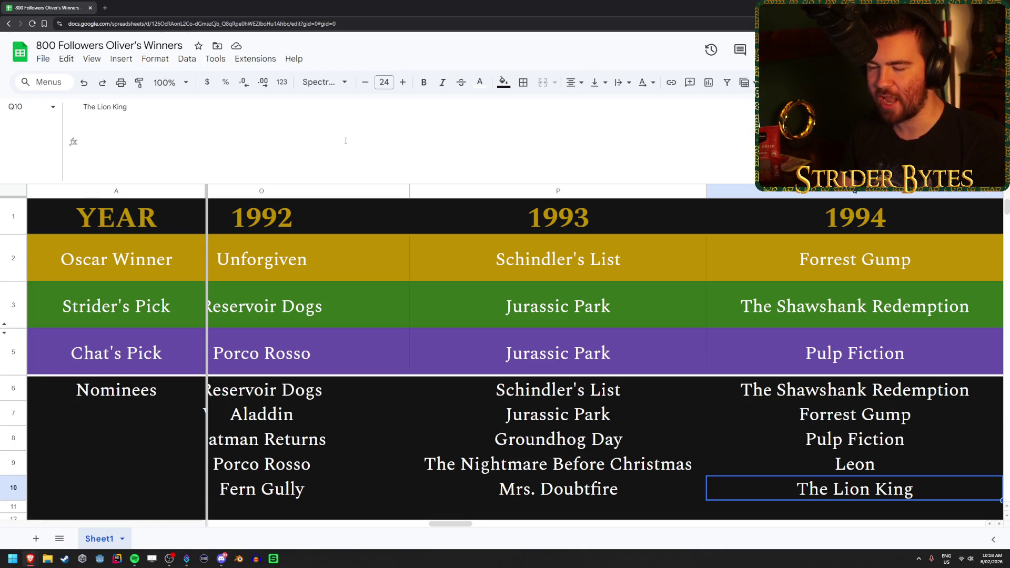
key(Up)
key(Up)
key(Up)
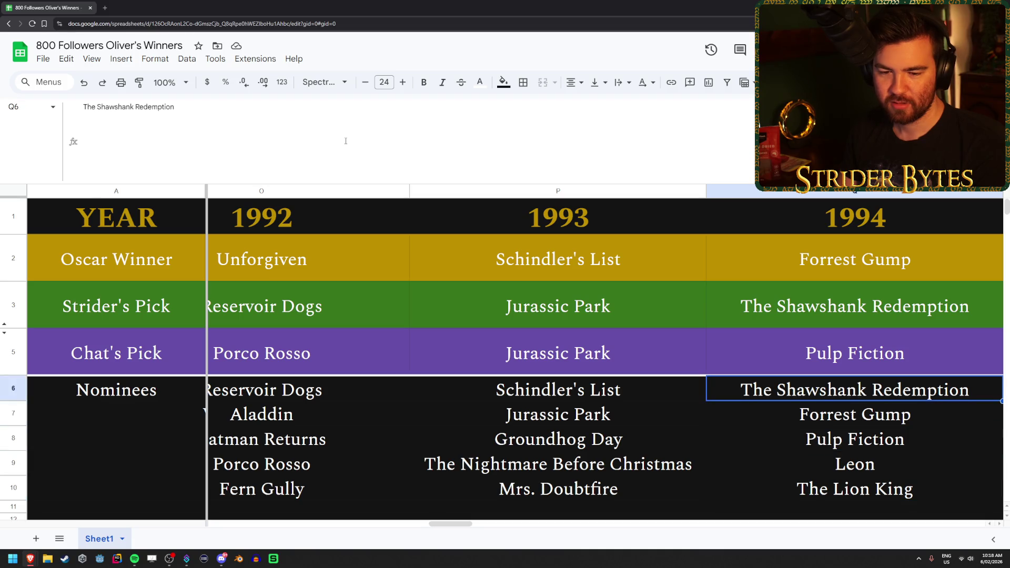
- Scan the Oscar winners back to 1980, then forward again to 1992
key(Up)
key(Left)
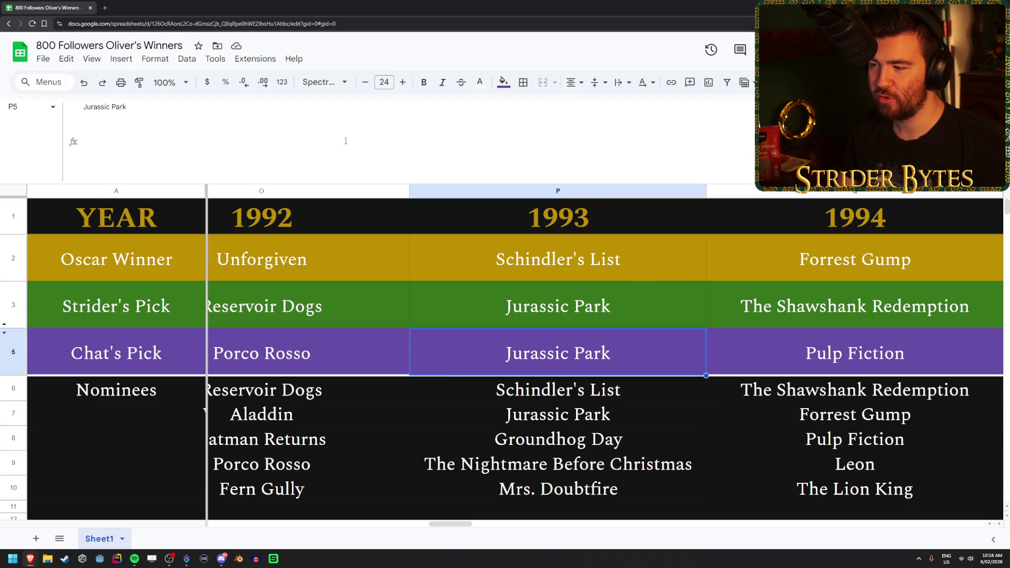
key(Up)
key(Up)
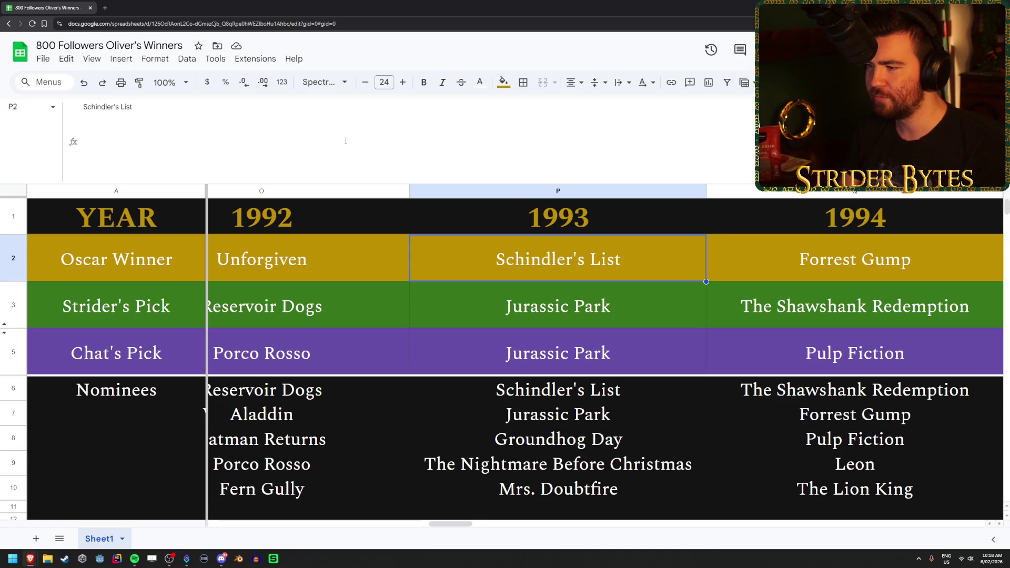
key(Left)
key(Left)
key(Left)
key(Left)
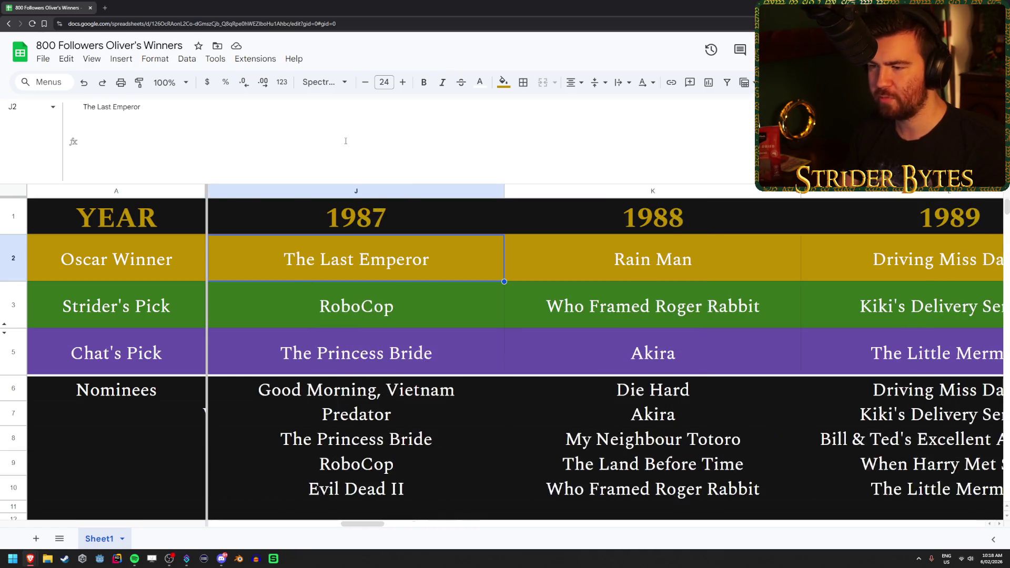
key(Left)
key(Left)
key(Left)
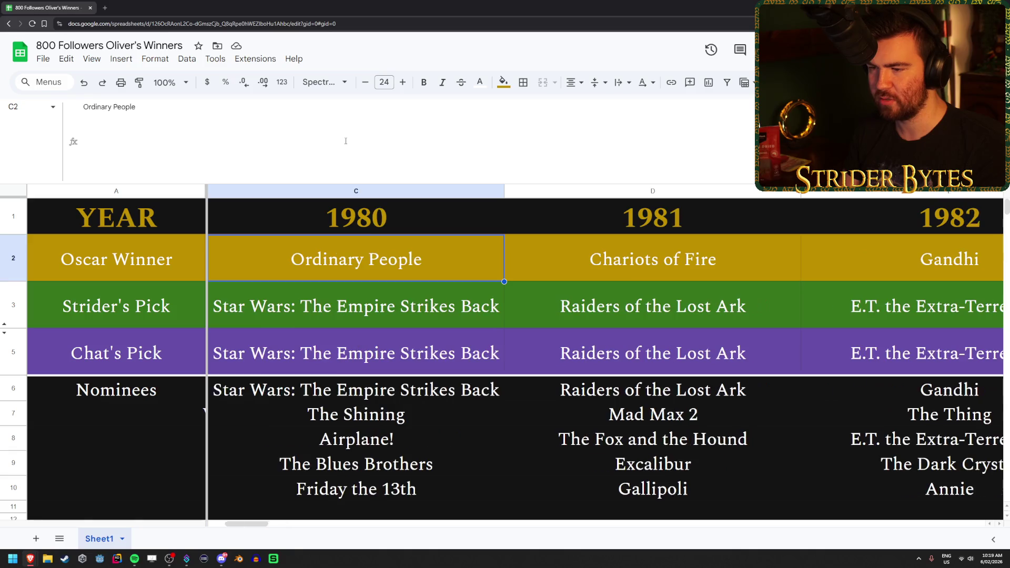
key(Right)
key(Right)
key(Right)
key(Right)
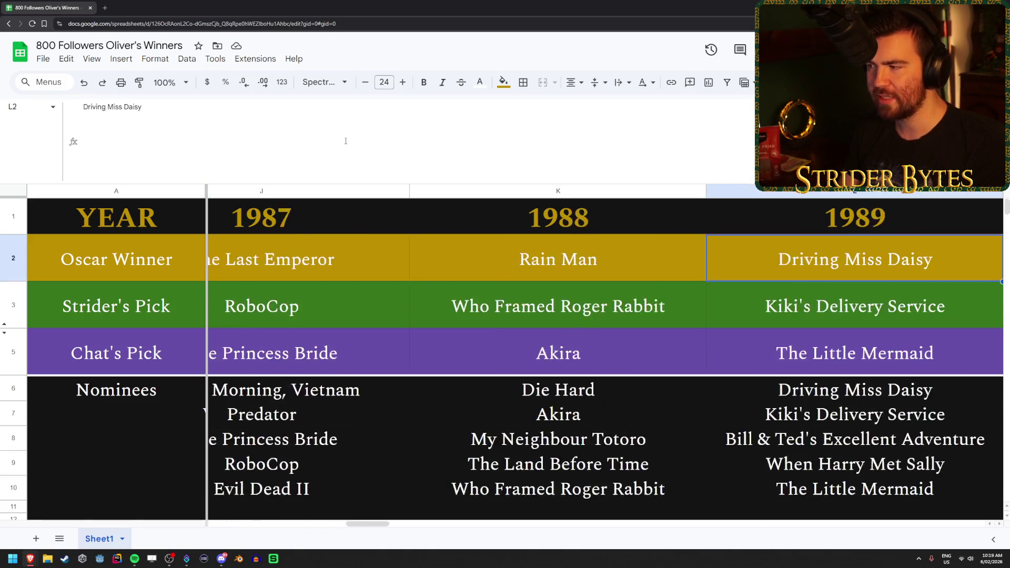
- Compare the 1994 winner Forrest Gump with the picks, then reach Strider's 1995 pick
key(Right)
key(Right)
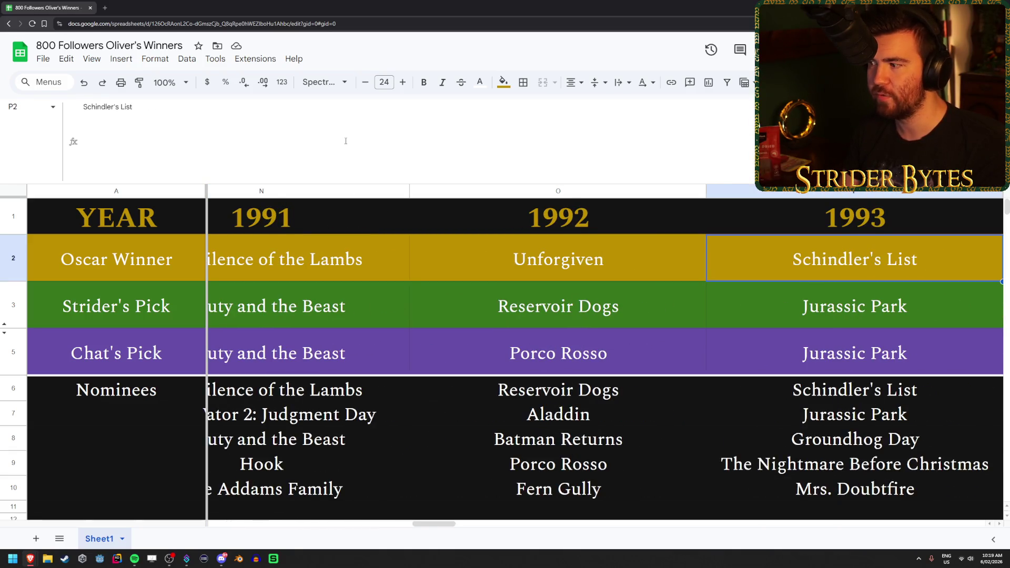
key(Left)
key(Right)
key(Down)
key(Down)
key(Up)
key(Up)
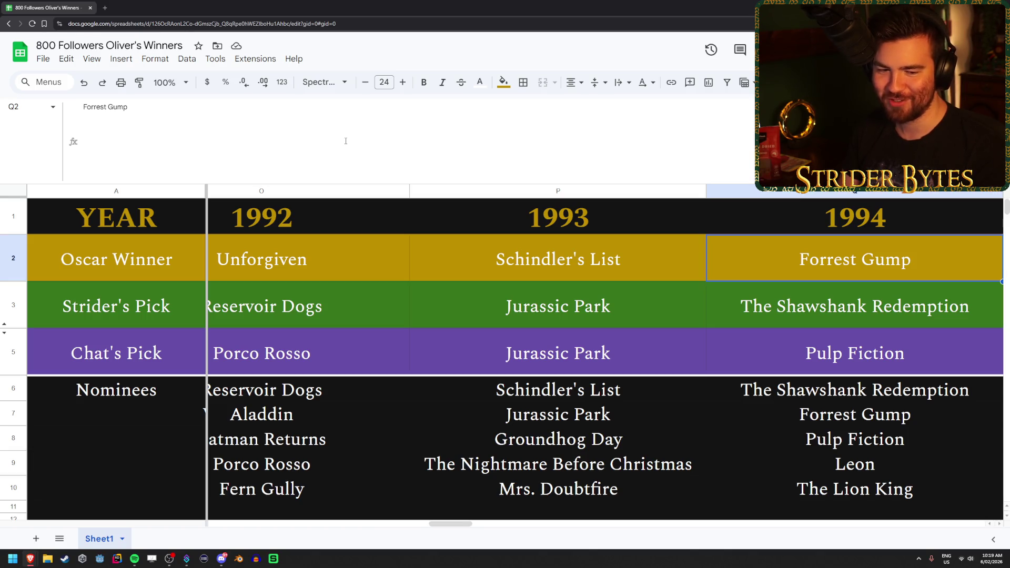
key(Down)
key(Down)
key(Up)
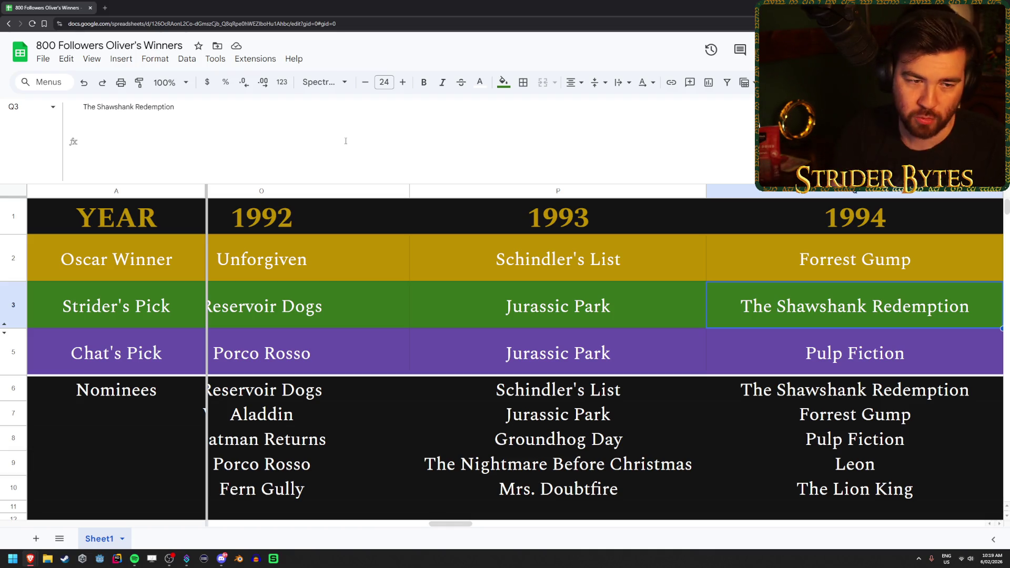
key(Right)
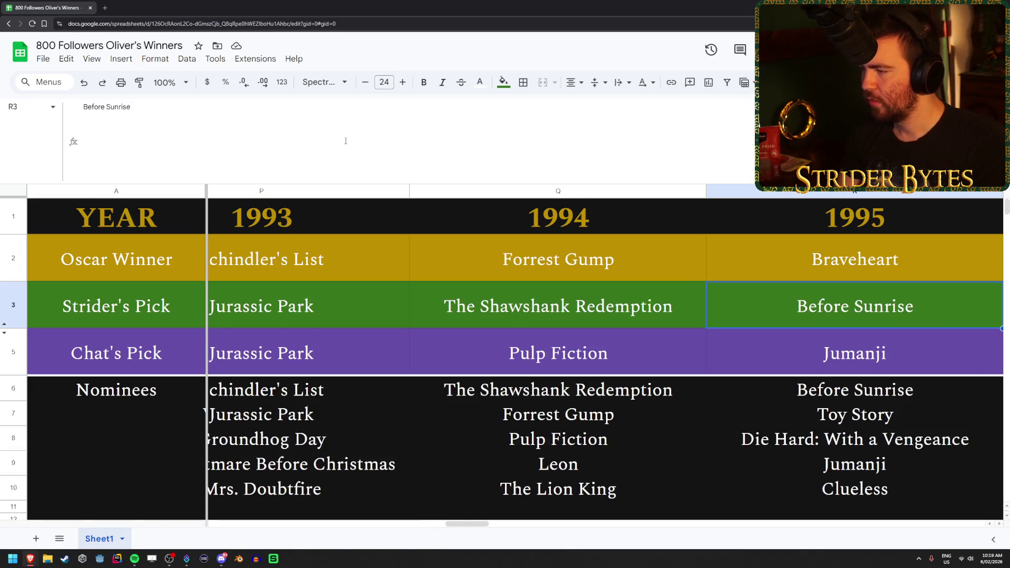
- Check Chat's 1995 pick, Jumanji, against the 1995 nominees
key(Down)
key(Down)
key(Down)
key(Up)
key(Up)
key(Up)
key(Down)
key(Down)
key(Down)
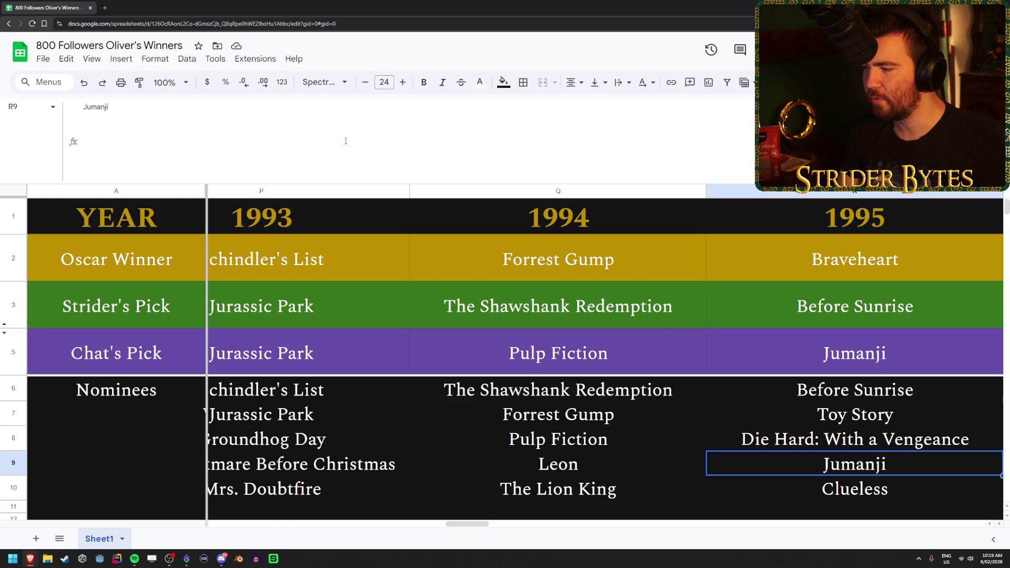
key(Up)
key(Up)
key(Up)
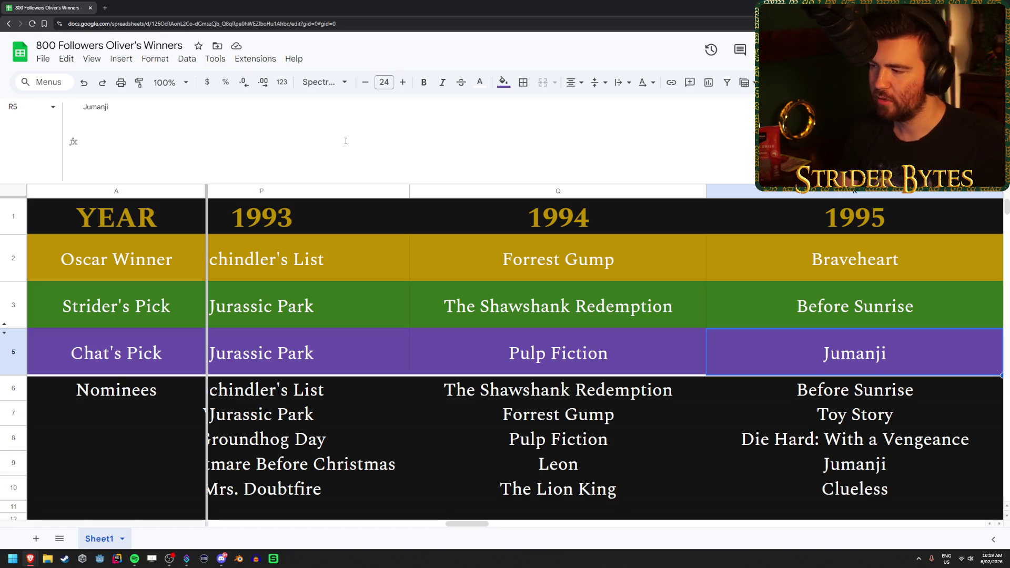
key(Up)
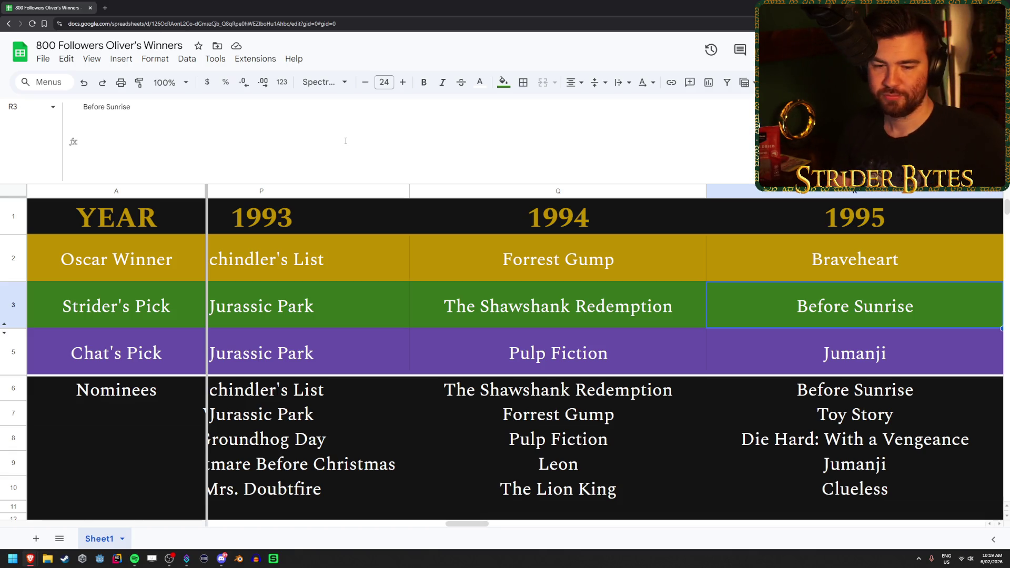
- Review Chat's 1996 pick and the full 1996 nominee list
key(Right)
key(Down)
key(Down)
key(Down)
key(Up)
key(Up)
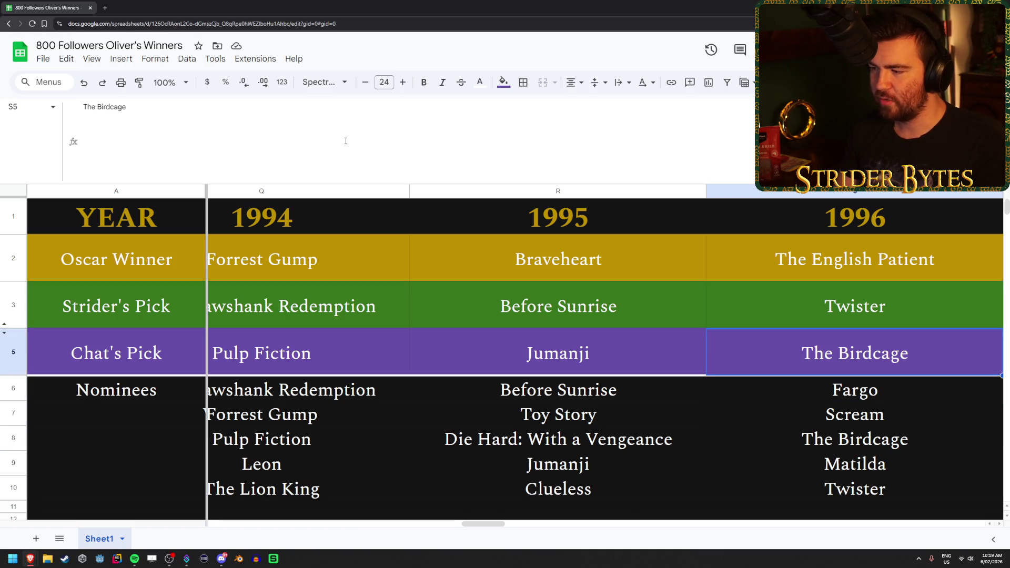
key(Down)
key(Down)
key(Down)
key(Up)
key(Up)
key(Up)
key(Down)
key(Down)
key(Down)
key(Up)
key(Up)
key(Up)
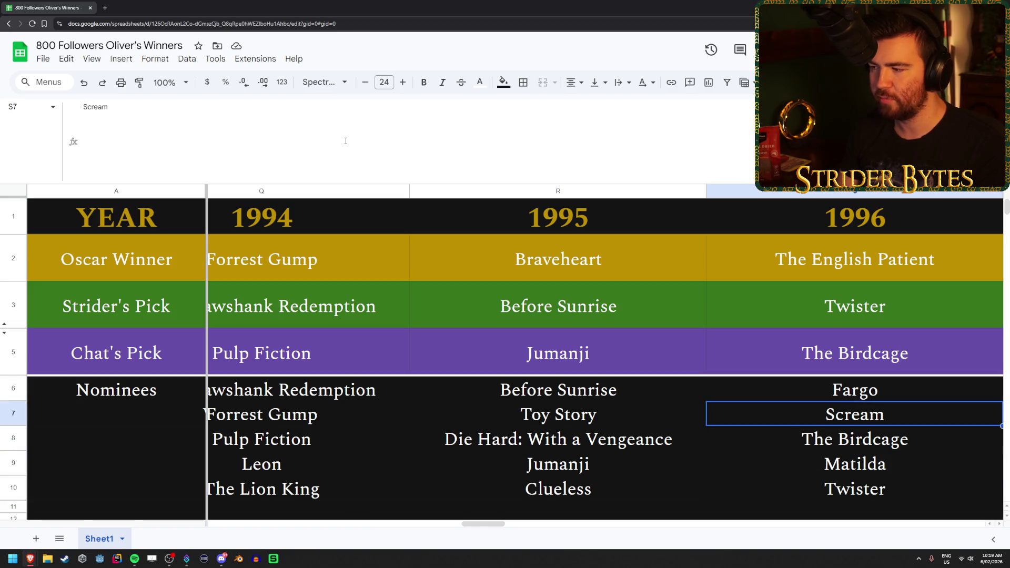
key(Up)
key(Up)
key(Up)
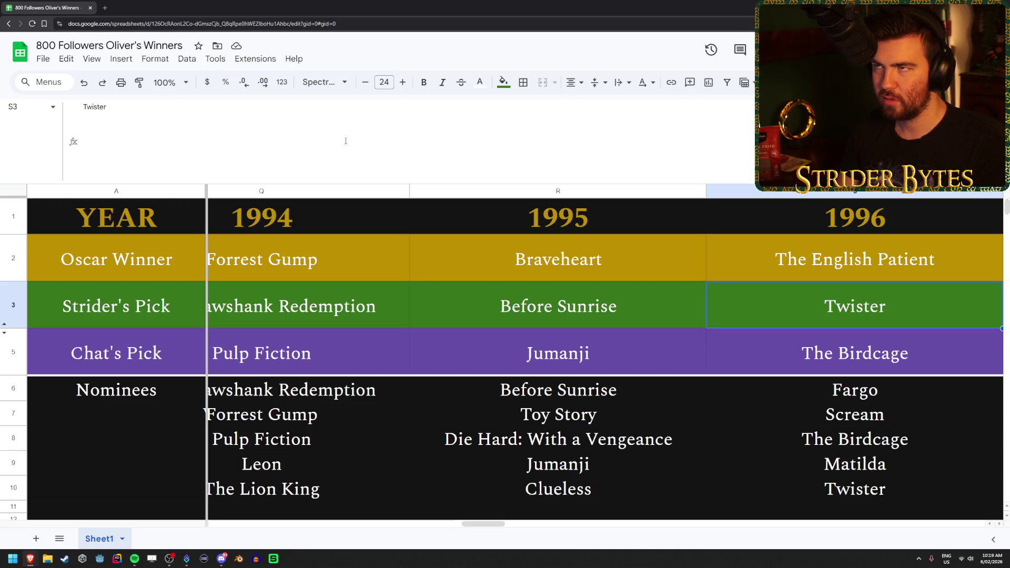
- Compare Toy Story among the 1995 nominees with Fargo in 1996, then reach the 1997 nominees
key(Left)
key(Down)
key(Down)
key(Down)
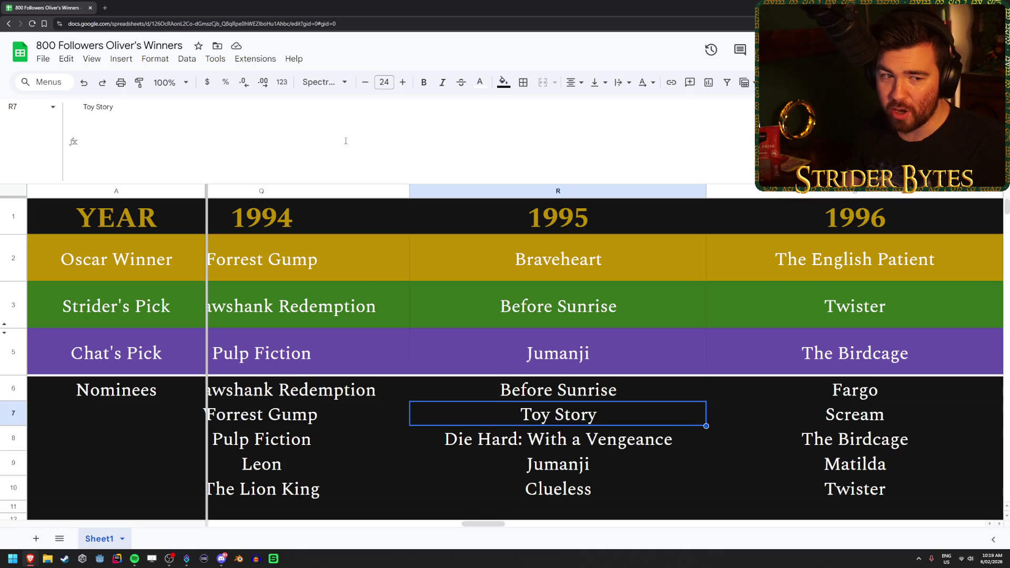
key(Up)
key(Right)
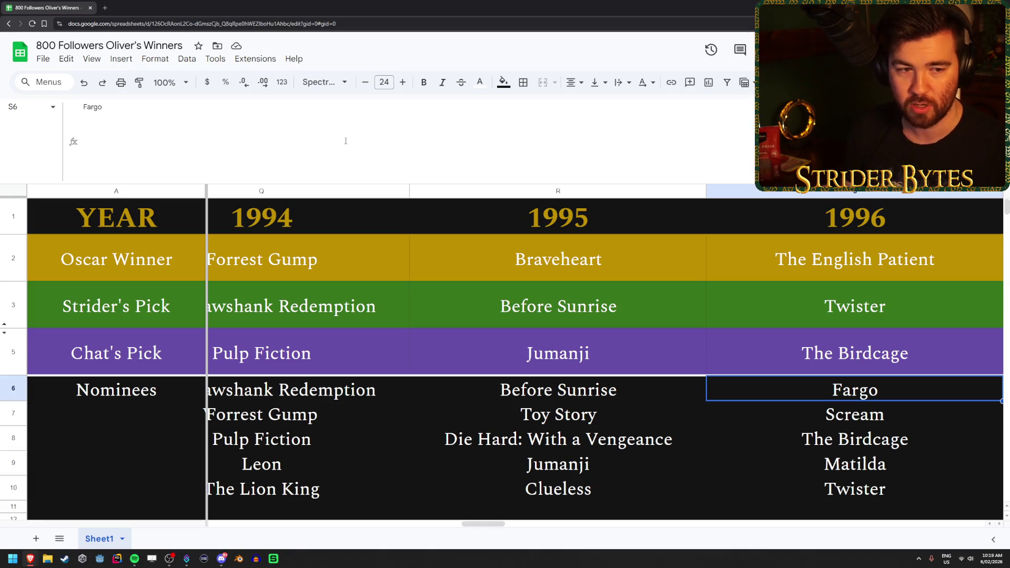
key(Up)
key(Down)
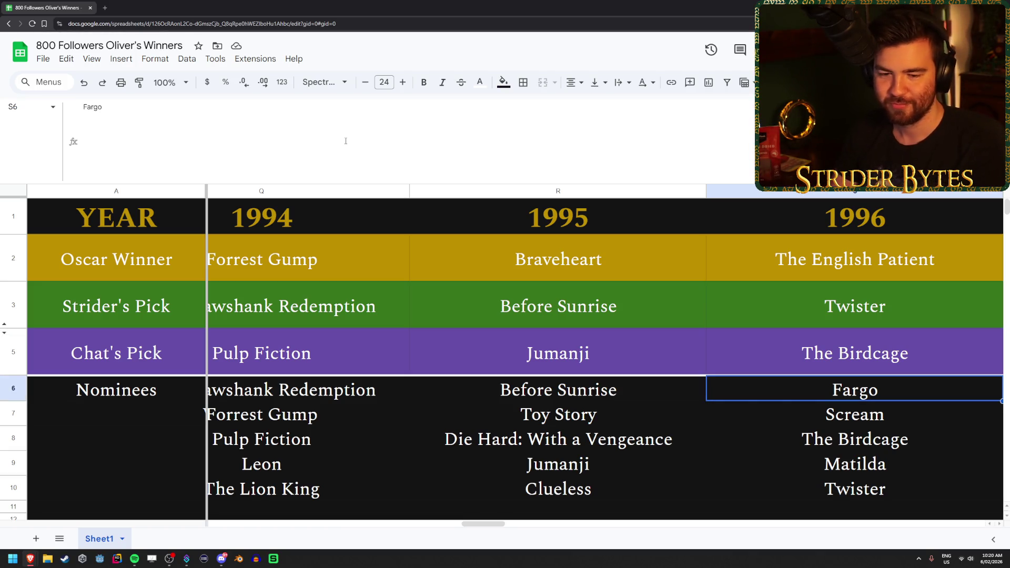
key(Right)
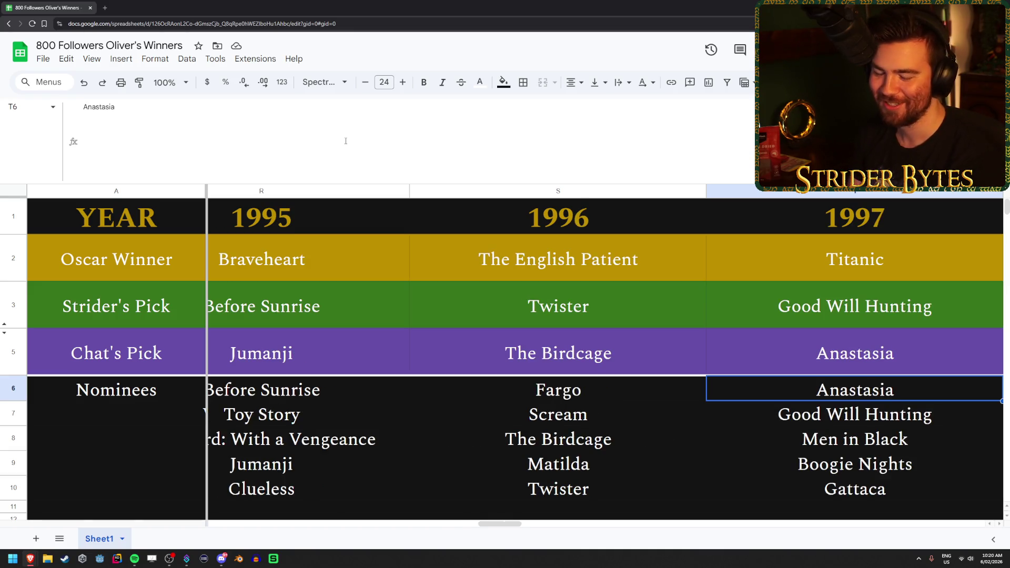
- Step through the 1997 nominees Men in Black, Gattaca and Good Will Hunting, and Chat's pick Anastasia
key(Up)
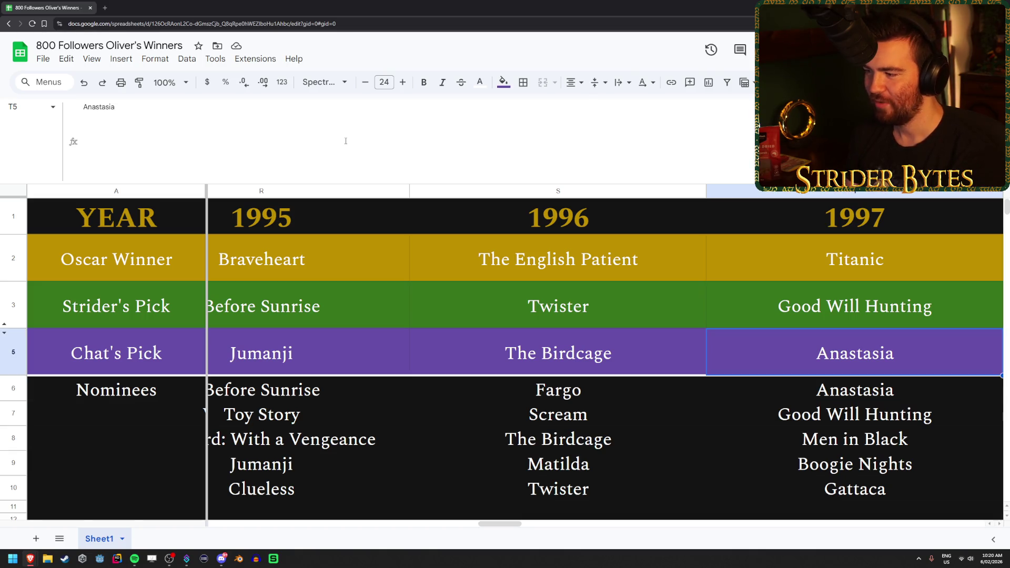
key(Down)
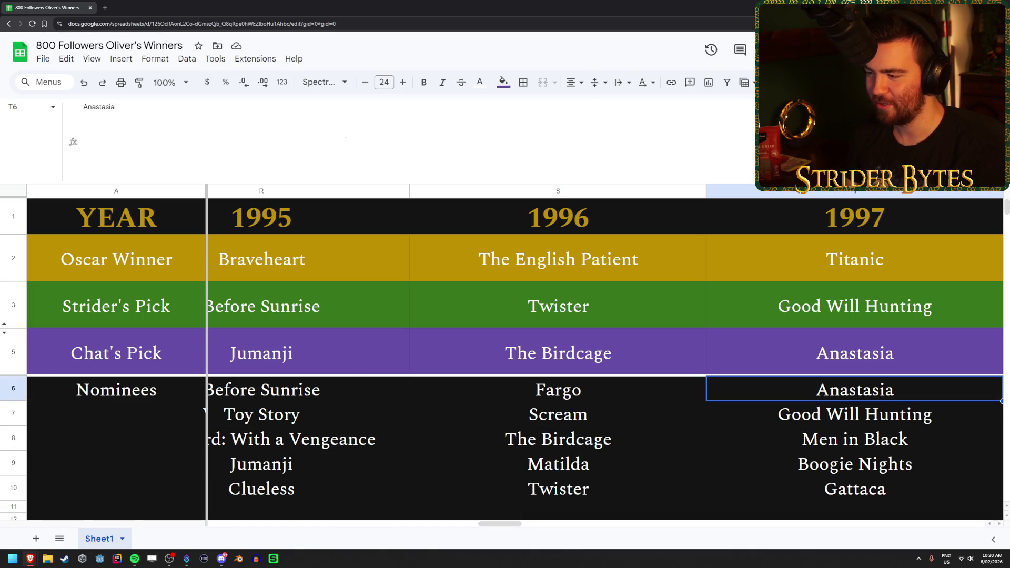
key(Down)
key(Down)
key(Down)
key(Down)
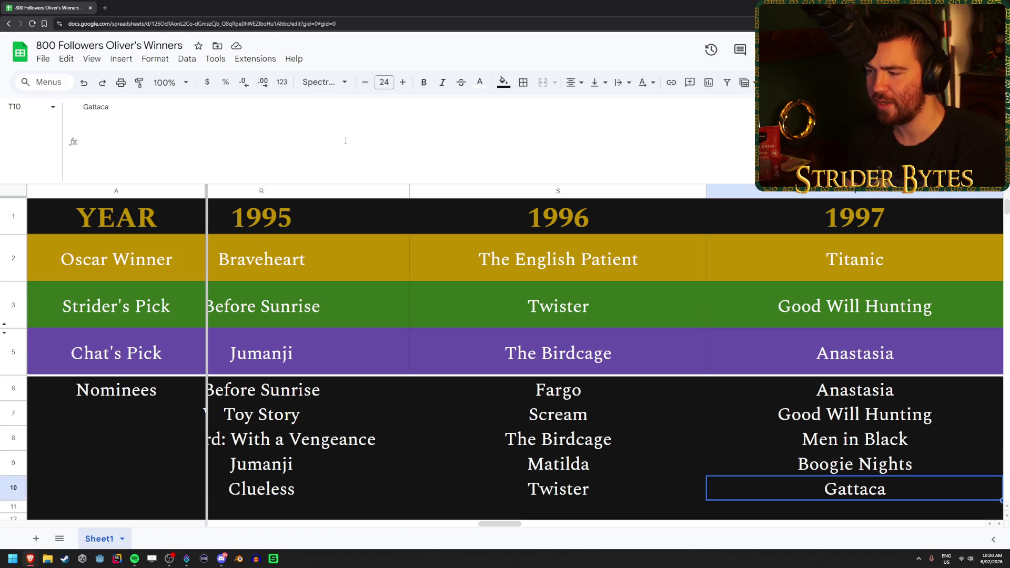
key(Up)
key(Up)
key(Up)
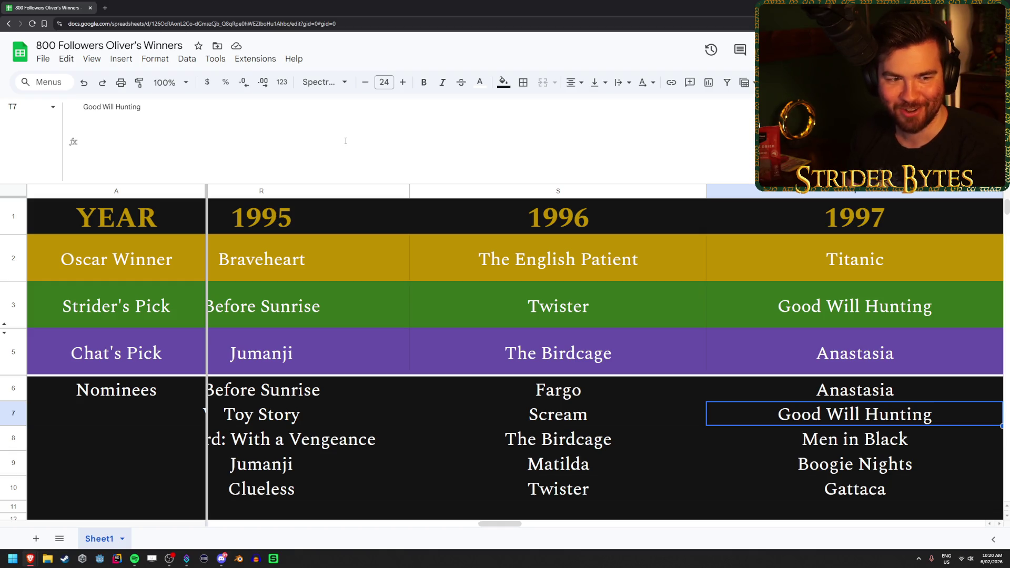
key(Down)
key(Down)
key(Down)
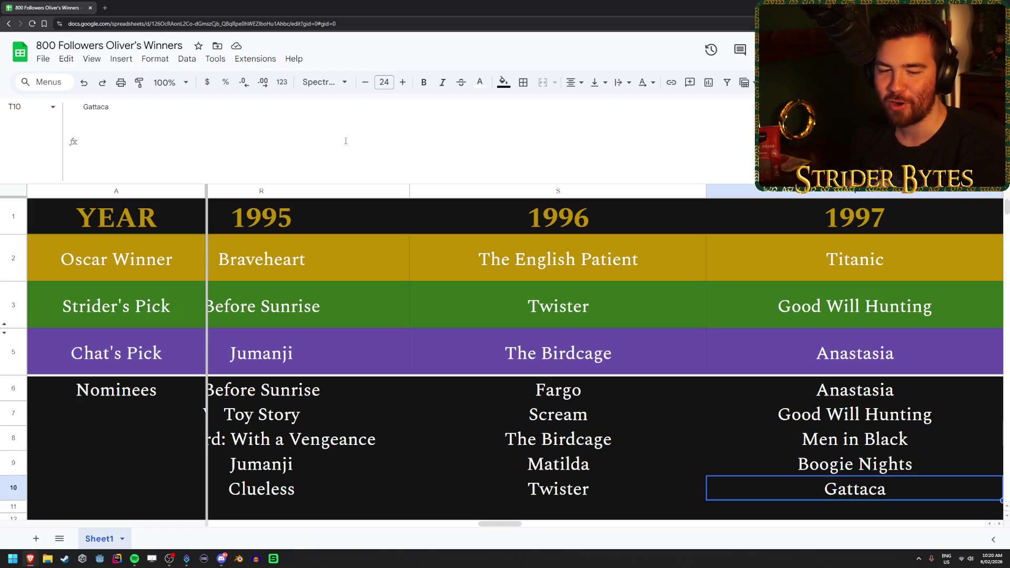
key(Up)
key(Up)
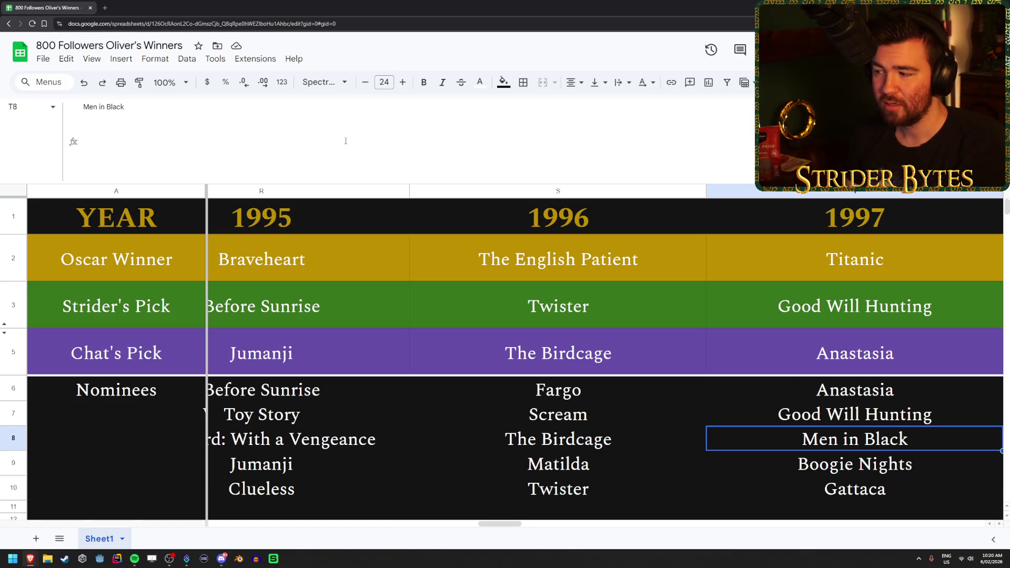
key(Up)
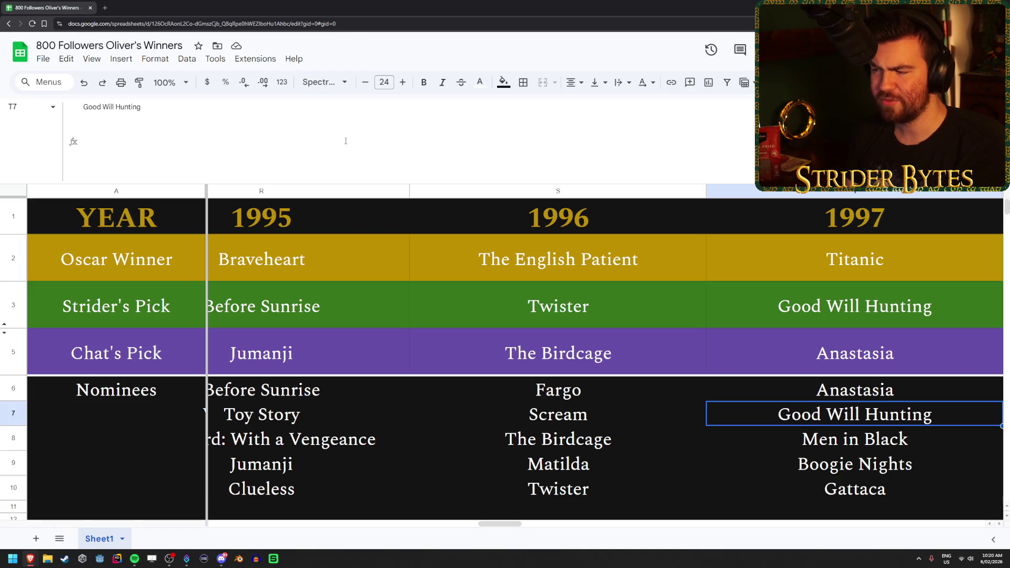
key(Down)
key(Up)
key(Up)
key(Up)
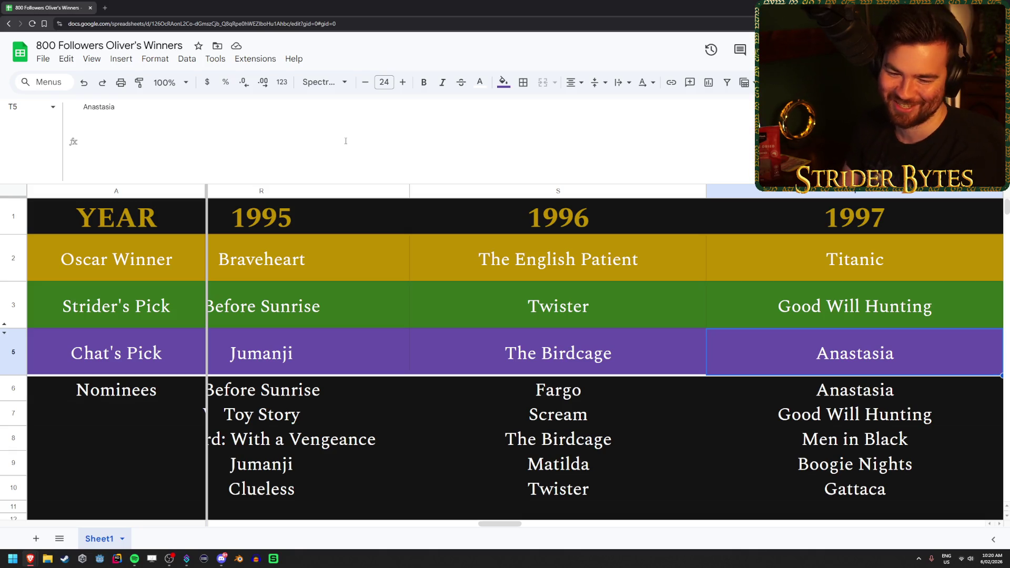
key(Right)
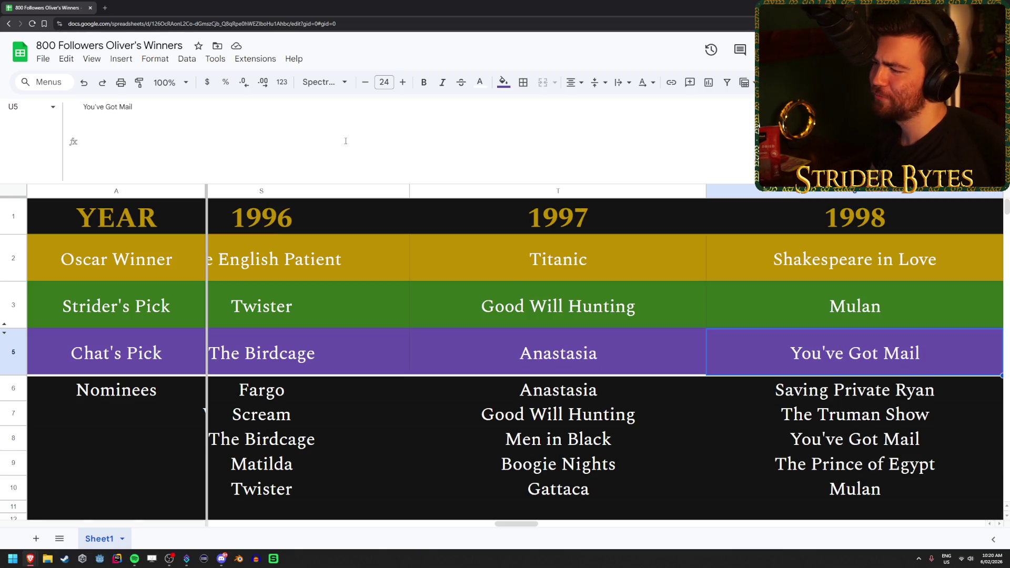
- Check 1998's Saving Private Ryan, Mulan, You've Got Mail and winner Shakespeare in Love, then reach The Matrix for 1999
key(Down)
key(Down)
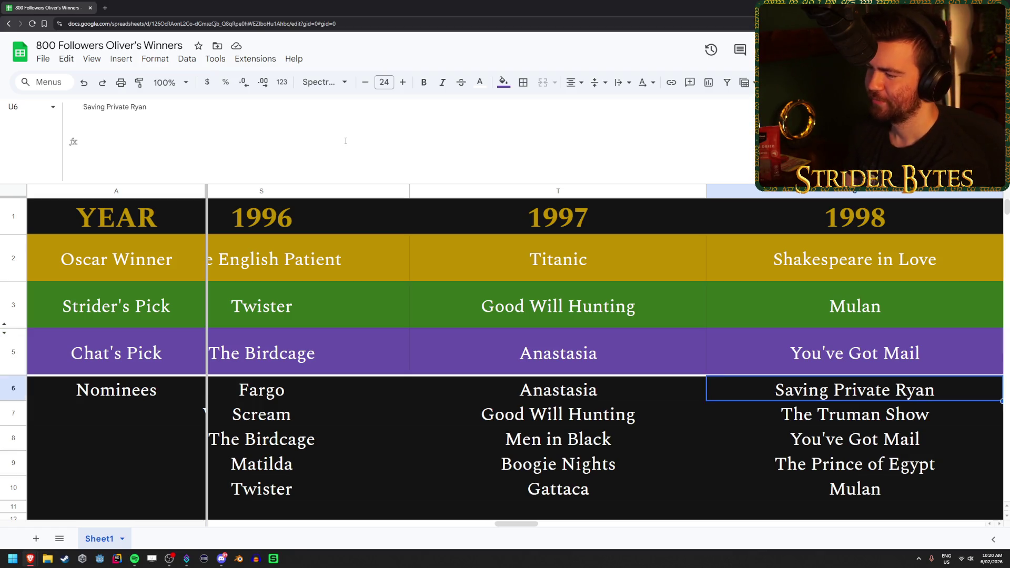
key(Down)
key(Down)
key(Up)
key(Up)
key(Up)
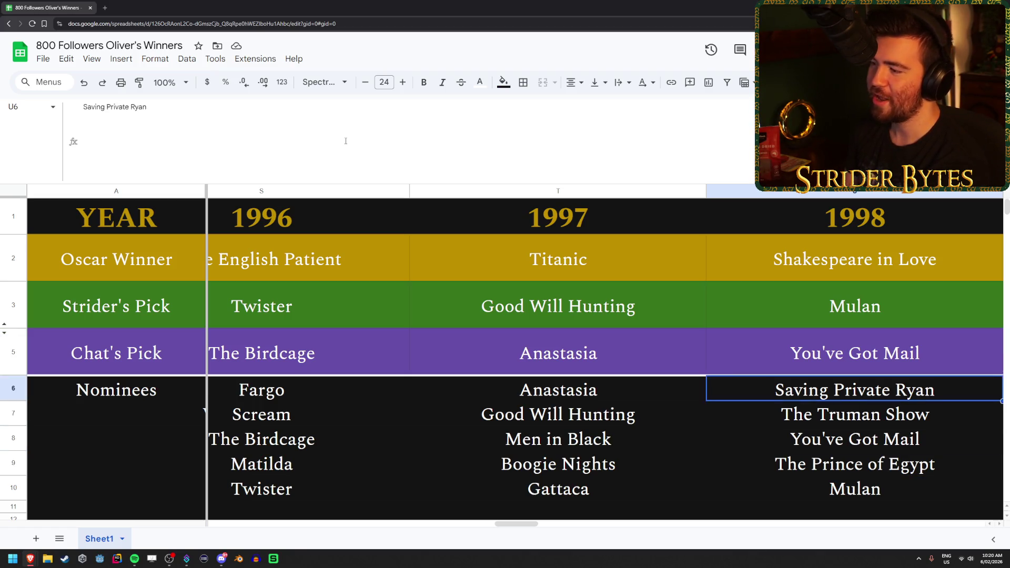
key(Down)
key(Down)
key(Down)
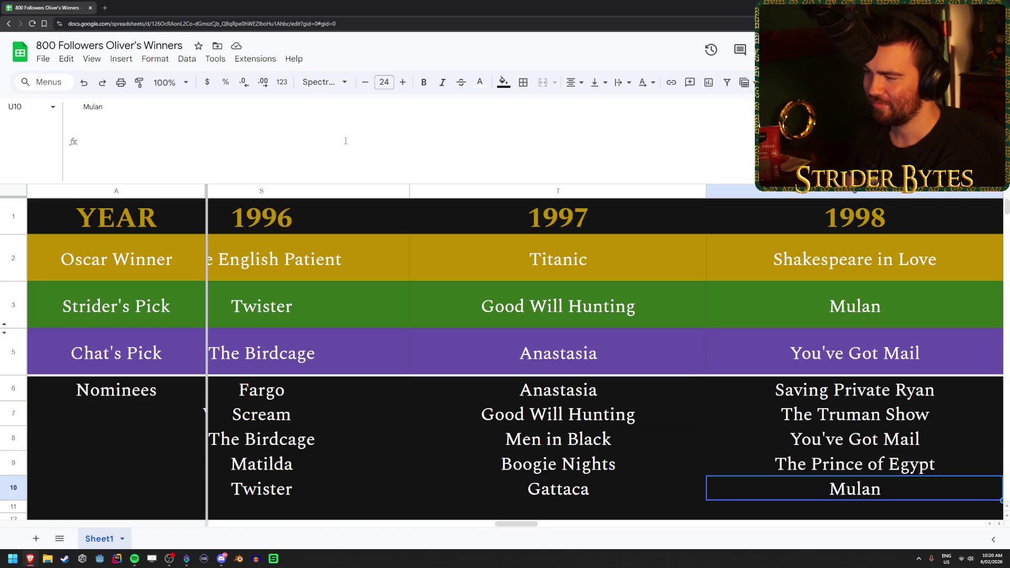
key(Up)
key(Up)
key(Up)
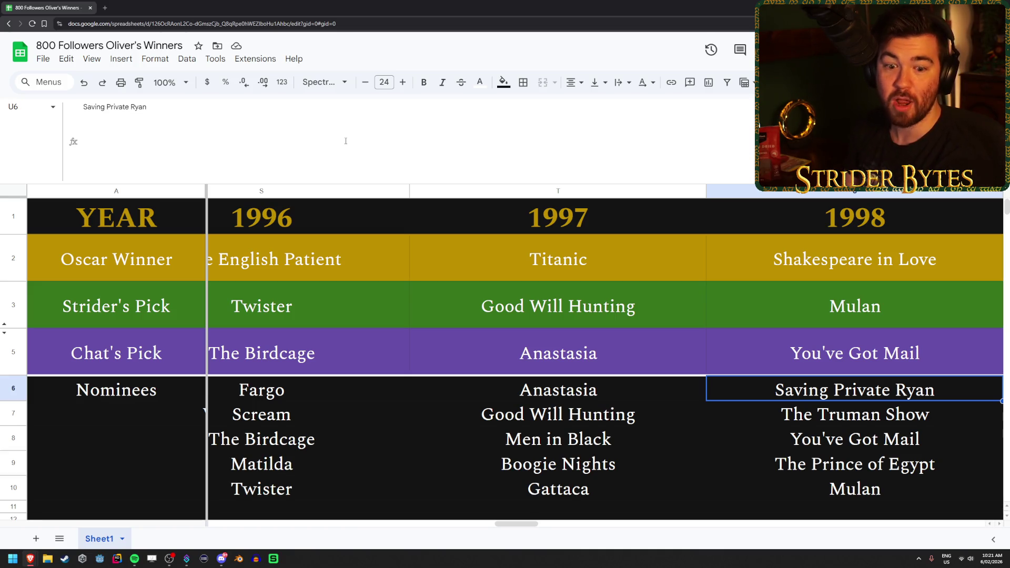
key(Up)
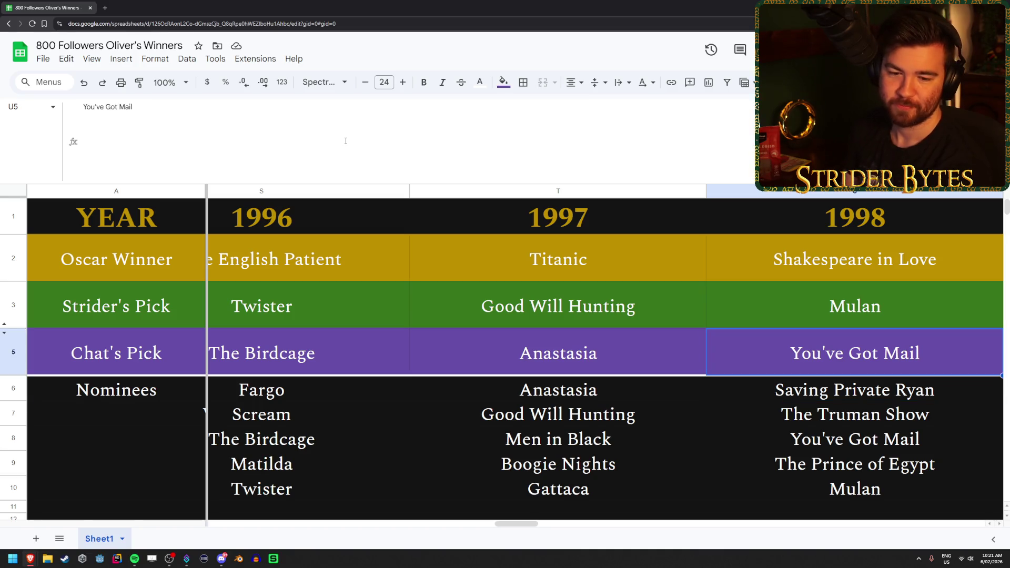
key(Down)
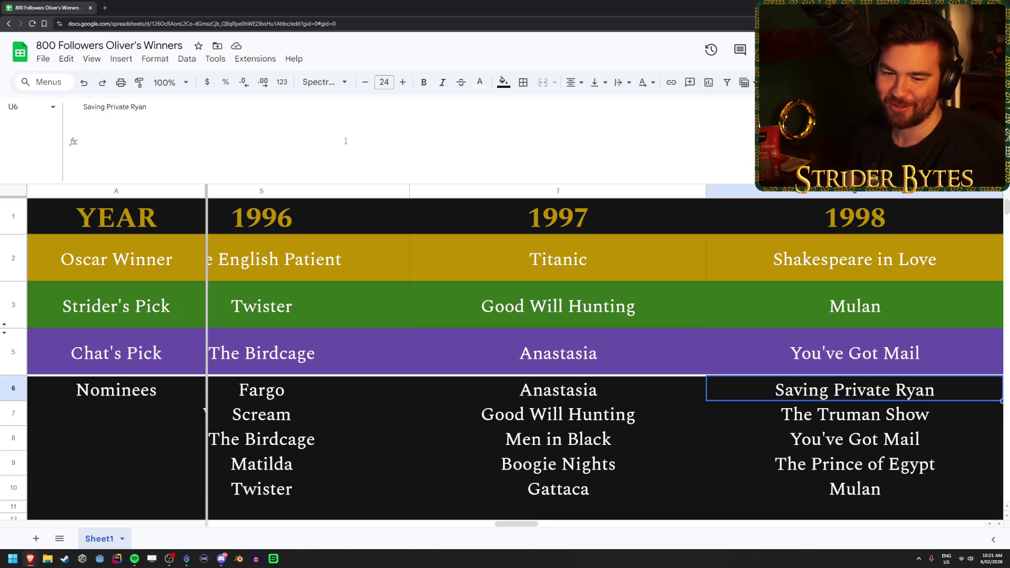
key(Up)
key(Up)
key(Up)
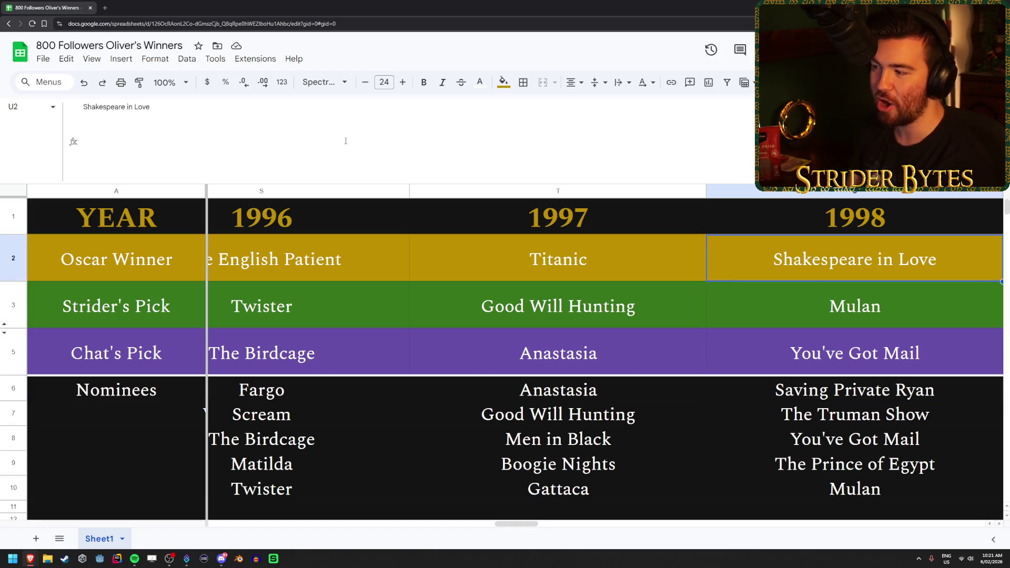
key(Down)
key(Down)
key(Down)
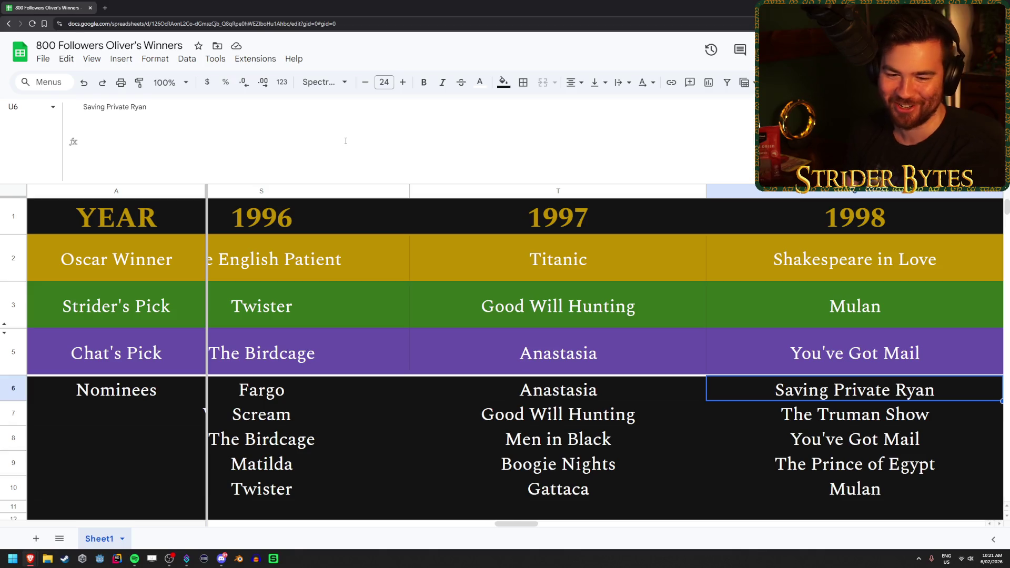
key(Right)
key(Up)
key(Up)
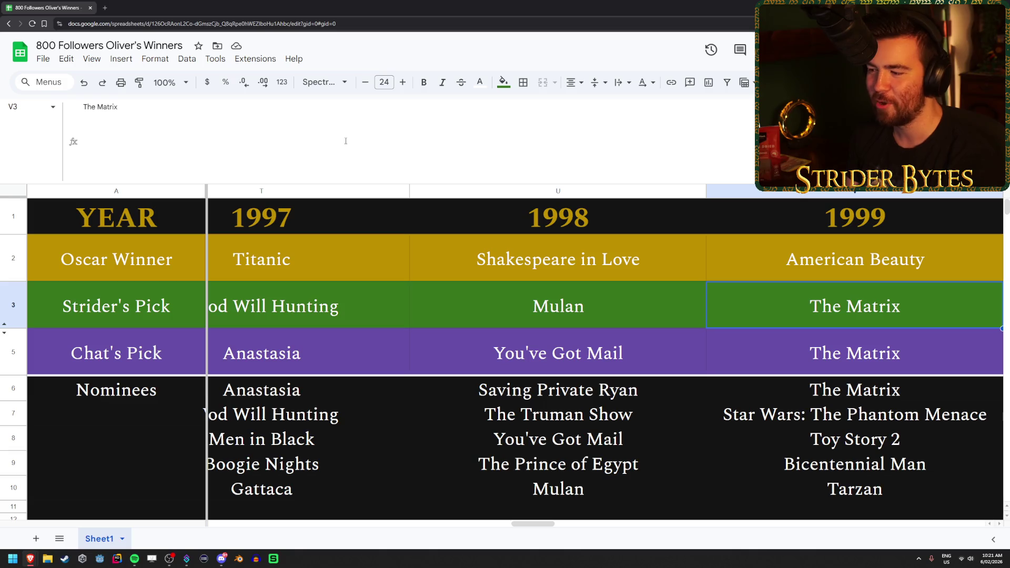
- Look over 1999 nominees Toy Story 2, The Phantom Menace, Bicentennial Man and Tarzan, then reach Unbreakable for 2000
key(Down)
key(Down)
key(Down)
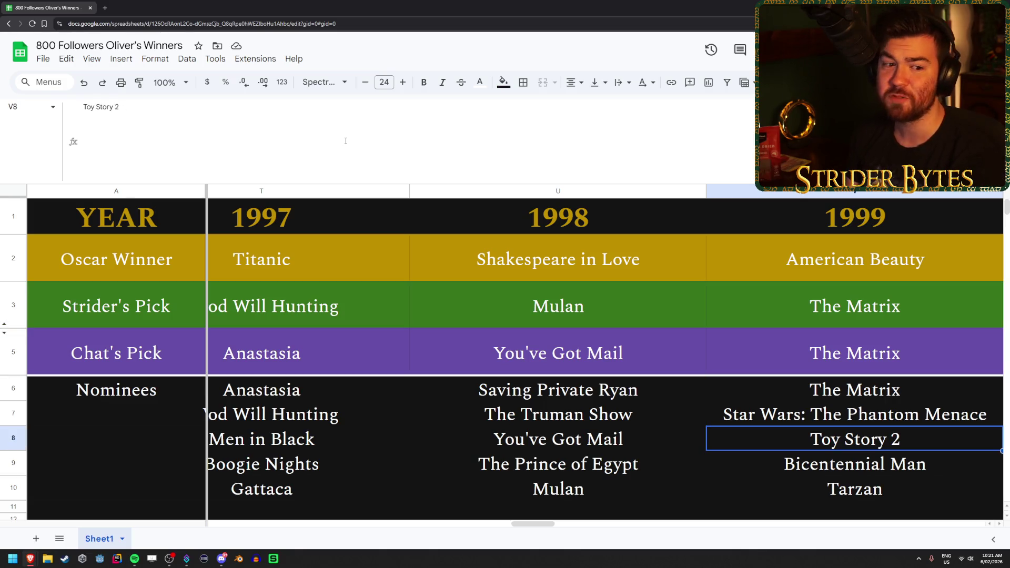
key(Up)
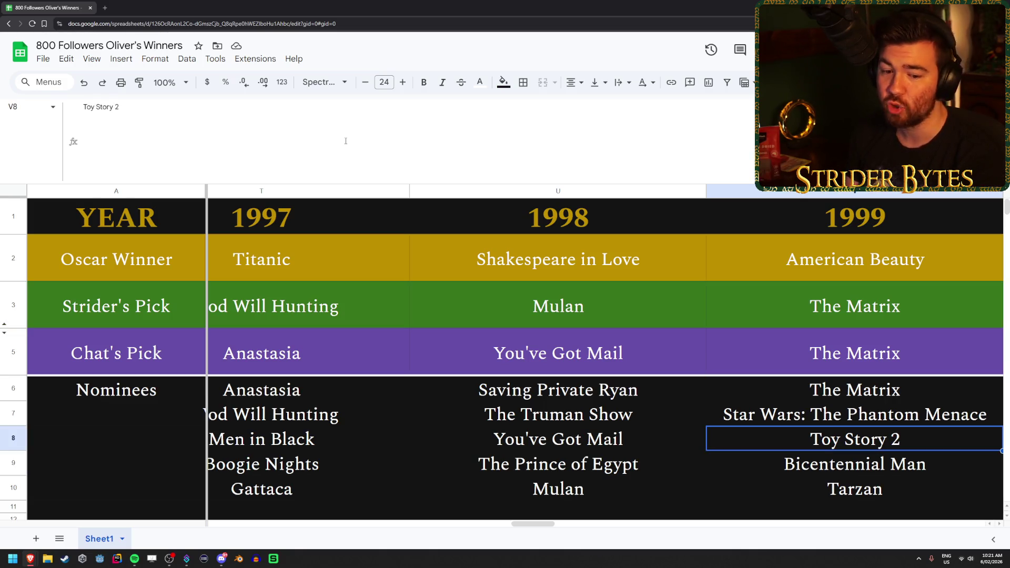
key(Up)
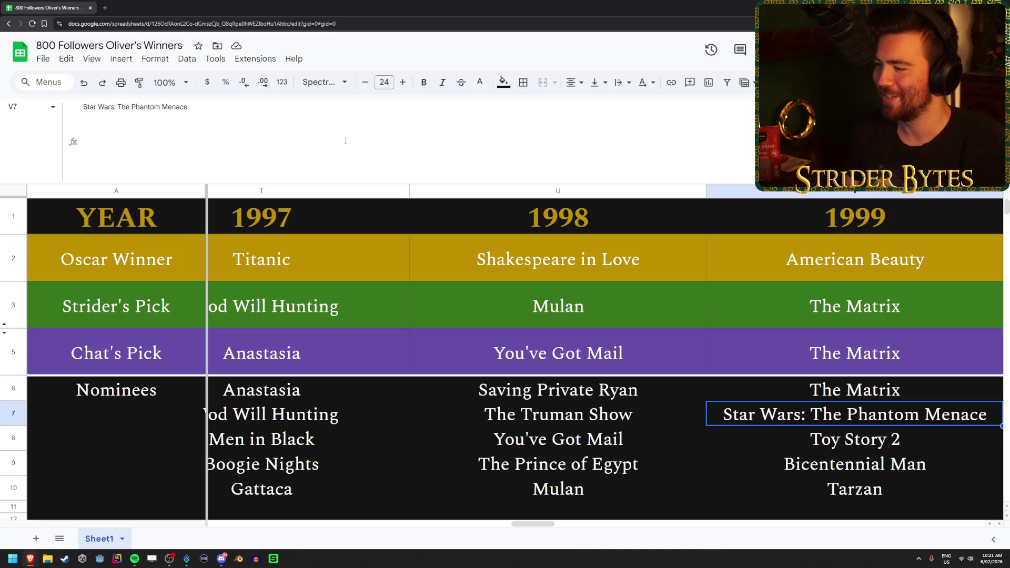
key(Down)
key(Down)
key(Down)
key(Up)
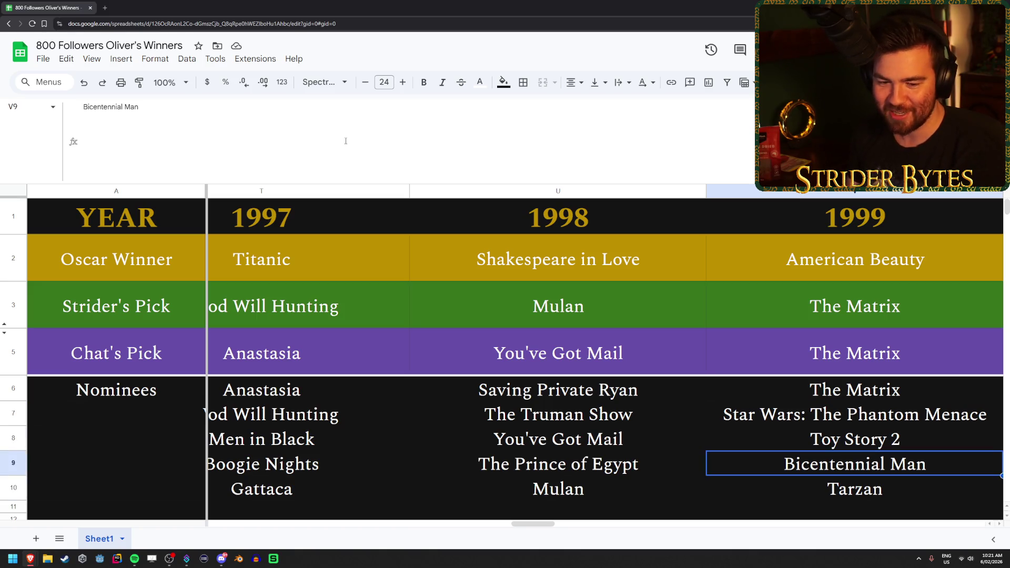
key(Up)
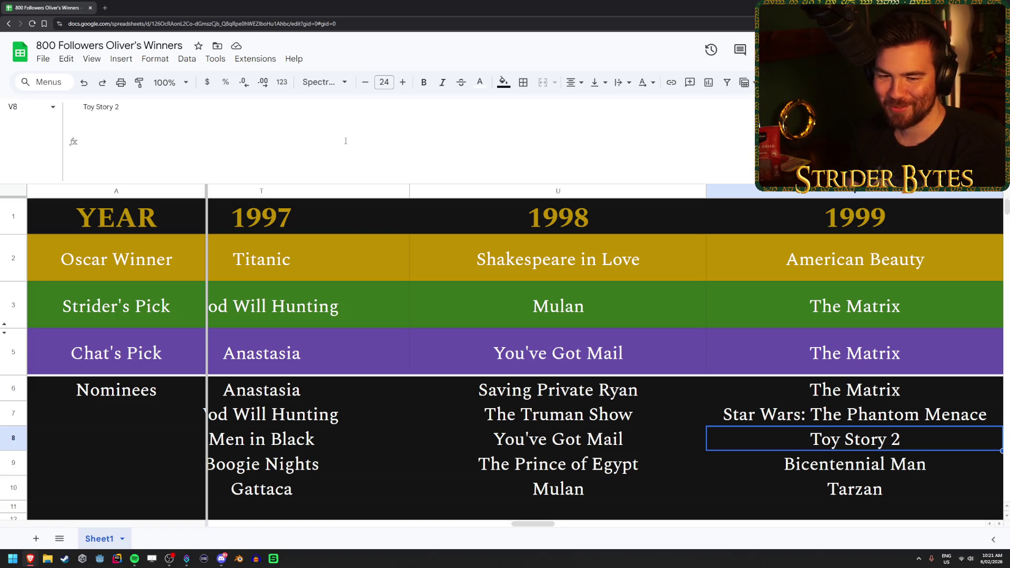
key(Up)
key(Up)
key(Up)
key(Up)
key(Left)
key(Right)
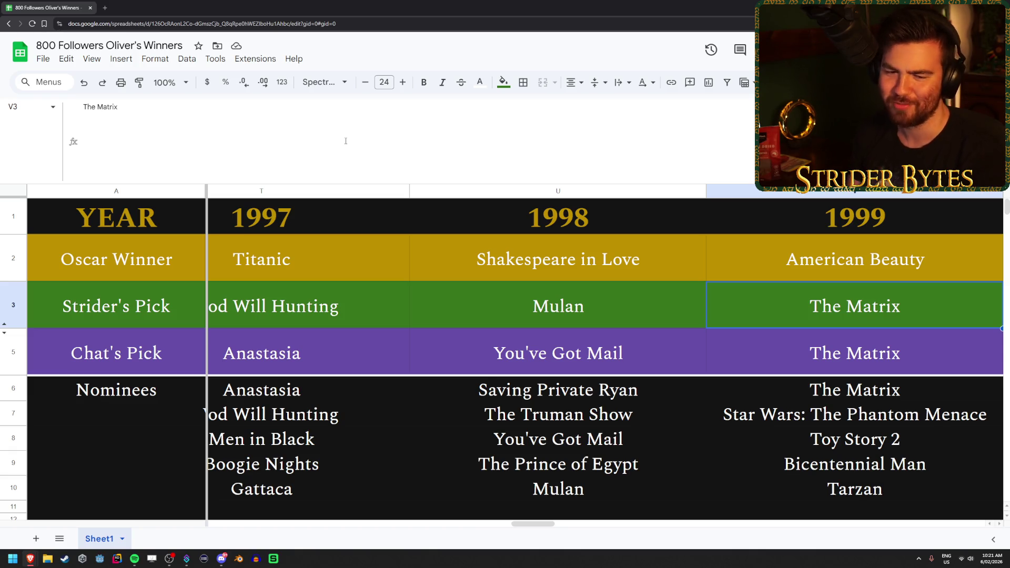
key(Right)
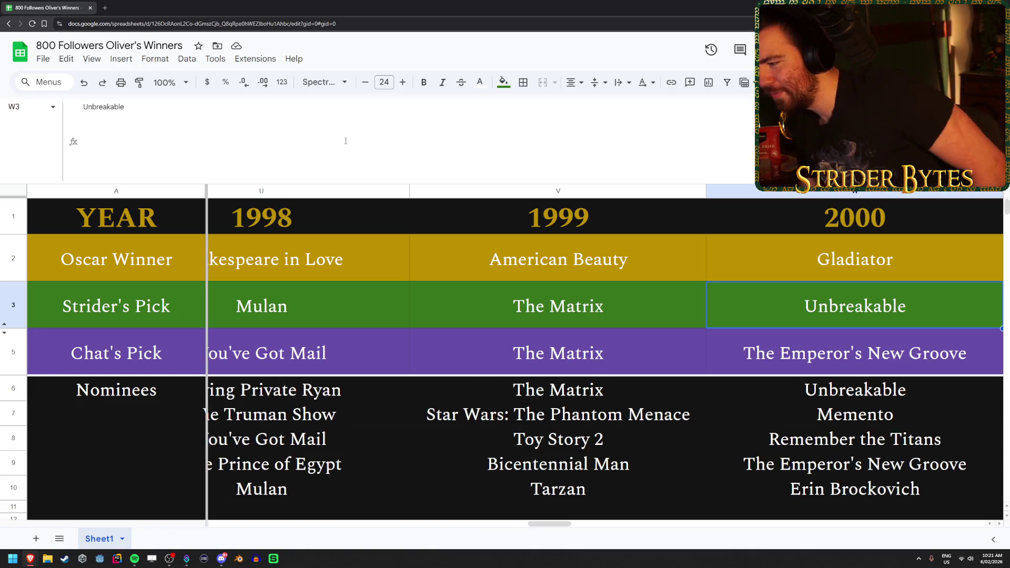
- Review the 2000 nominees Unbreakable, Memento and Erin Brockovich against Chat's pick
key(Down)
key(Down)
key(Down)
key(Up)
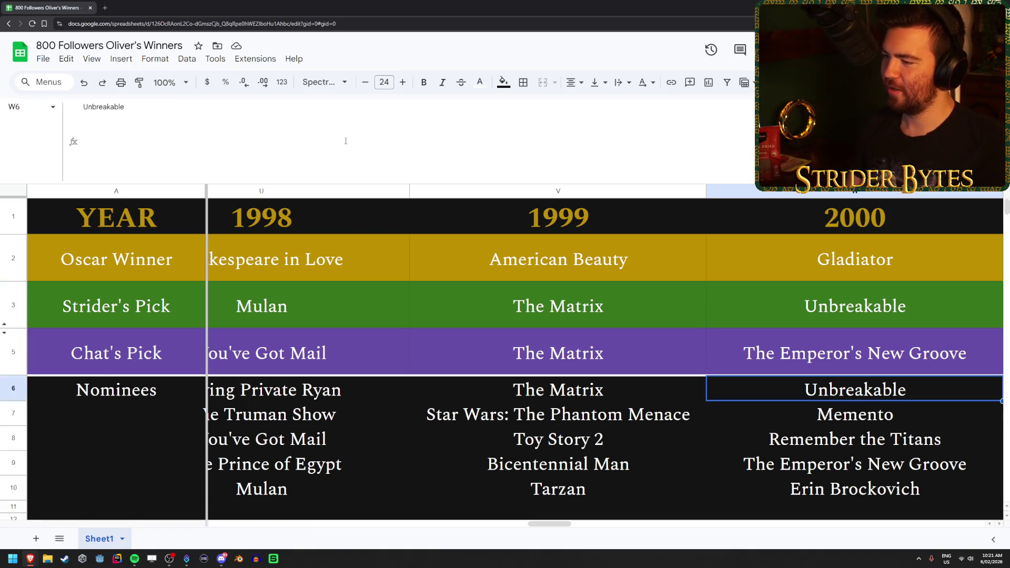
key(Down)
key(Down)
key(Down)
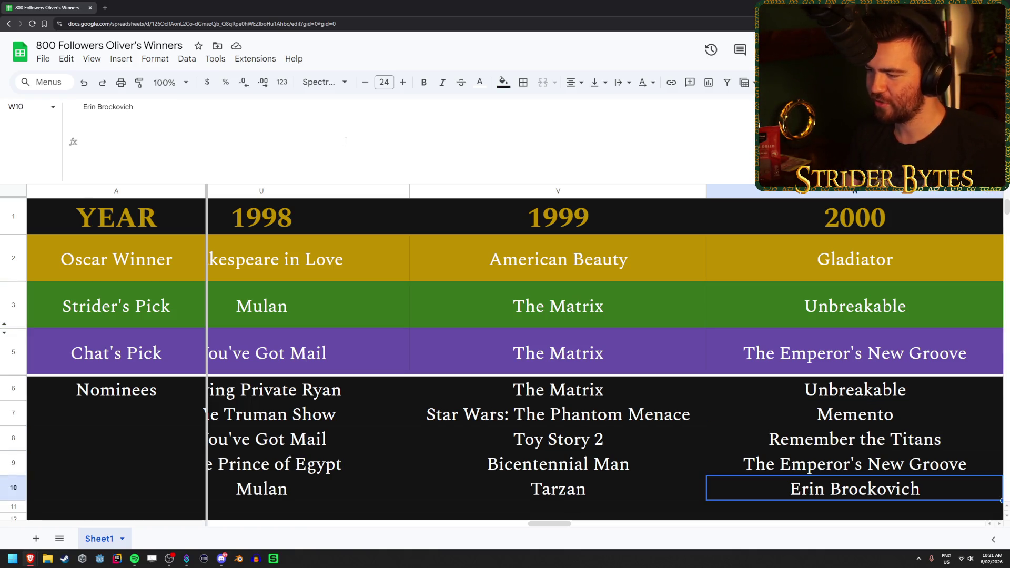
key(Up)
key(Up)
key(Up)
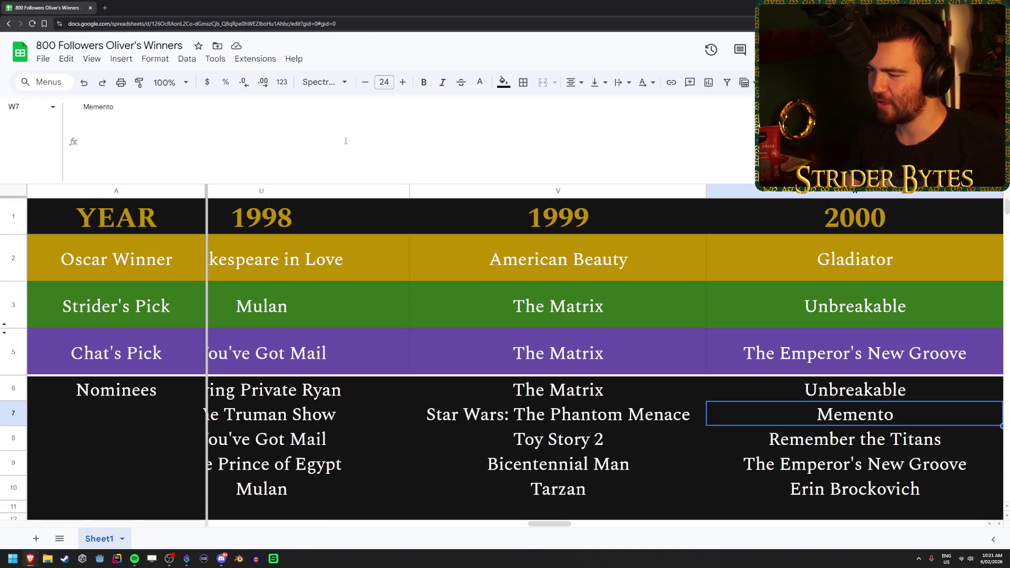
key(Up)
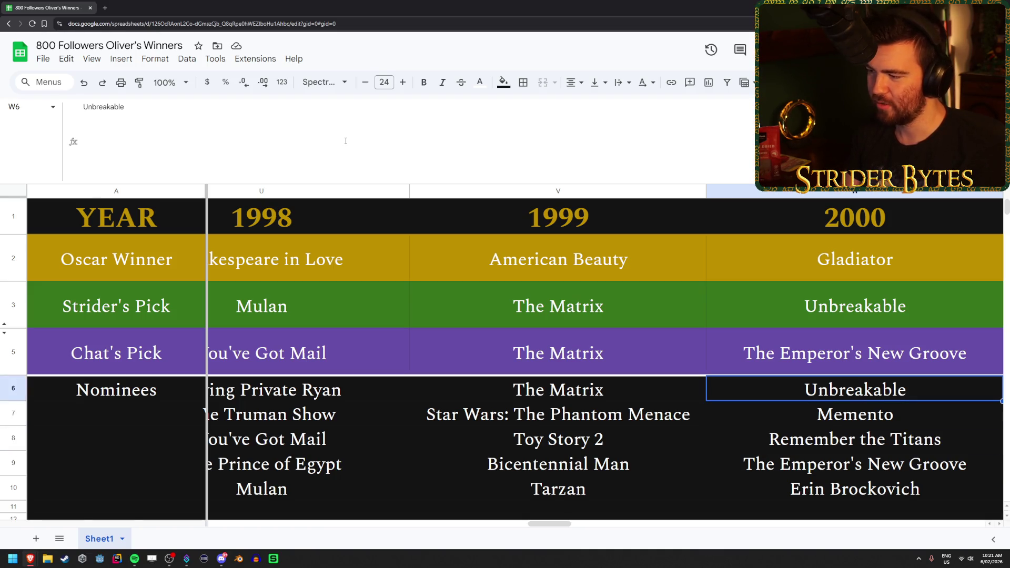
key(Up)
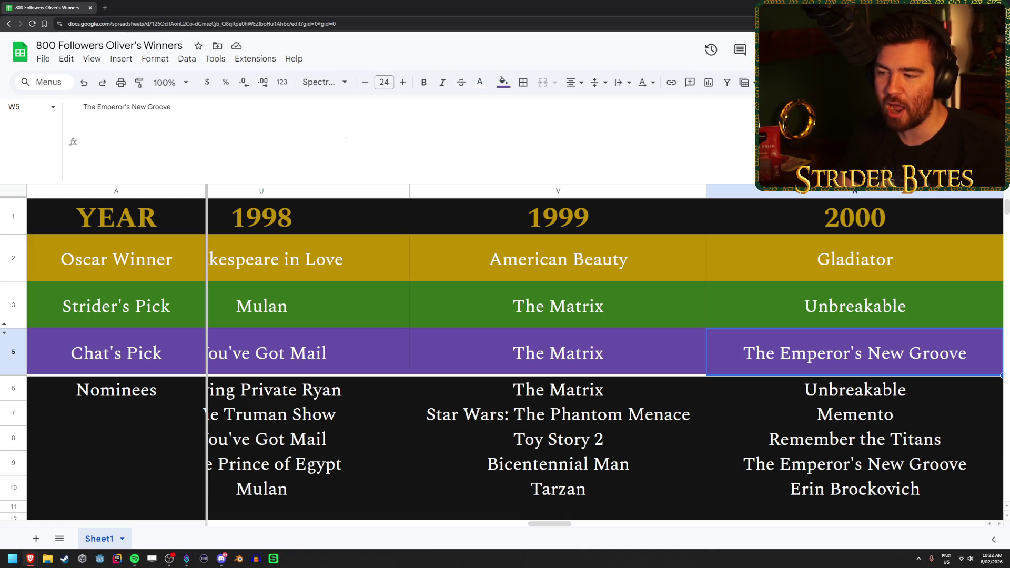
key(Down)
key(Down)
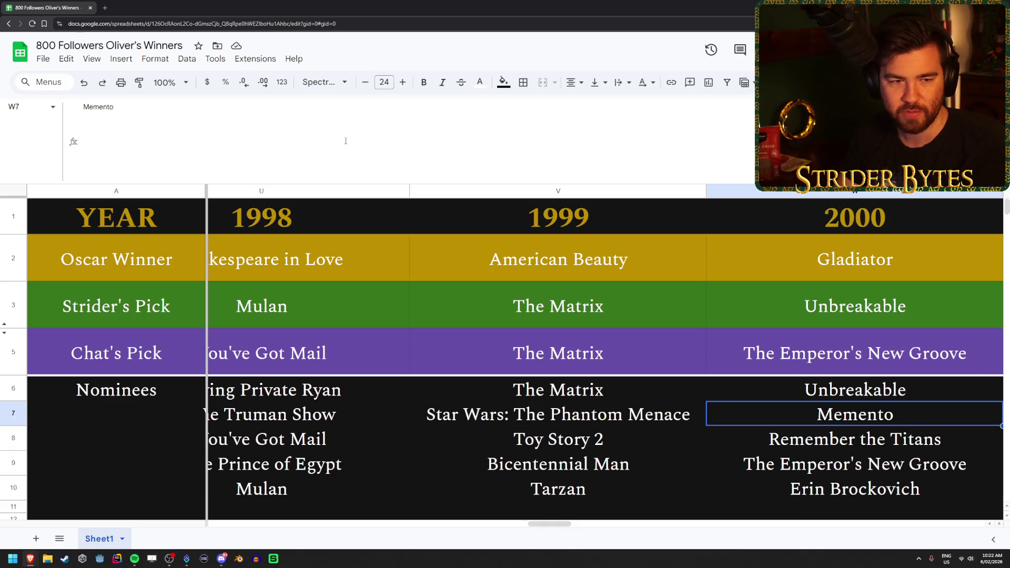
key(Up)
key(Up)
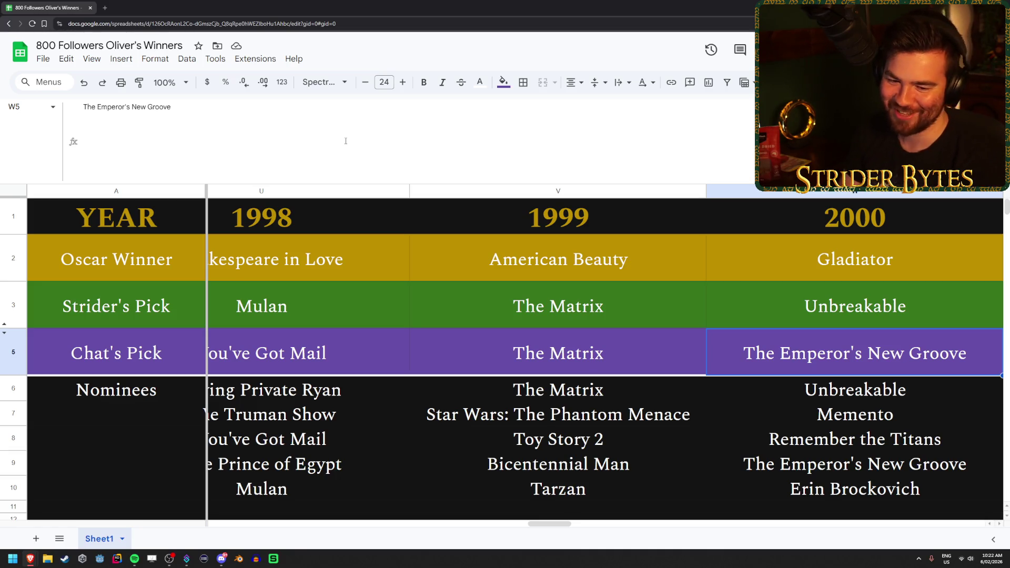
- Glance back at the 1999 nominees, check Remember the Titans, then reach Chat's 2001 pick Shrek
key(Down)
key(Down)
key(Down)
key(Left)
key(Up)
key(Up)
key(Up)
key(Up)
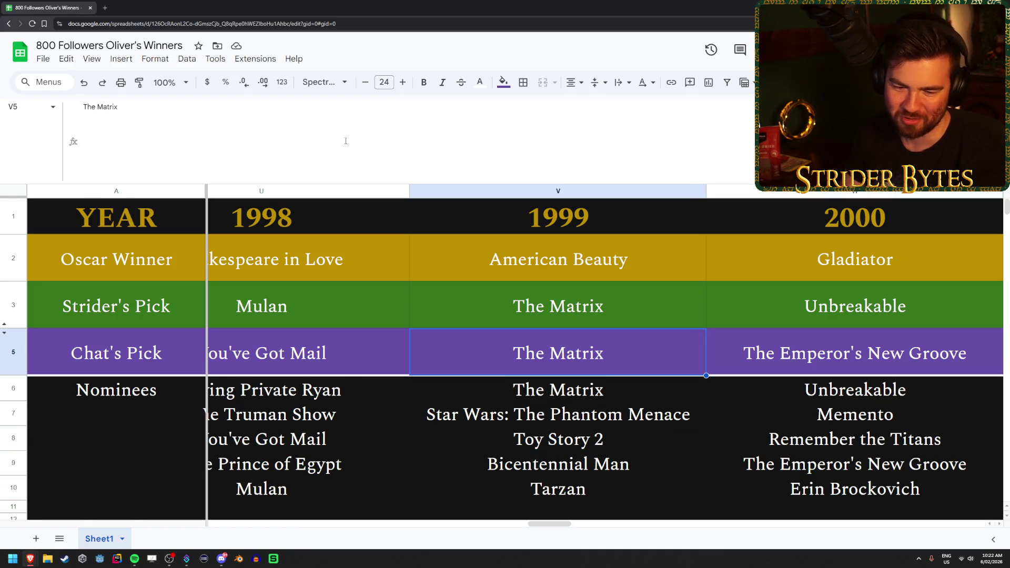
key(Right)
key(Down)
key(Down)
key(Down)
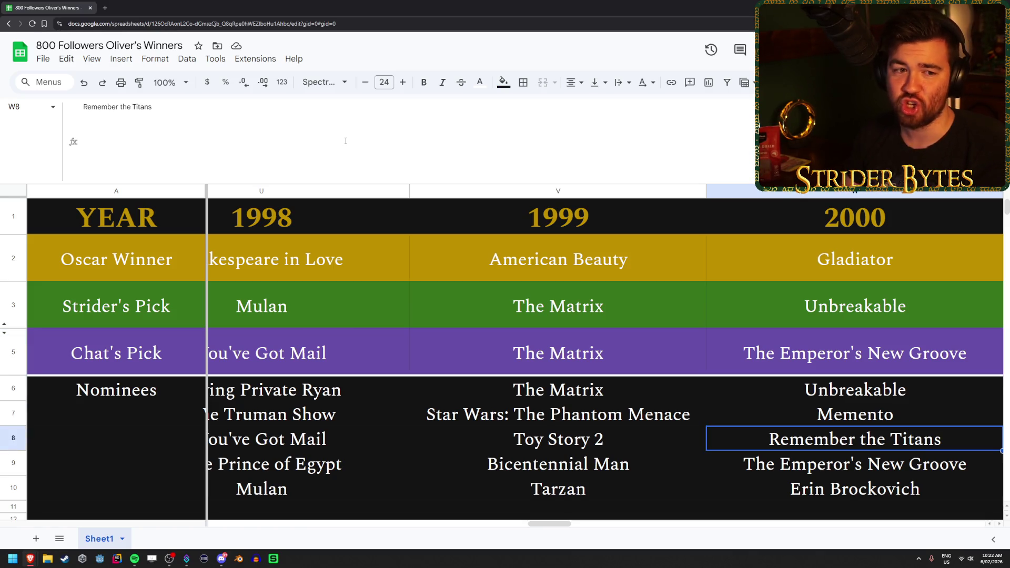
key(Up)
key(Up)
key(Up)
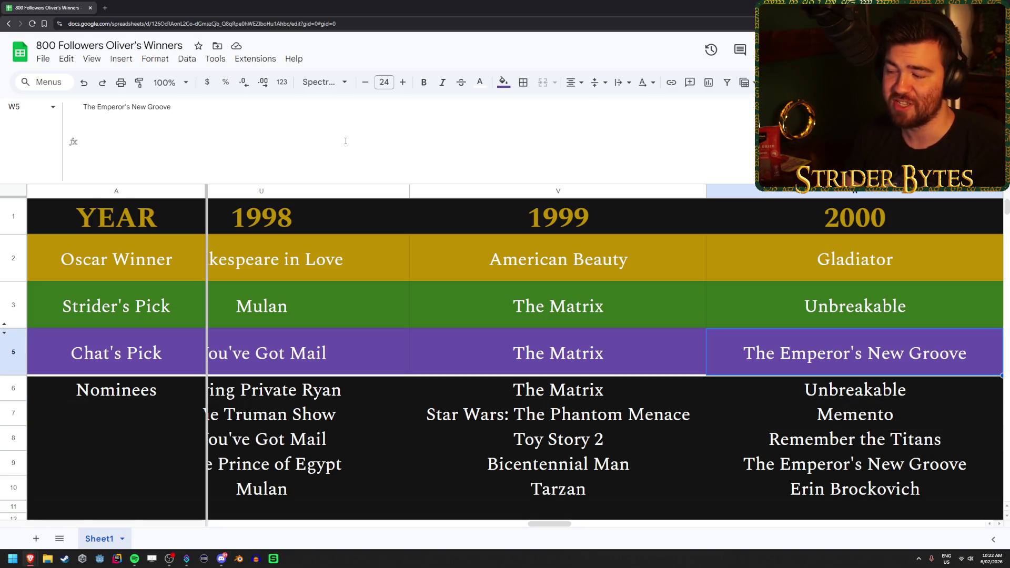
key(Right)
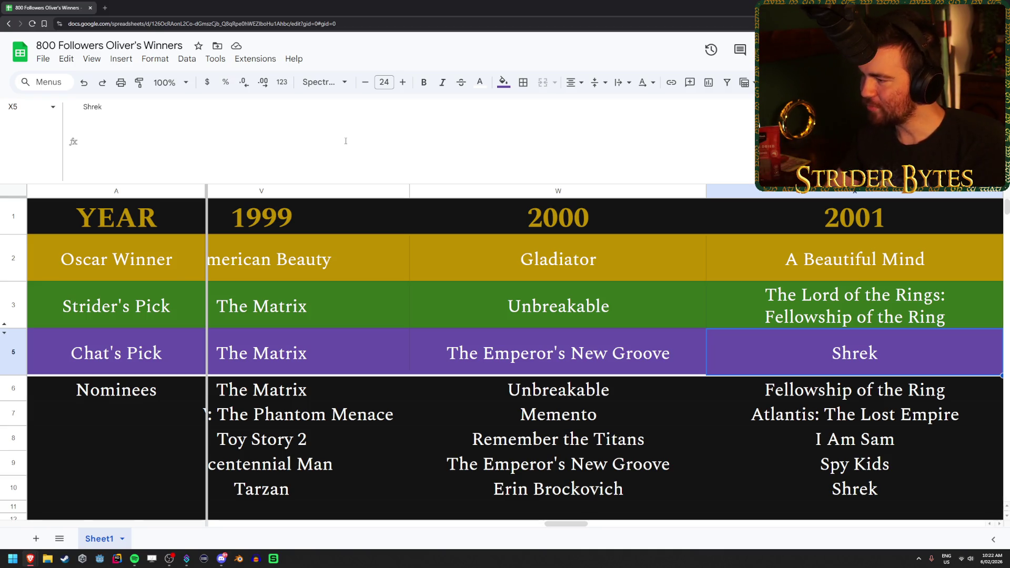
- Move to Strider's pick row at Return of the King for 2003
key(Right)
key(Right)
key(Up)
key(Left)
key(Left)
key(Right)
key(Right)
key(Left)
key(Left)
key(Left)
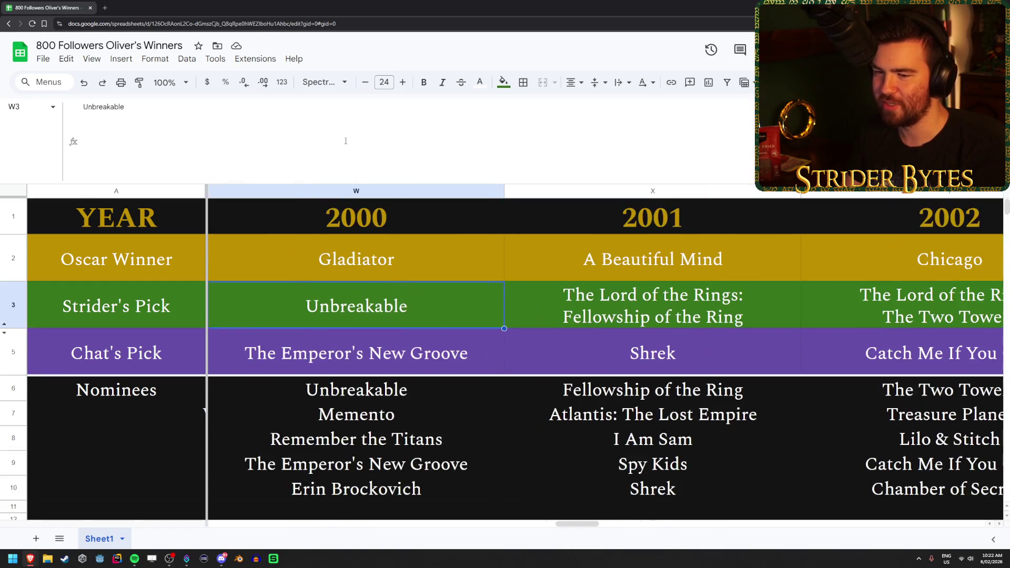
- Unhide the Best Non-Lord of the Rings film row and read its 2001–2003 entries, like Atlantis and Treasure Planet
click(4, 324)
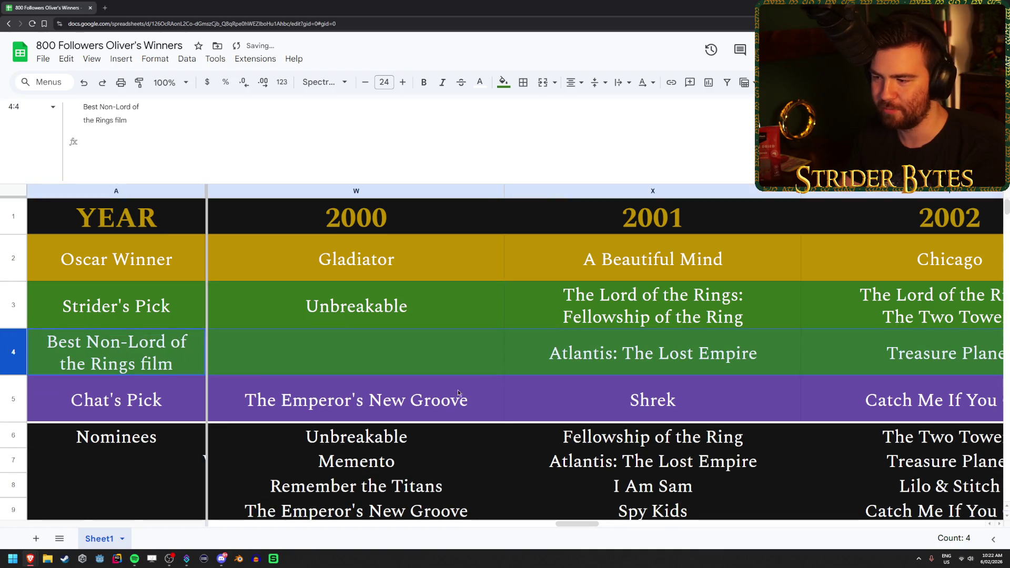
key(Right)
key(Right)
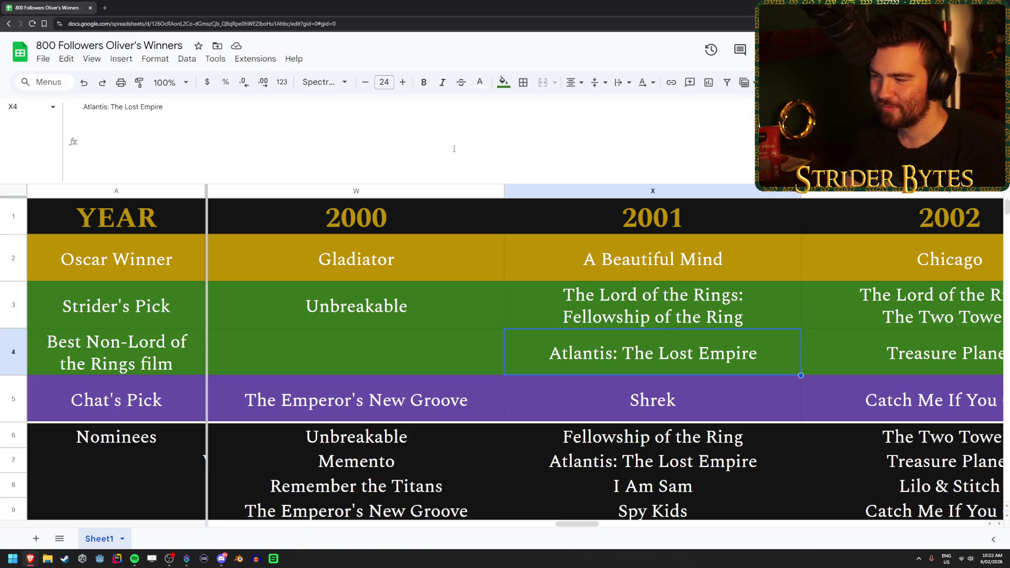
key(Right)
key(Right)
key(Left)
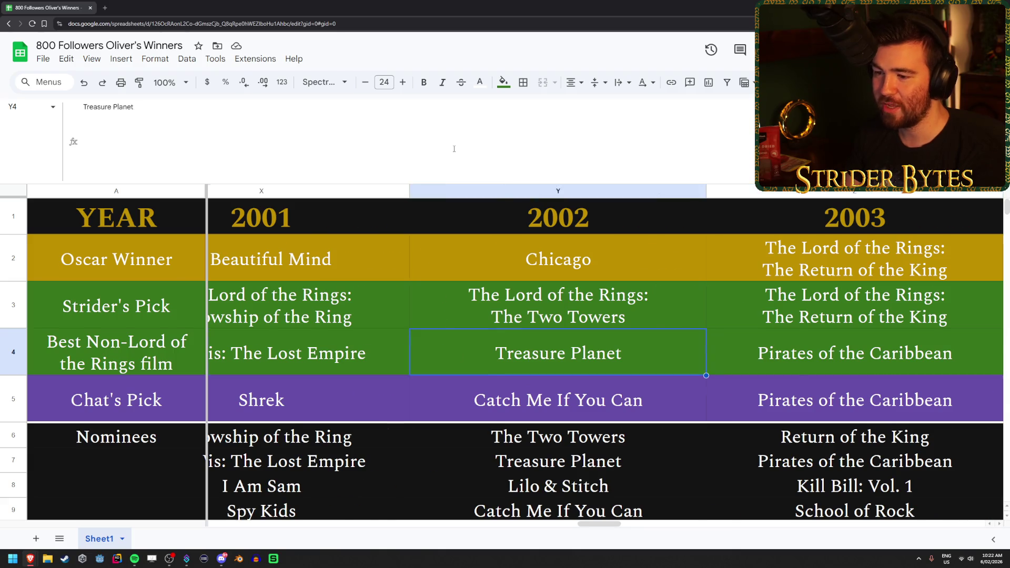
key(Left)
key(Right)
key(Right)
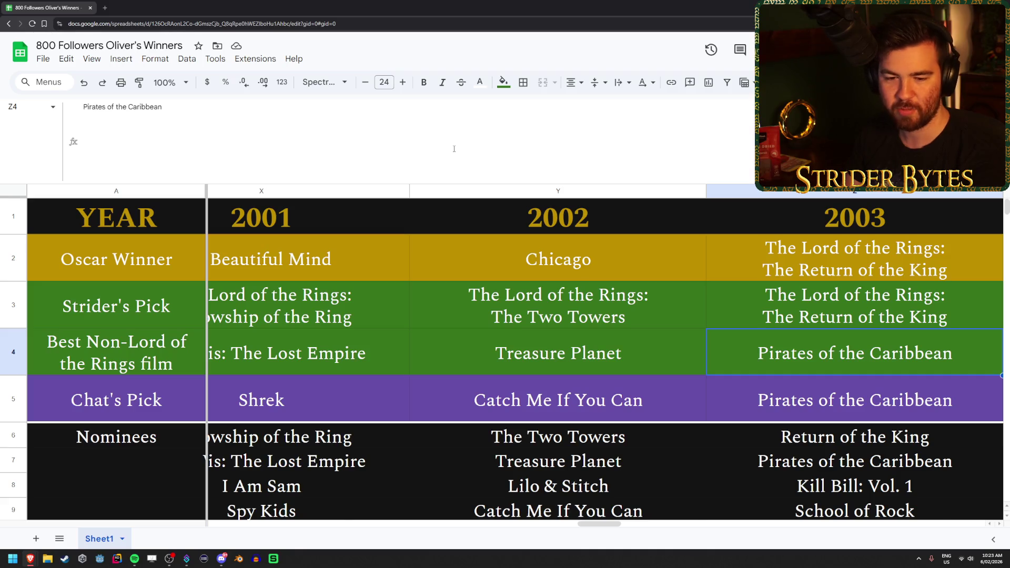
key(Left)
key(Left)
- Compare Chat's 2001 pick Shrek with Chat's 2003 and 2002 picks
key(Down)
key(Down)
key(Down)
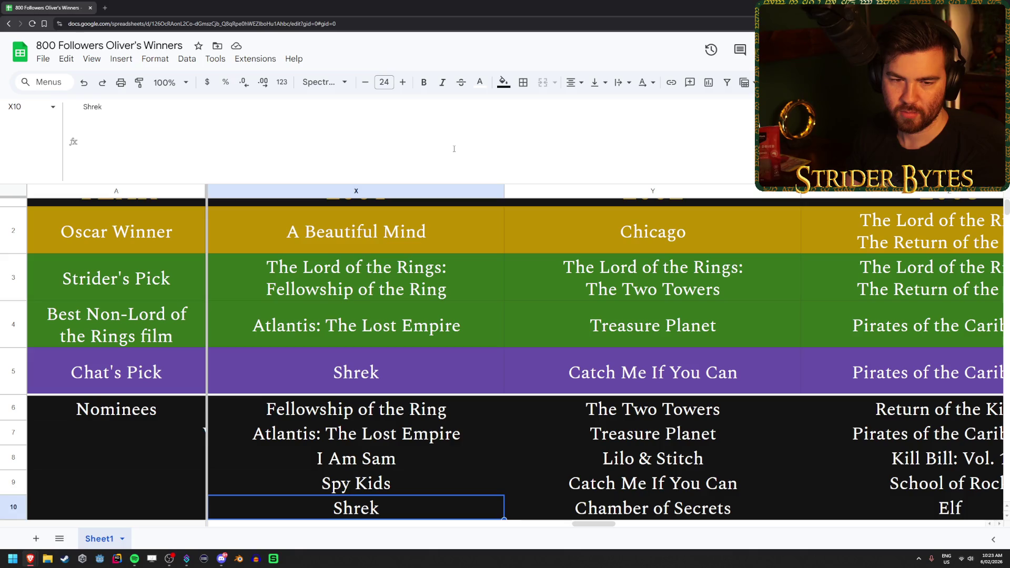
key(Up)
key(Up)
key(Up)
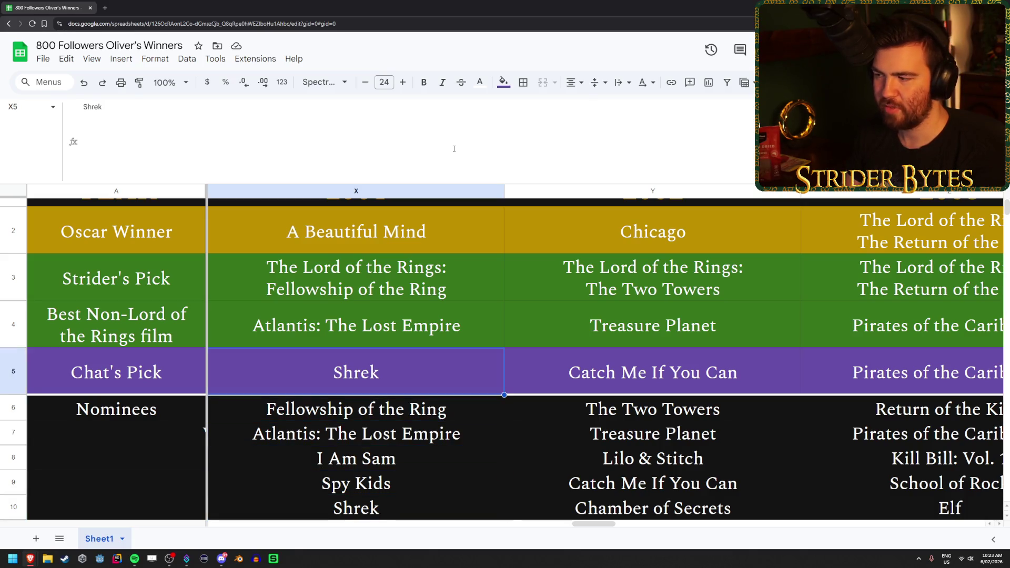
key(Right)
key(Right)
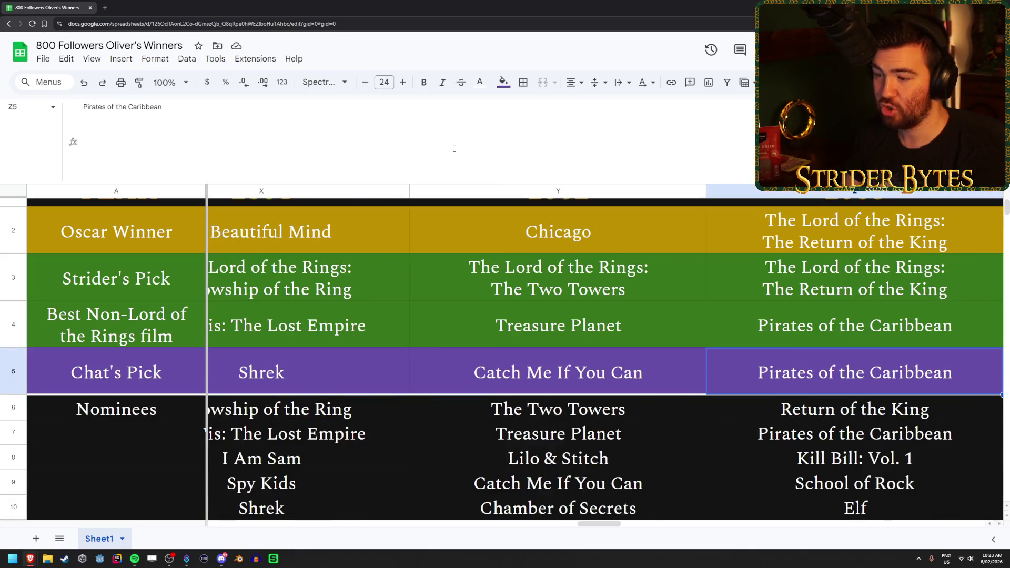
key(Left)
key(Left)
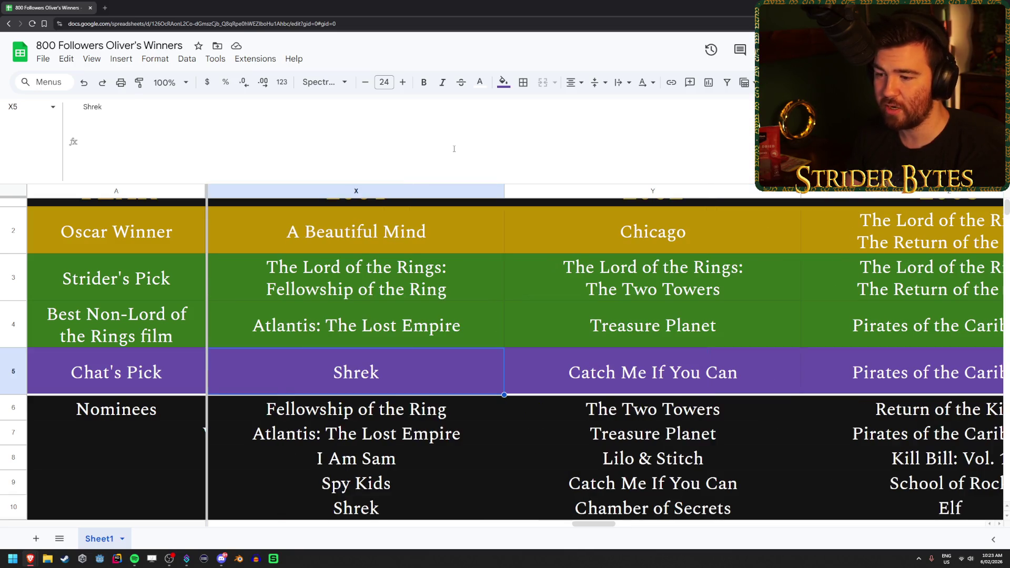
key(Right)
key(Right)
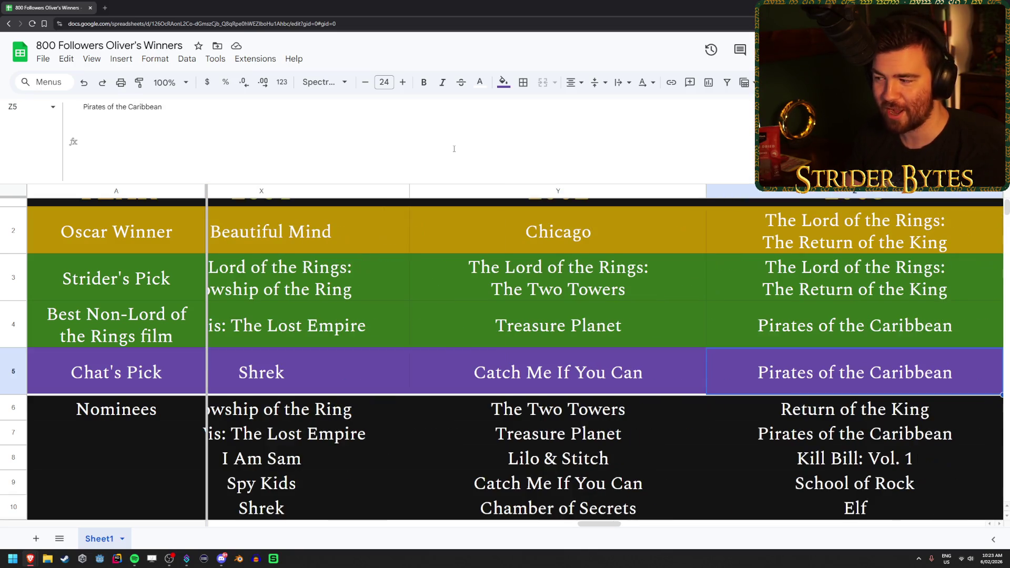
key(Left)
key(Left)
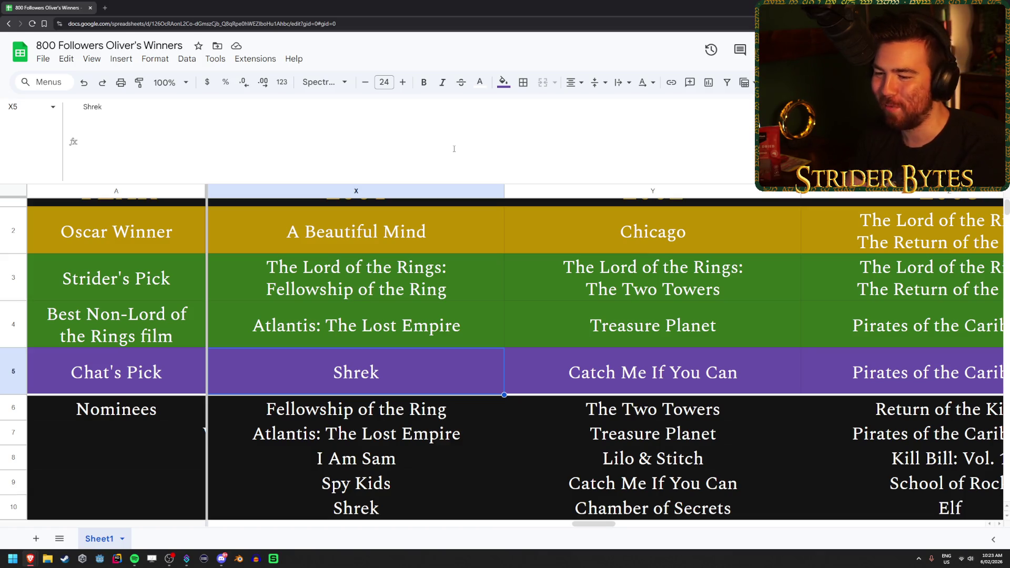
key(Right)
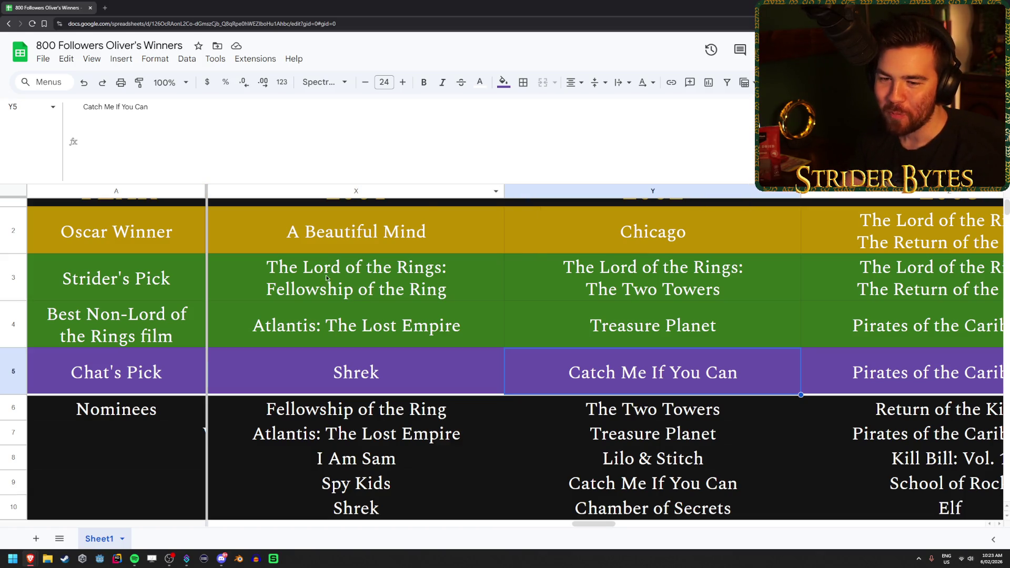
right_click(14, 324)
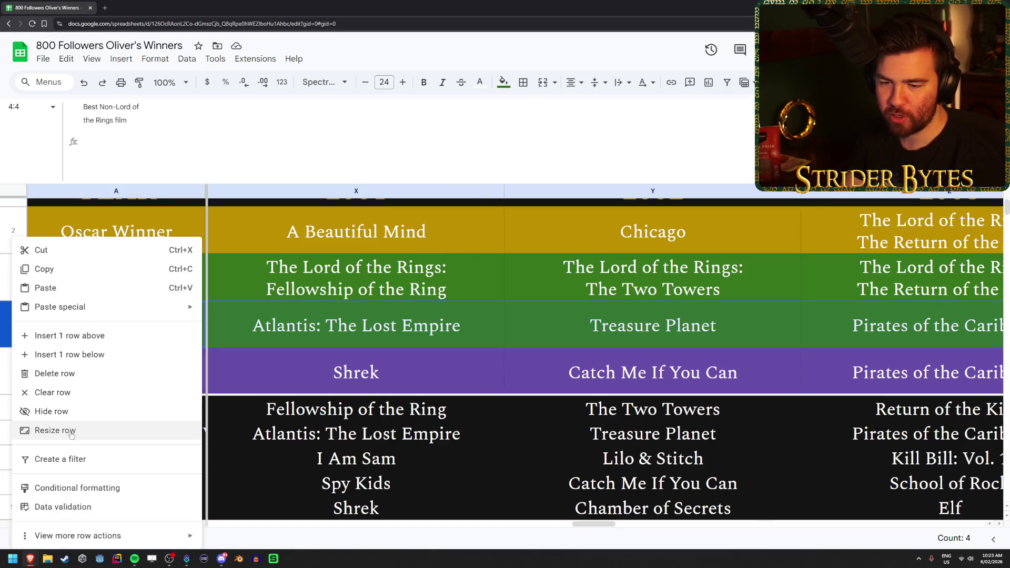
- Hide row 4 again and move to the 2004 winner and Chat's pick
click(58, 411)
click(830, 335)
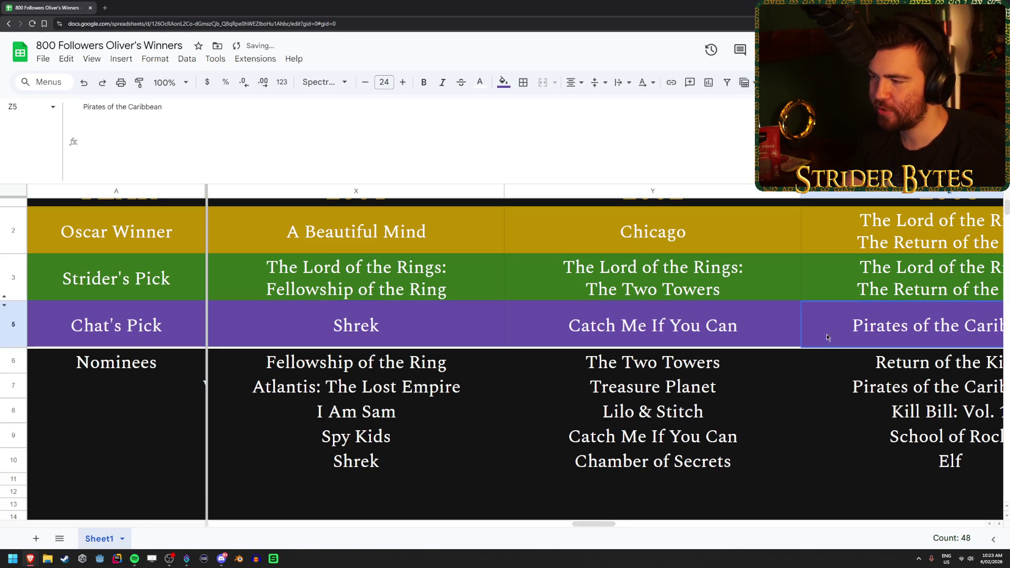
key(Up)
key(Up)
key(Up)
key(Right)
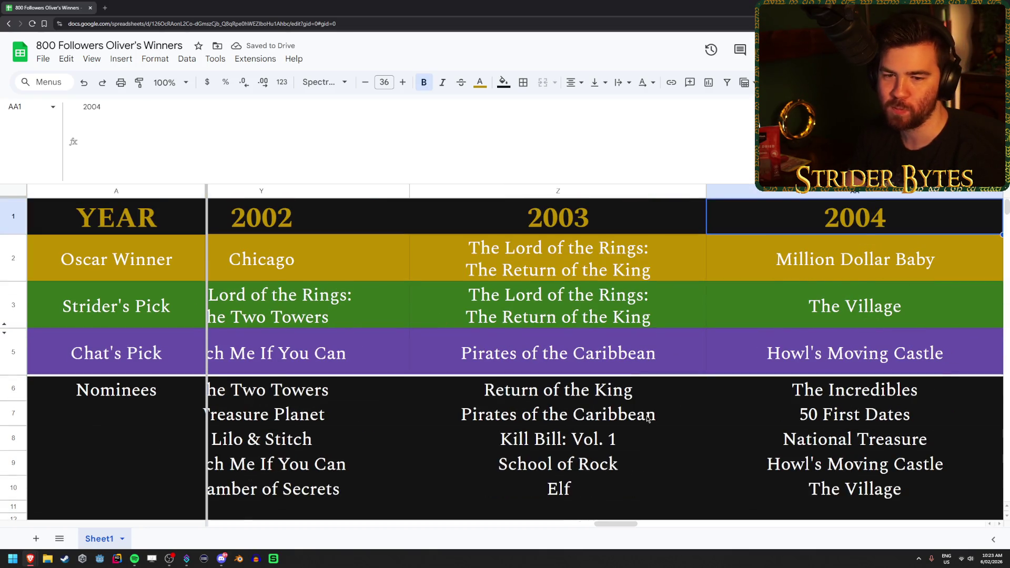
key(Down)
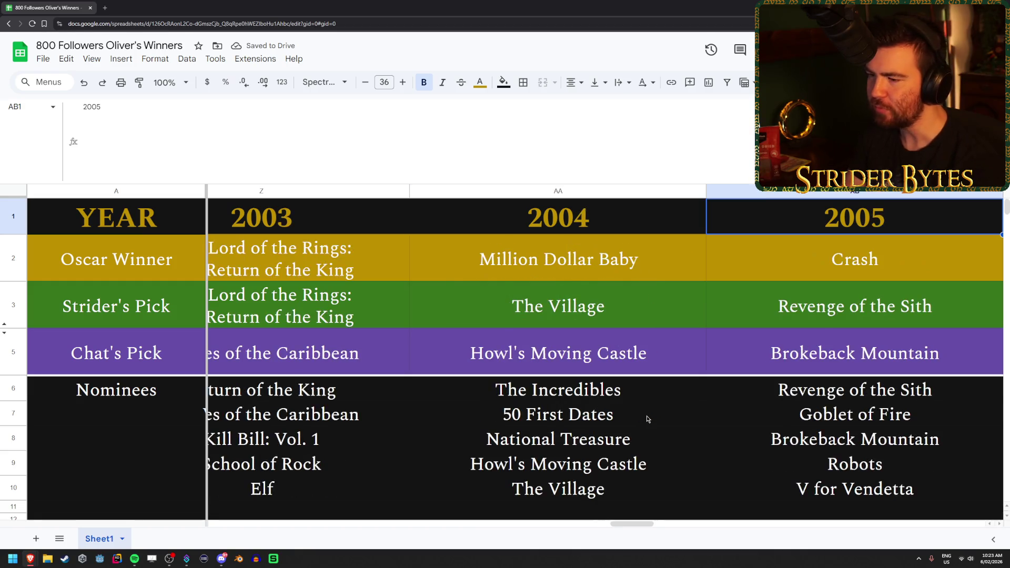
key(Down)
key(Down)
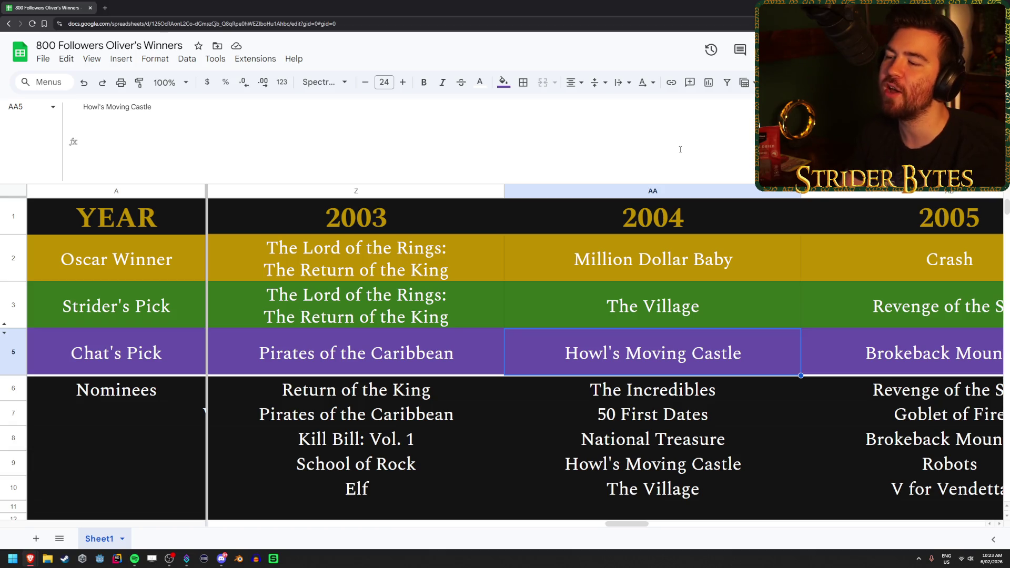
- Look over 2004 nominees 50 First Dates, Howl's Moving Castle, The Village and National Treasure, then reach 2005
key(Down)
key(Down)
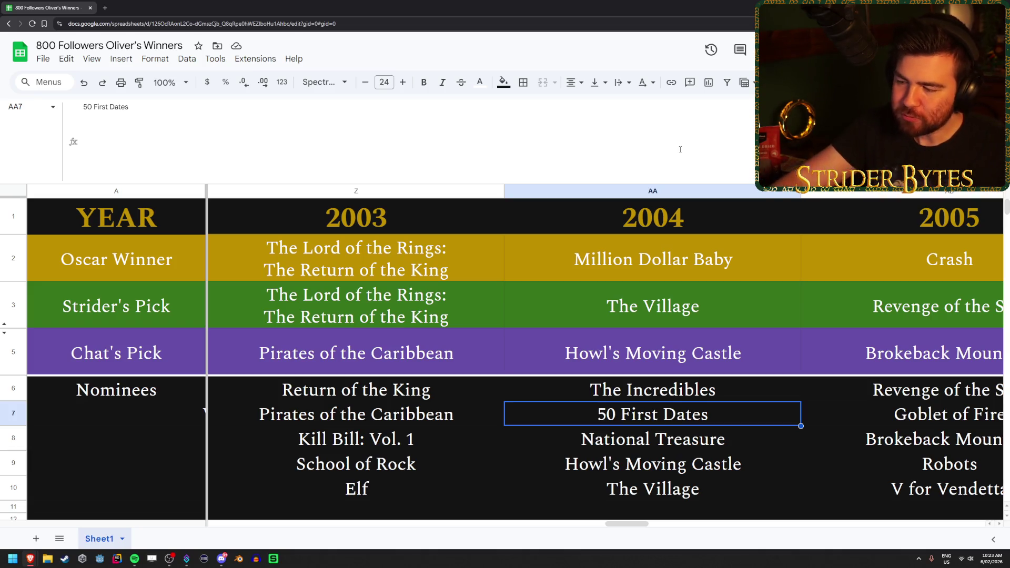
key(Down)
key(Down)
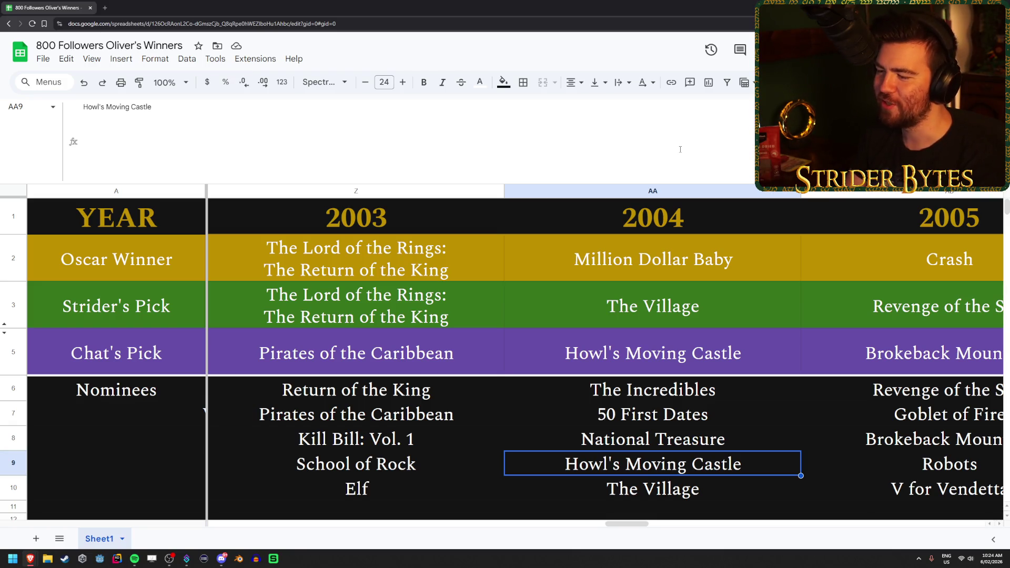
key(Down)
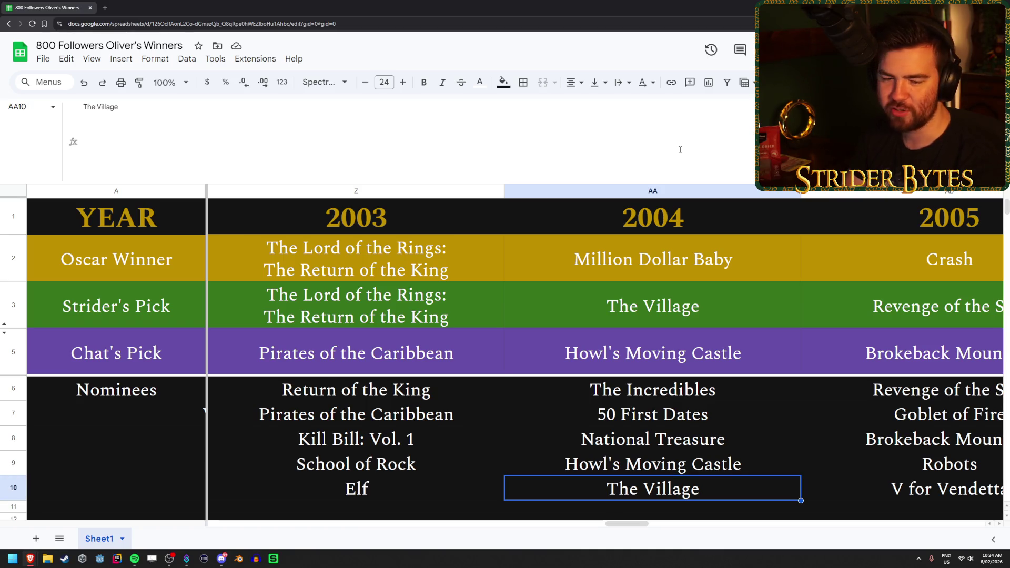
key(Up)
key(Up)
key(Up)
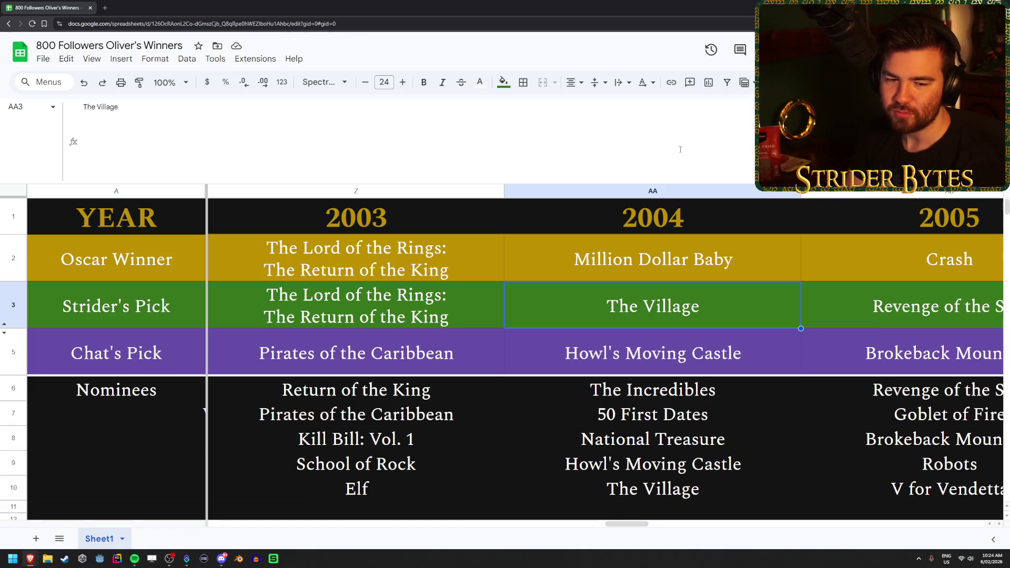
key(Down)
key(Down)
key(Down)
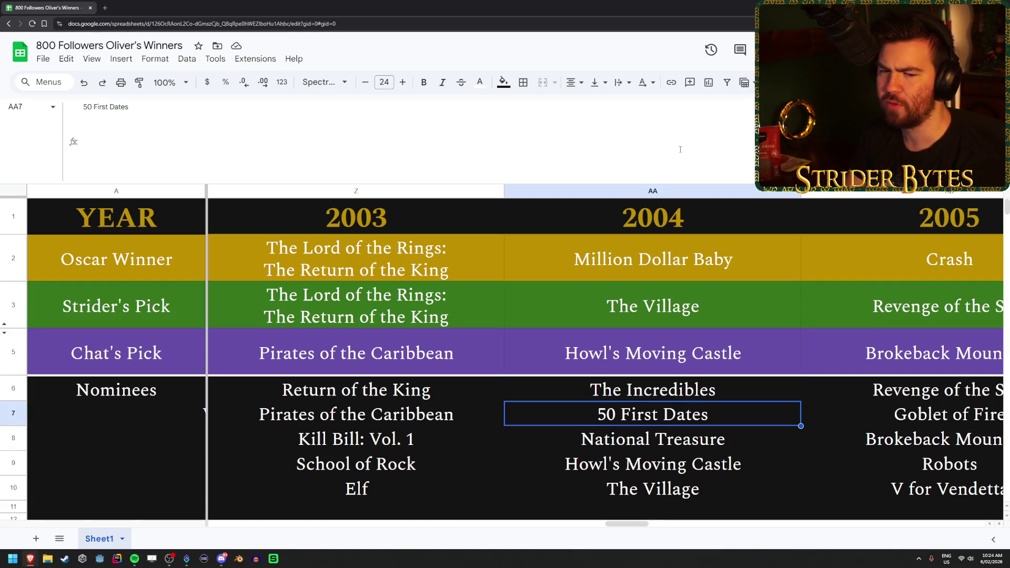
key(Down)
key(Down)
key(Down)
key(Up)
key(Up)
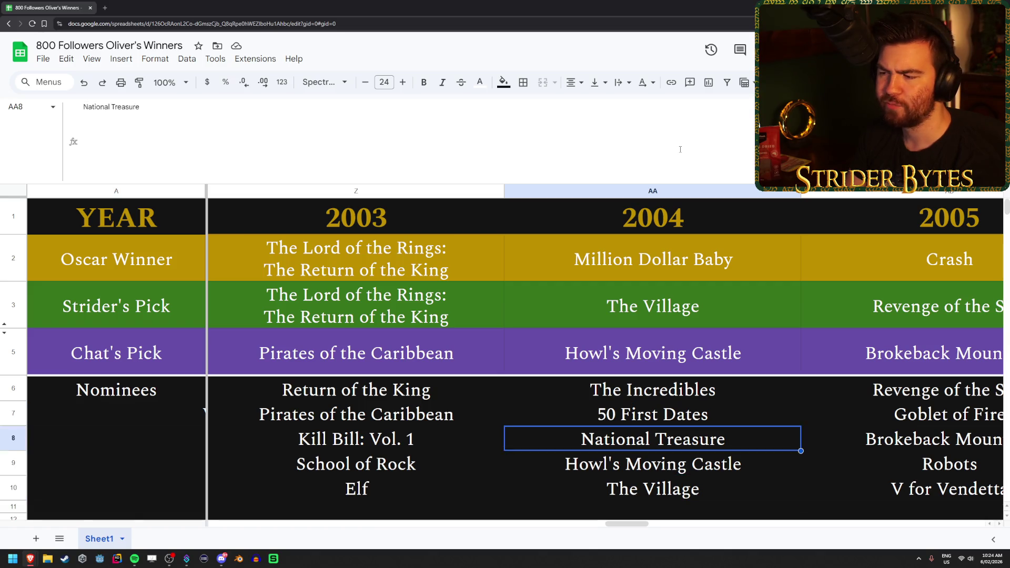
key(Up)
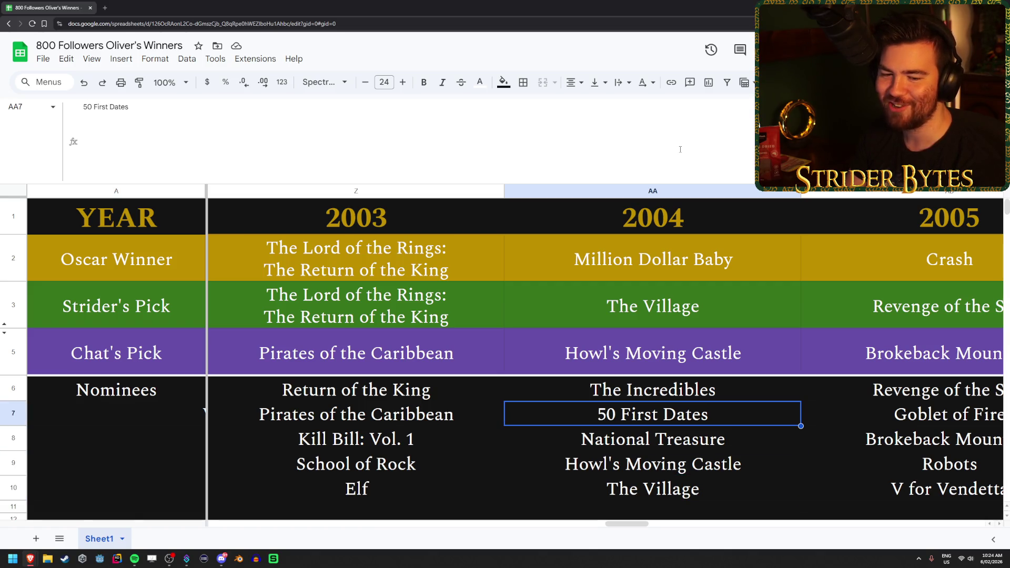
key(Right)
key(Up)
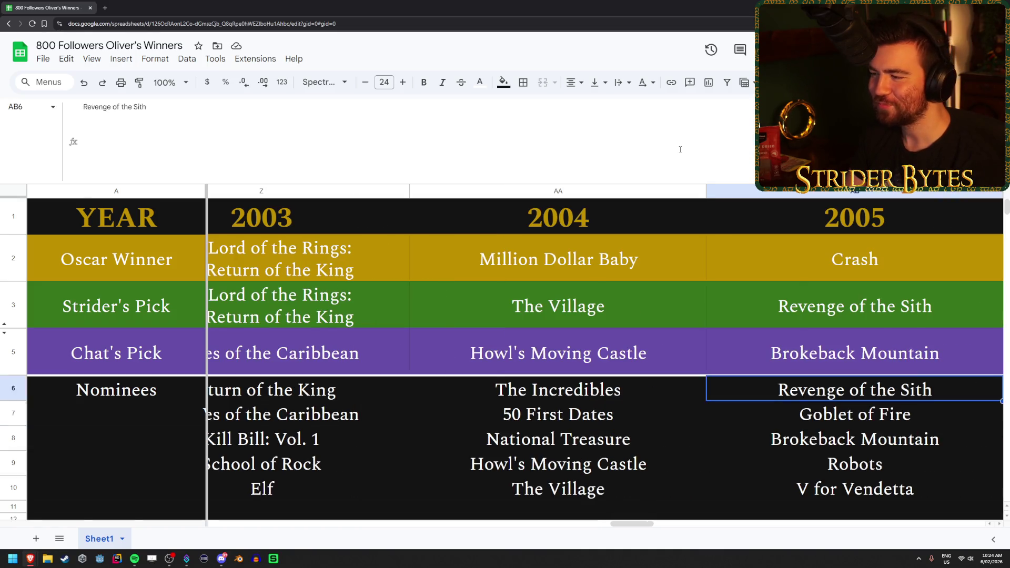
key(Up)
key(Up)
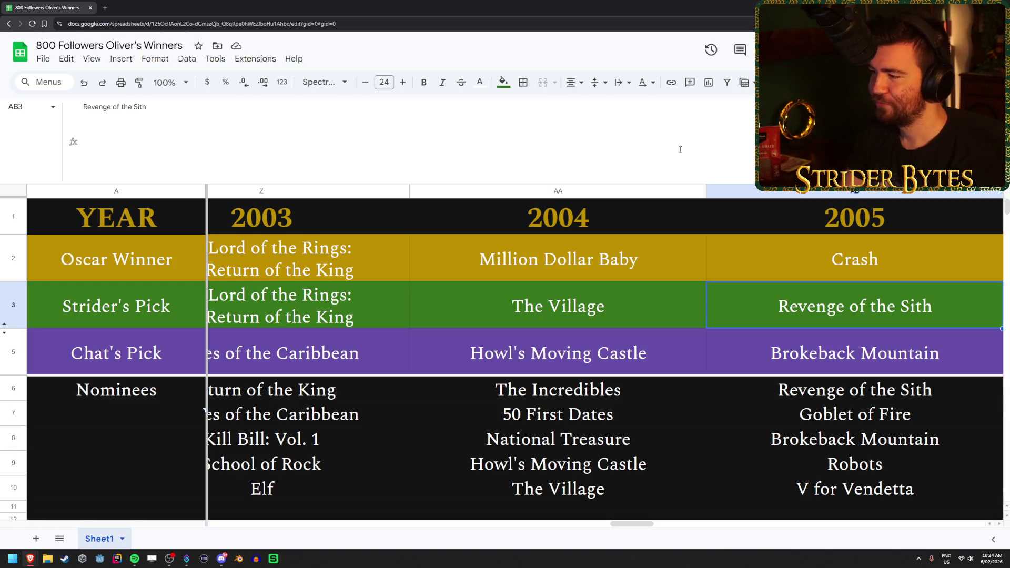
key(Down)
key(Down)
key(Down)
key(Up)
key(Up)
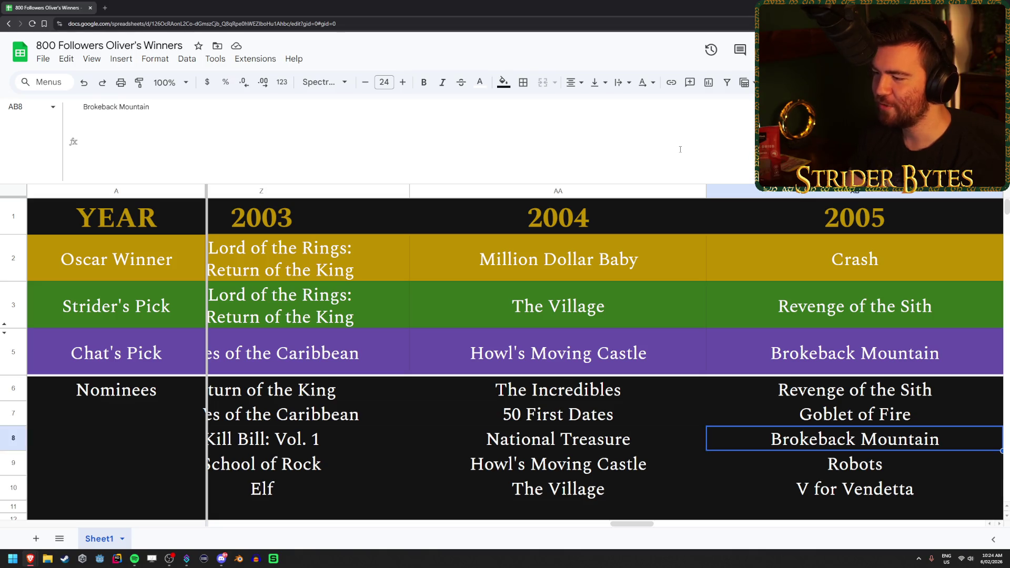
key(Down)
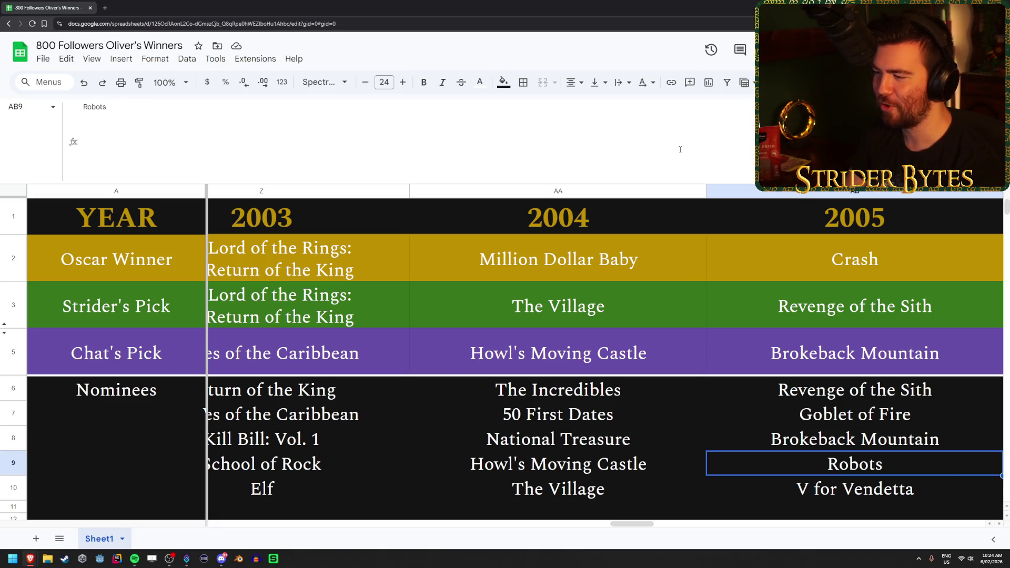
key(Up)
key(Up)
key(Up)
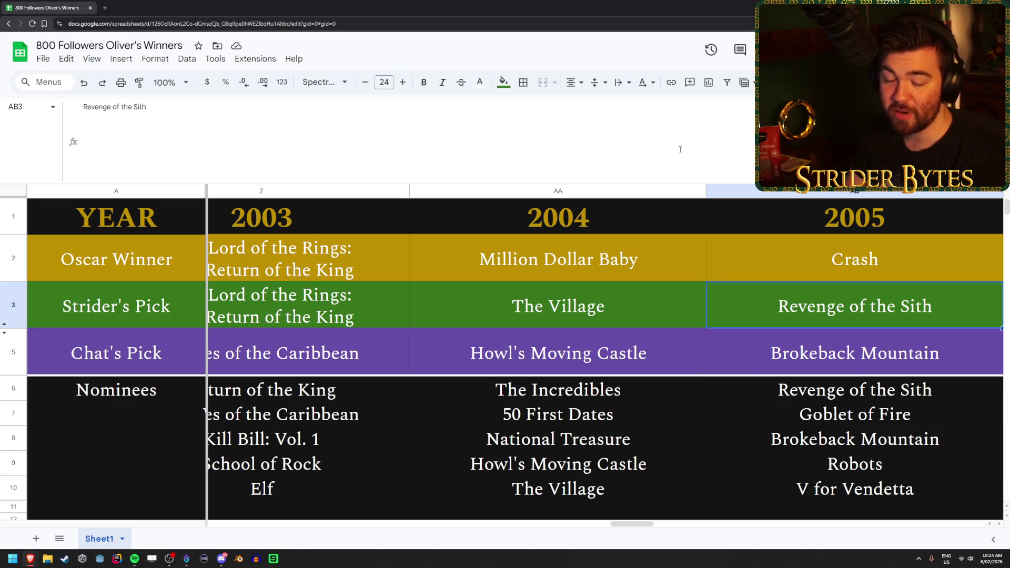
key(Down)
key(Down)
key(Down)
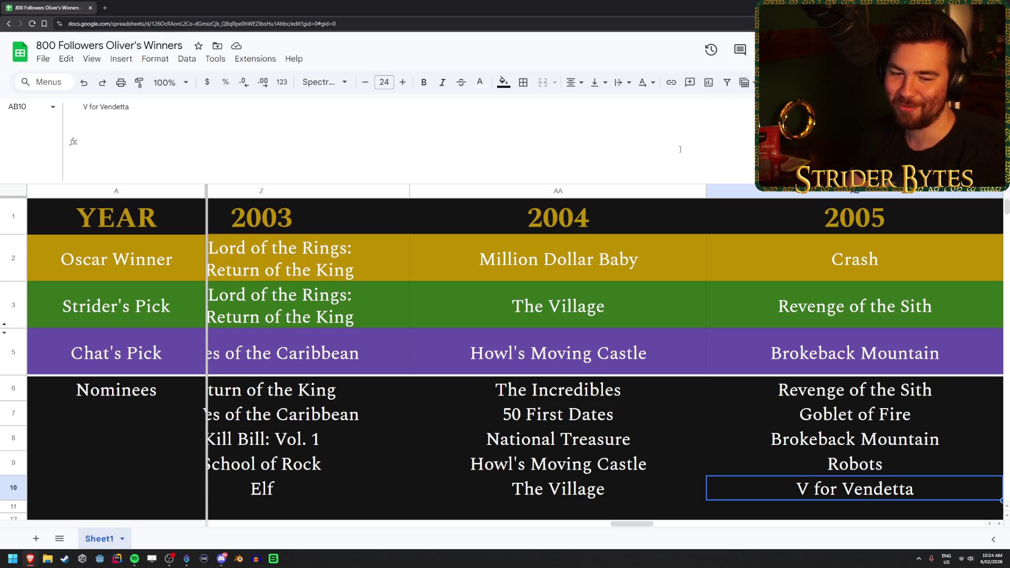
key(Up)
key(Up)
key(Up)
key(Up)
key(Left)
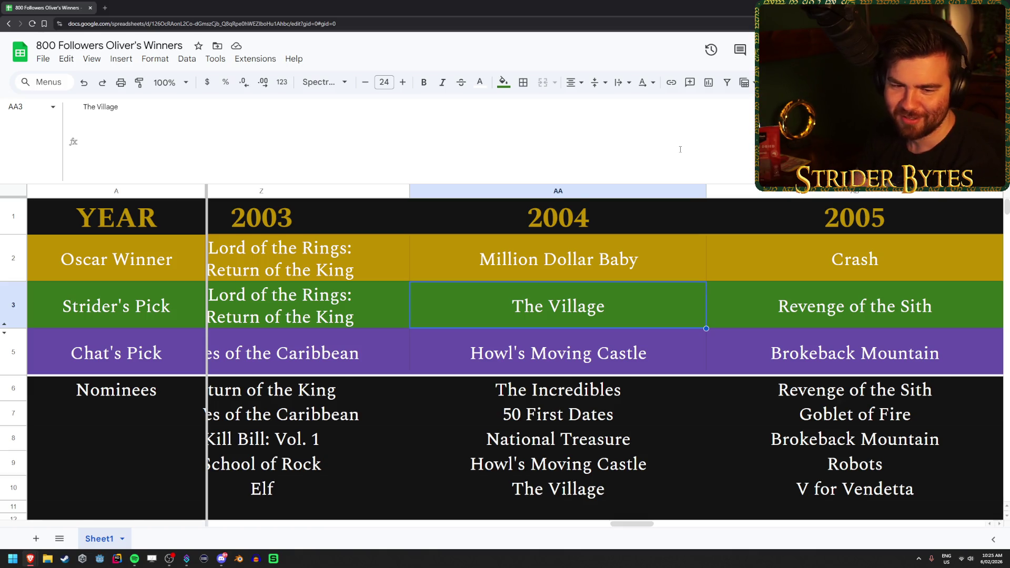
key(Right)
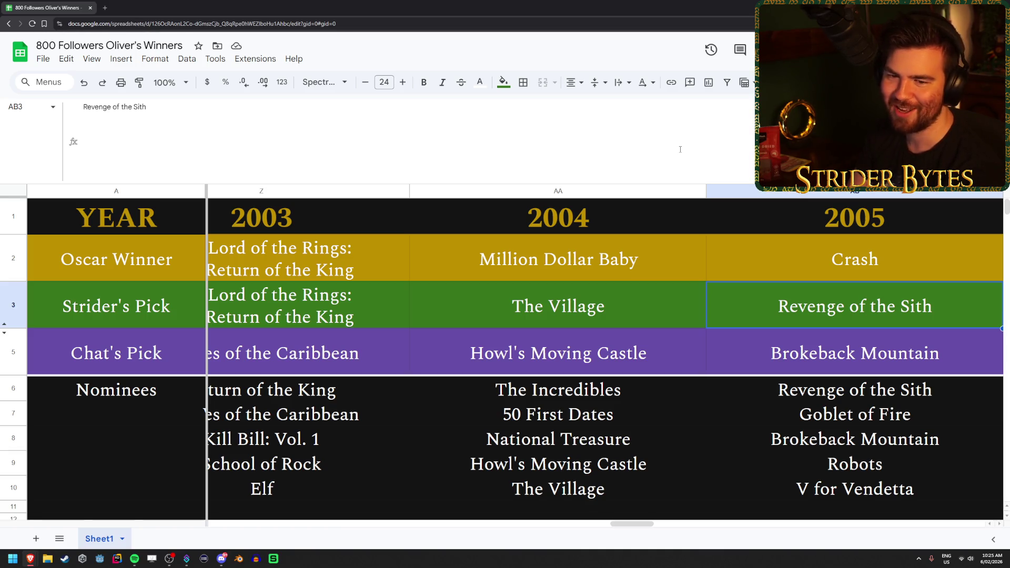
key(Right)
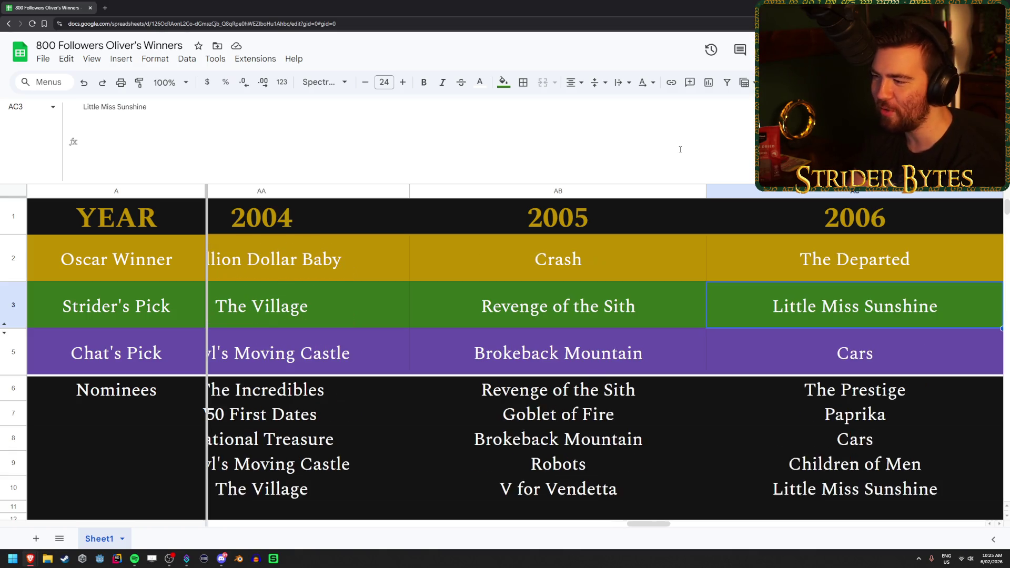
- Look over the 2006 nominees The Prestige and Children of Men, and Strider's pick Little Miss Sunshine
key(Down)
key(Down)
key(Down)
key(Up)
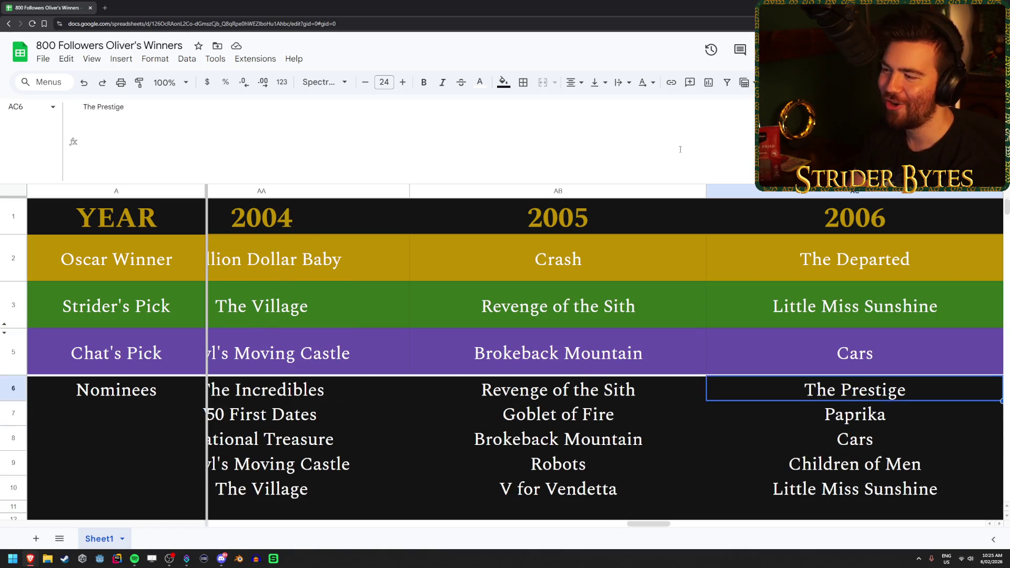
key(Up)
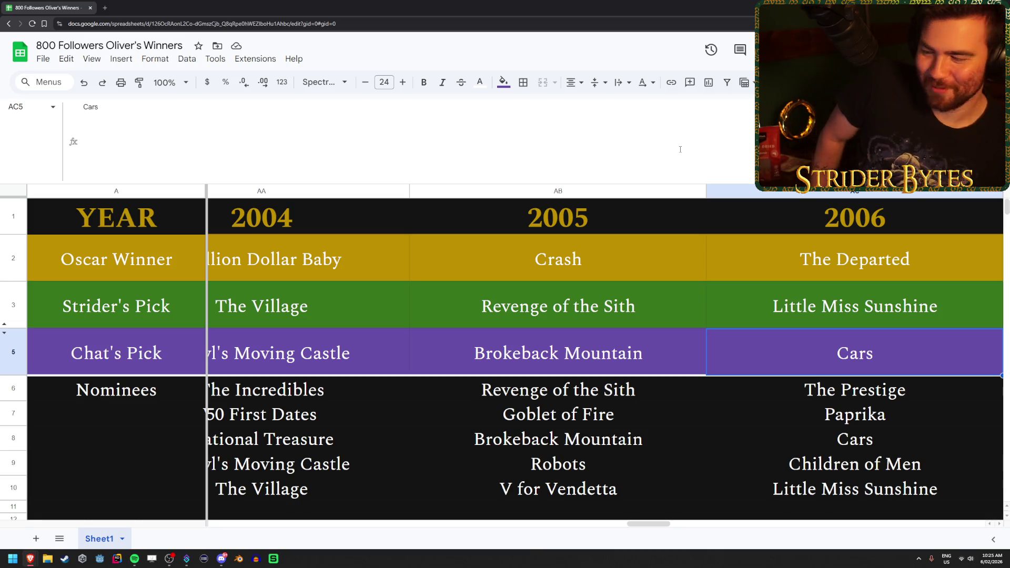
key(Down)
key(Down)
key(Down)
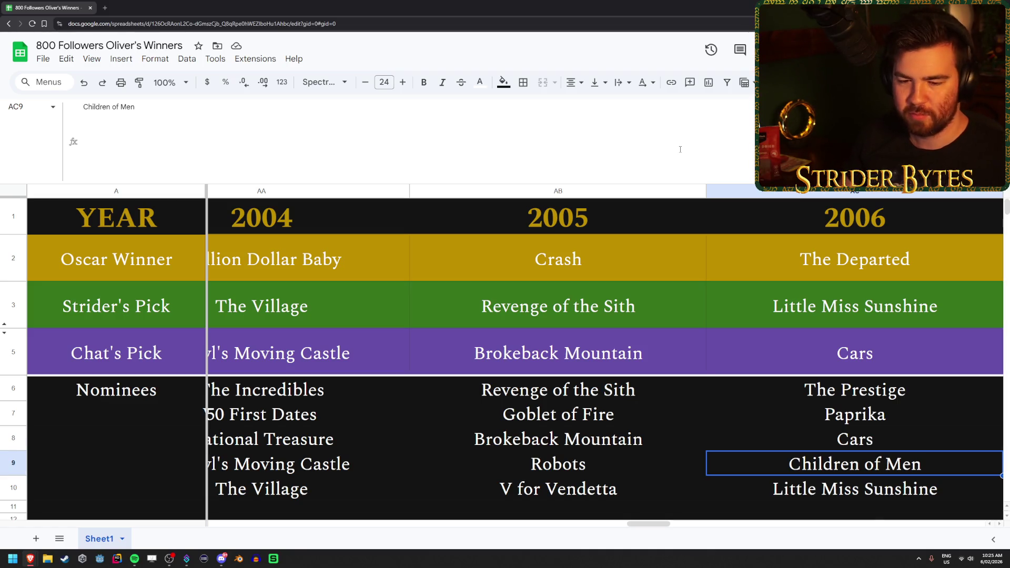
key(Up)
key(Up)
key(Up)
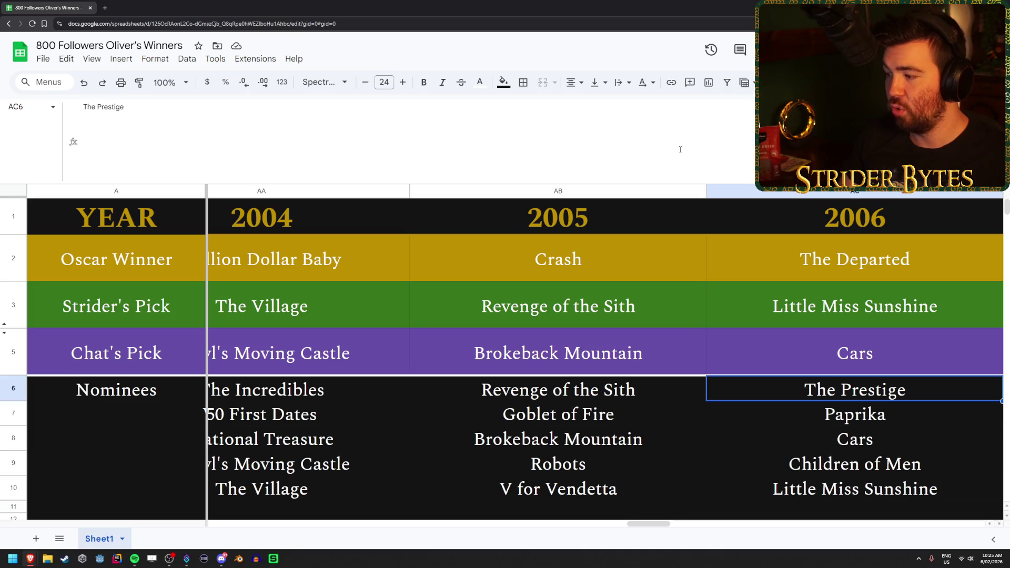
key(Down)
key(Down)
key(Down)
key(Up)
key(Up)
key(Up)
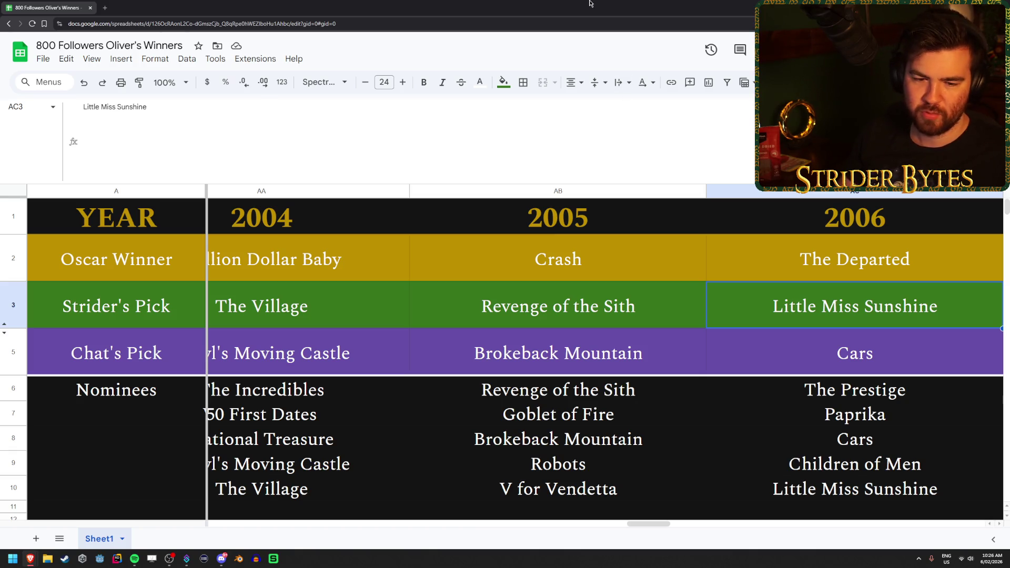
key(Right)
- Browse the 2007 nominees The Mist, Hot Fuzz and Stardust, comparing with 2006's Paprika
key(Down)
key(Down)
key(Down)
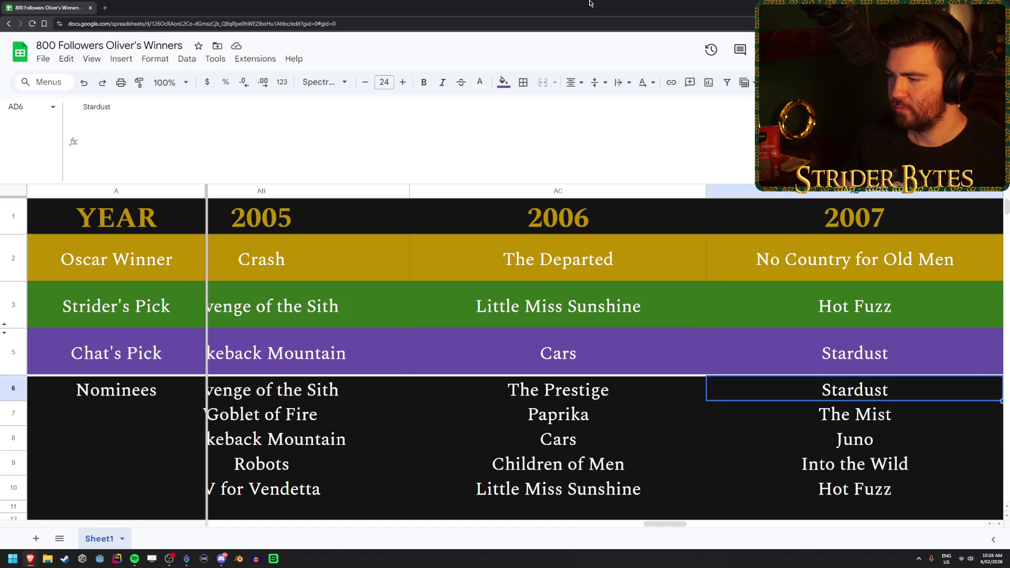
key(Down)
key(Up)
key(Up)
key(Up)
key(Down)
key(Down)
key(Down)
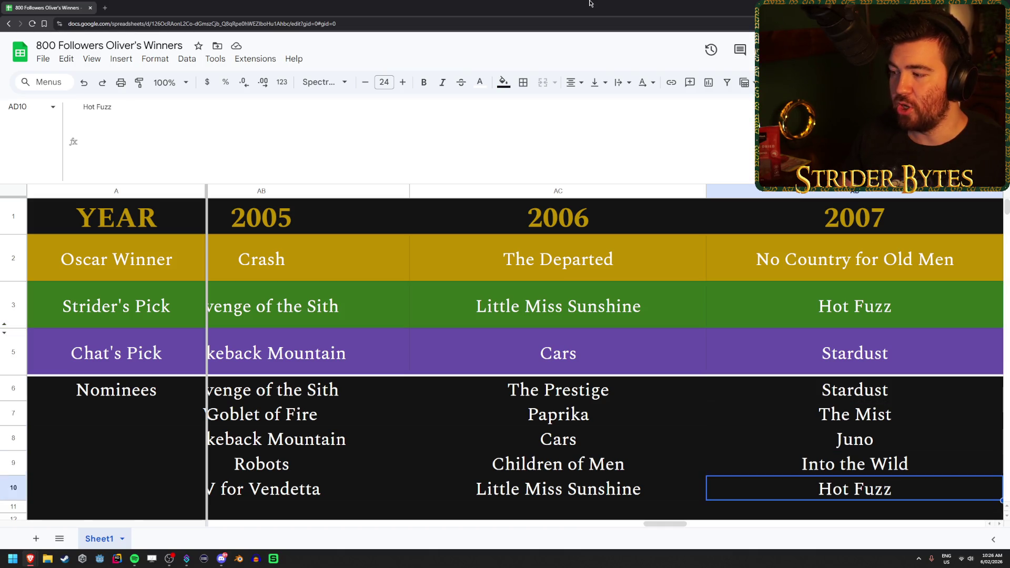
key(Up)
key(Up)
key(Up)
key(Up)
key(Down)
key(Down)
key(Down)
key(Down)
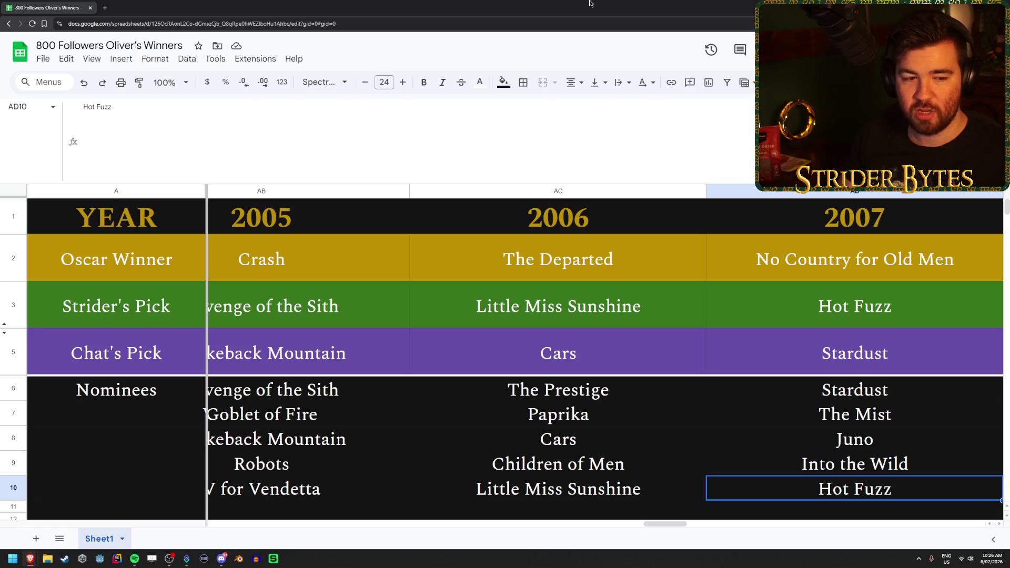
key(Up)
key(Up)
key(Up)
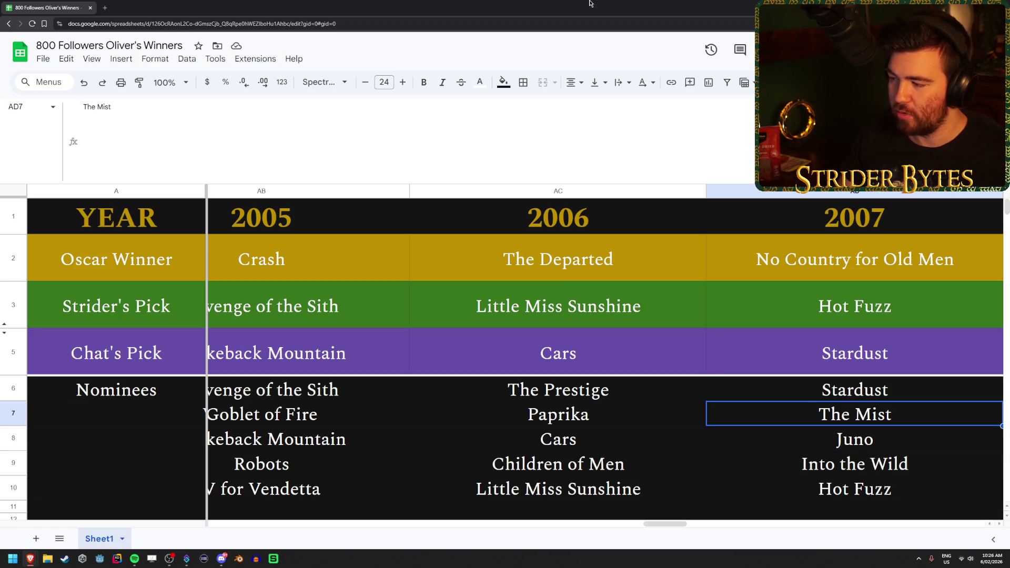
key(Up)
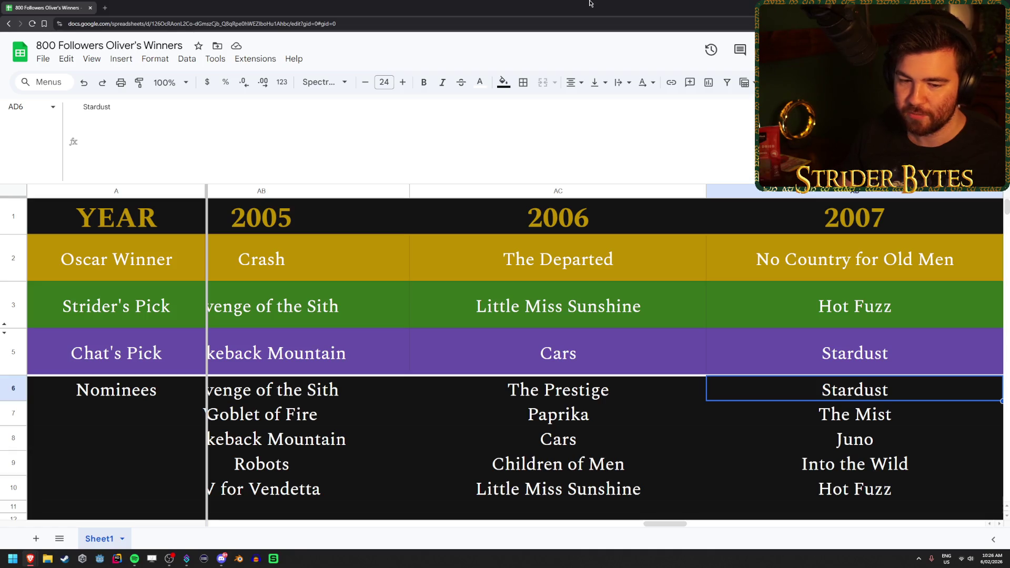
key(Down)
key(Left)
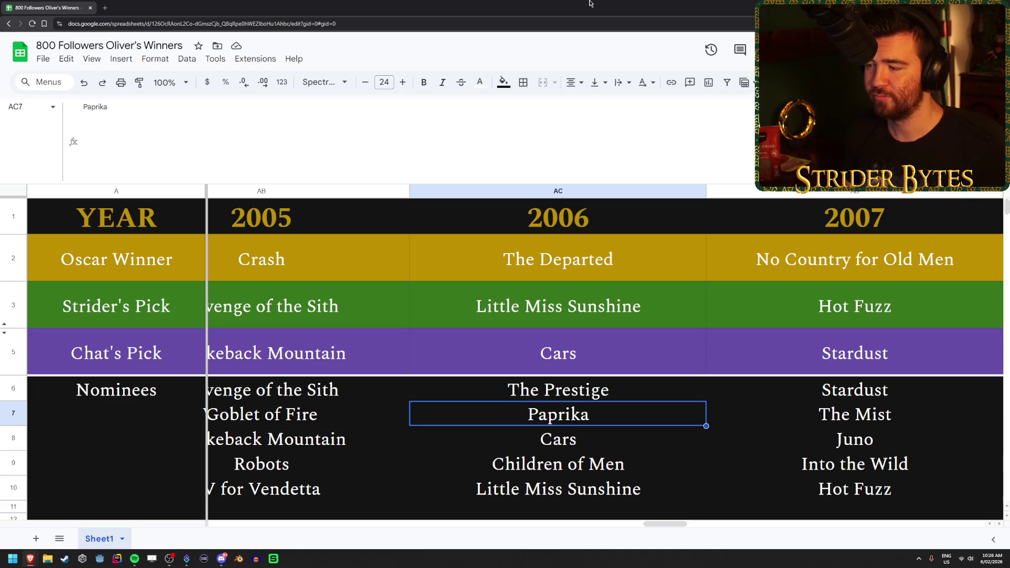
key(Right)
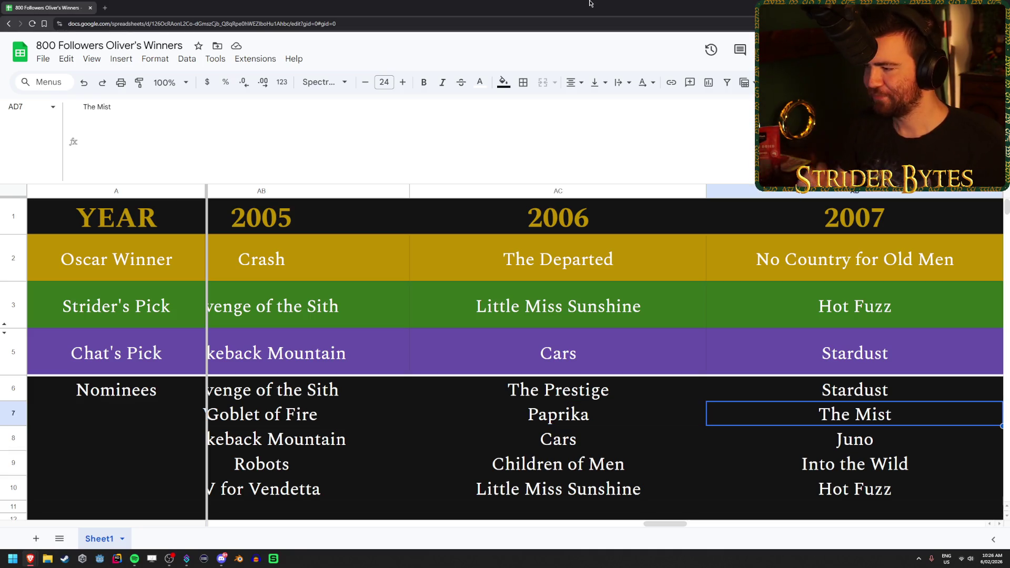
- Check the 2007 picks Hot Fuzz and Stardust, then the nominees Into the Wild and Juno
key(Up)
key(Up)
key(Up)
key(Down)
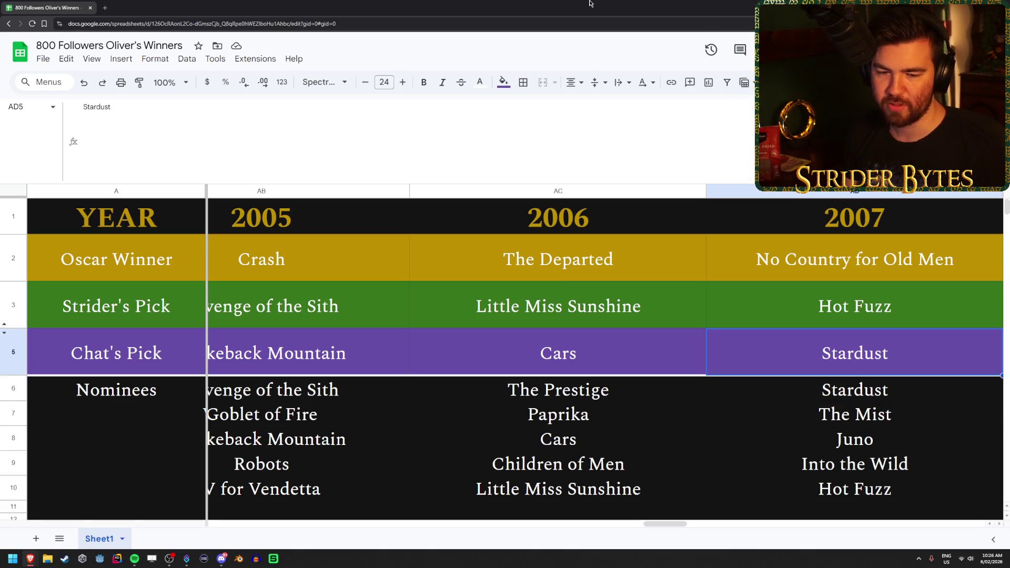
key(Down)
key(Down)
key(Down)
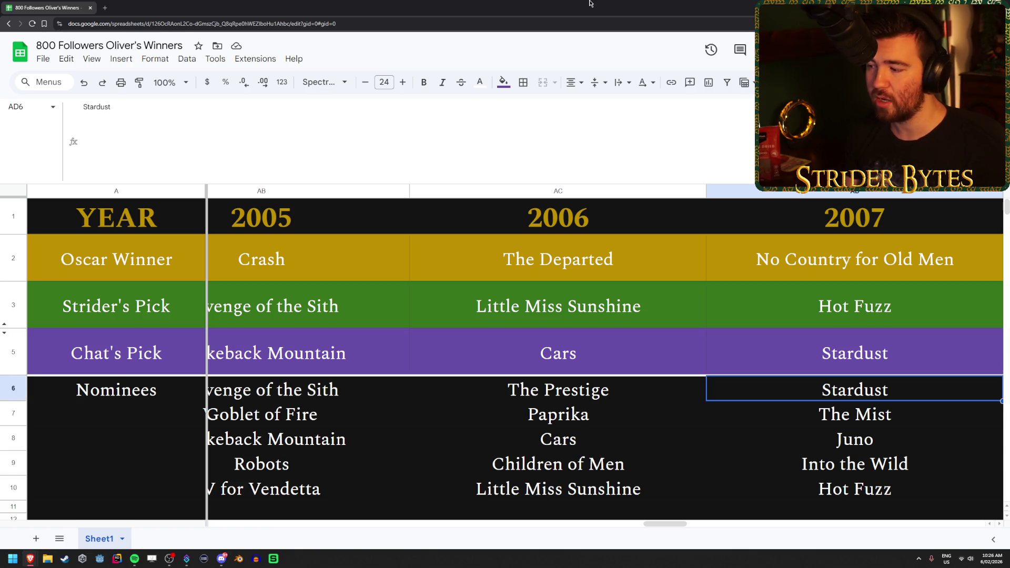
key(Up)
key(Up)
key(Up)
key(Up)
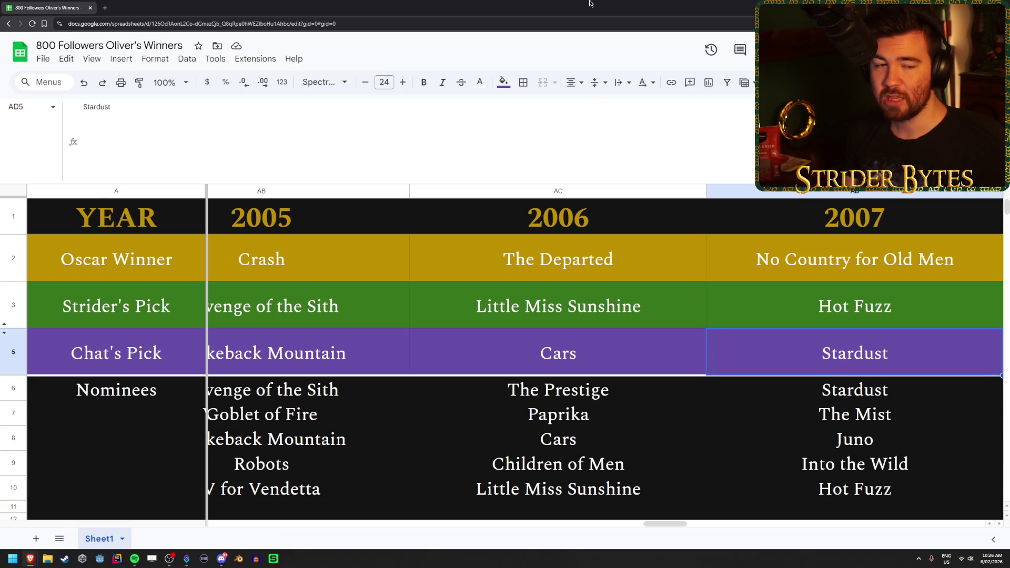
key(Down)
key(Down)
key(Down)
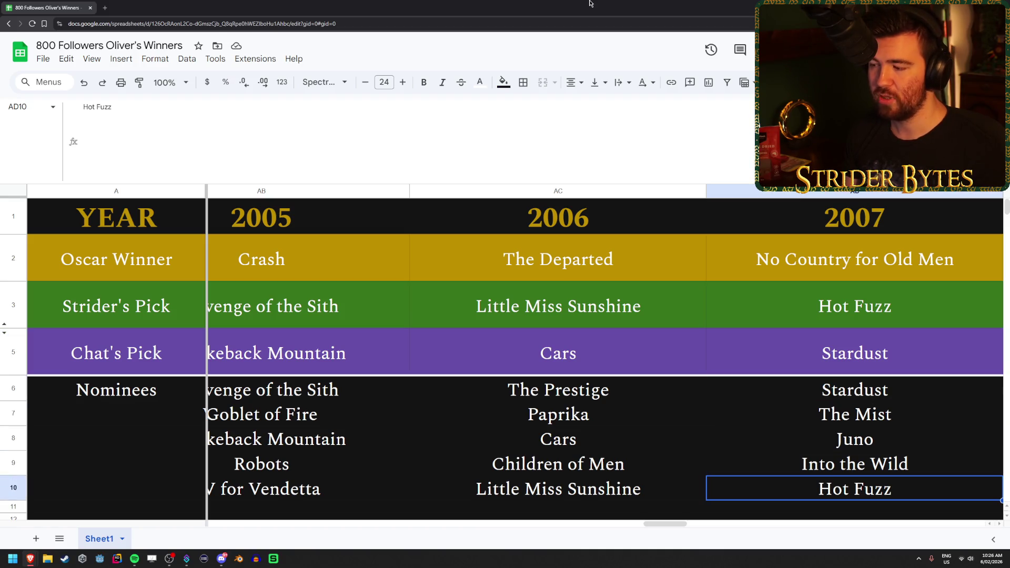
key(Up)
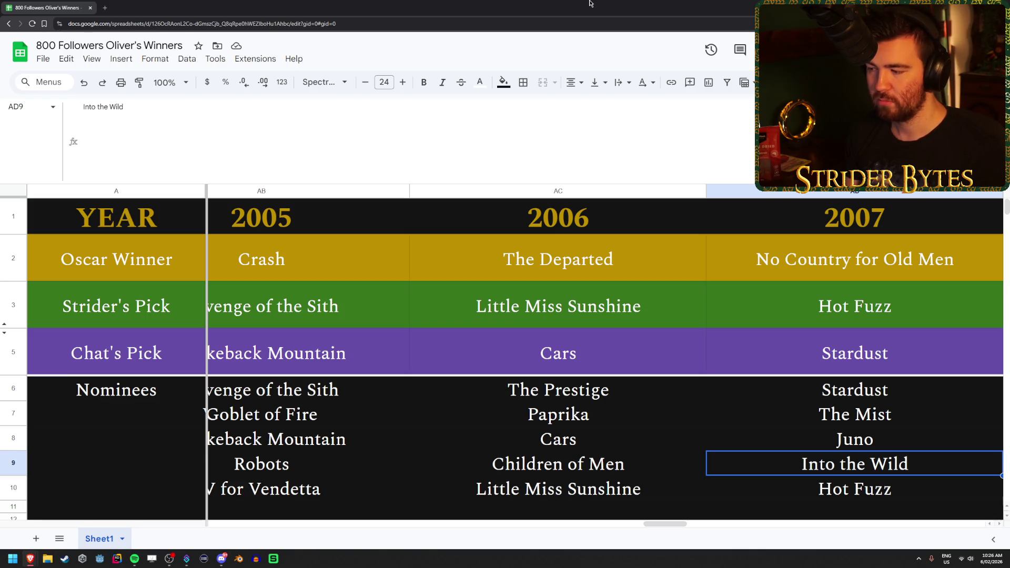
key(Up)
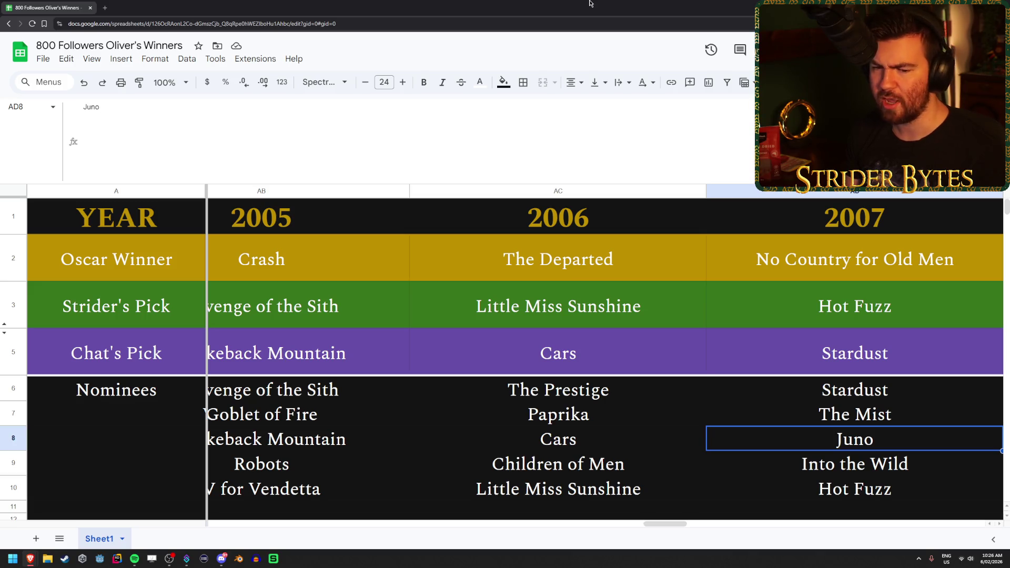
key(Down)
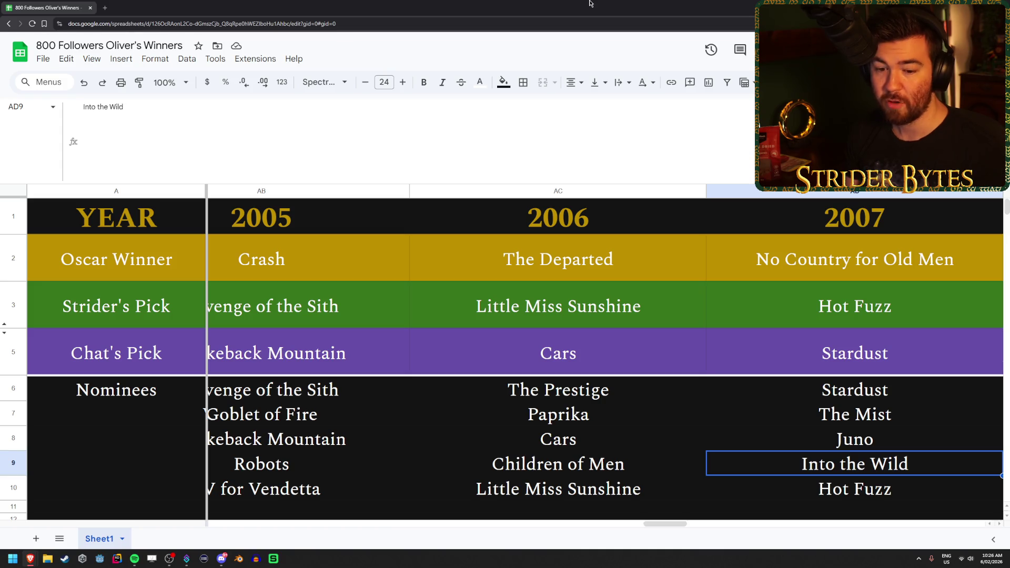
key(Down)
- Run through the 2007 nominees again, settling on Juno, Hot Fuzz and The Mist
key(Up)
key(Up)
key(Up)
key(Down)
key(Down)
key(Down)
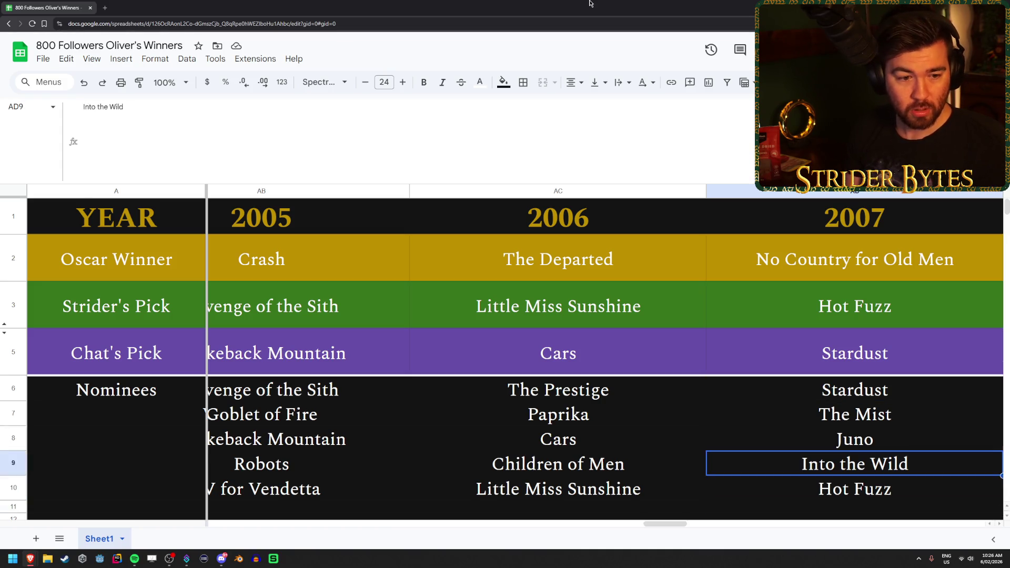
key(Up)
key(Up)
key(Up)
key(Down)
key(Down)
key(Down)
key(Up)
key(Up)
key(Up)
key(Down)
key(Down)
key(Down)
key(Up)
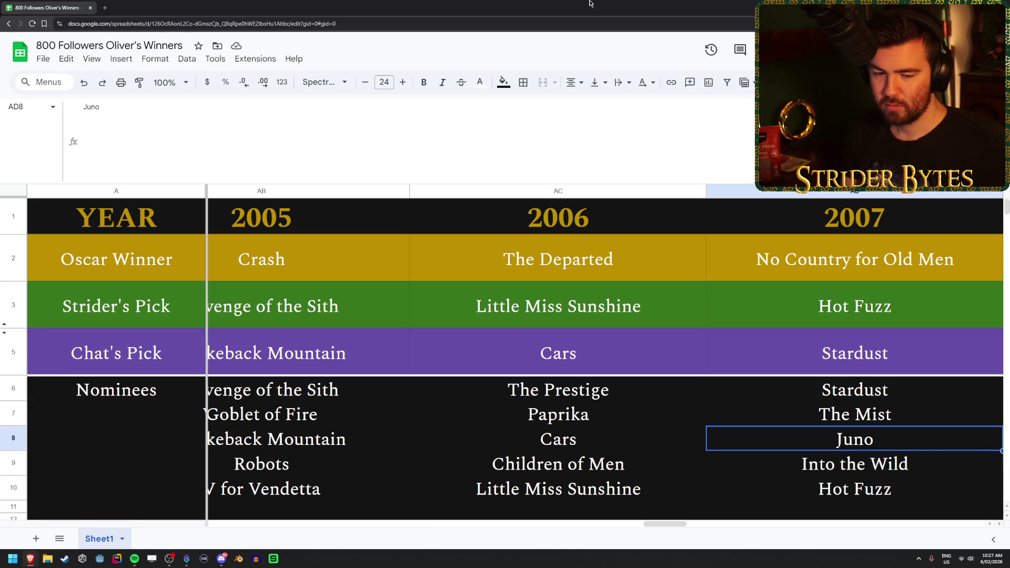
key(Down)
key(Down)
key(Down)
key(Up)
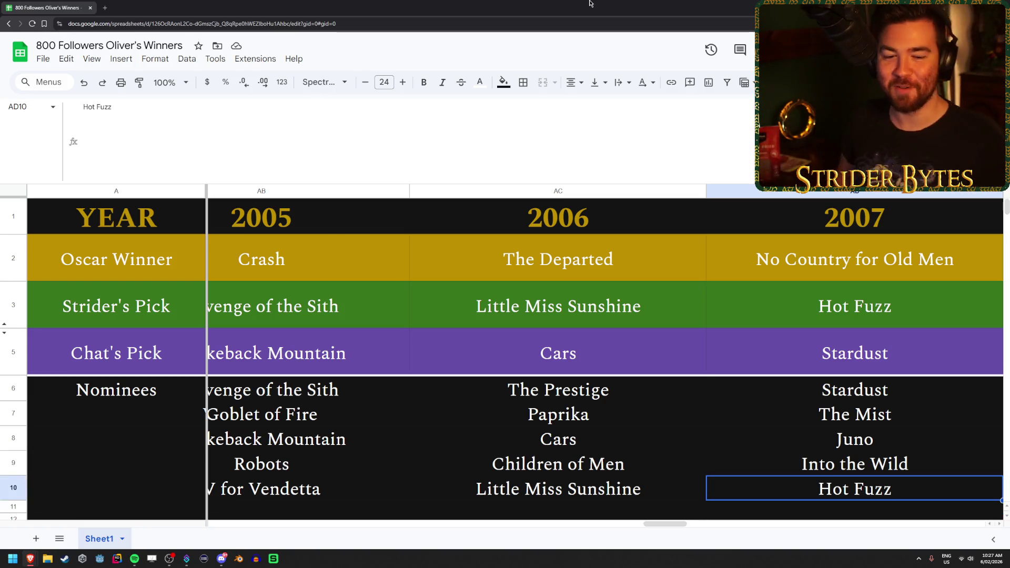
key(Up)
key(Up)
key(Up)
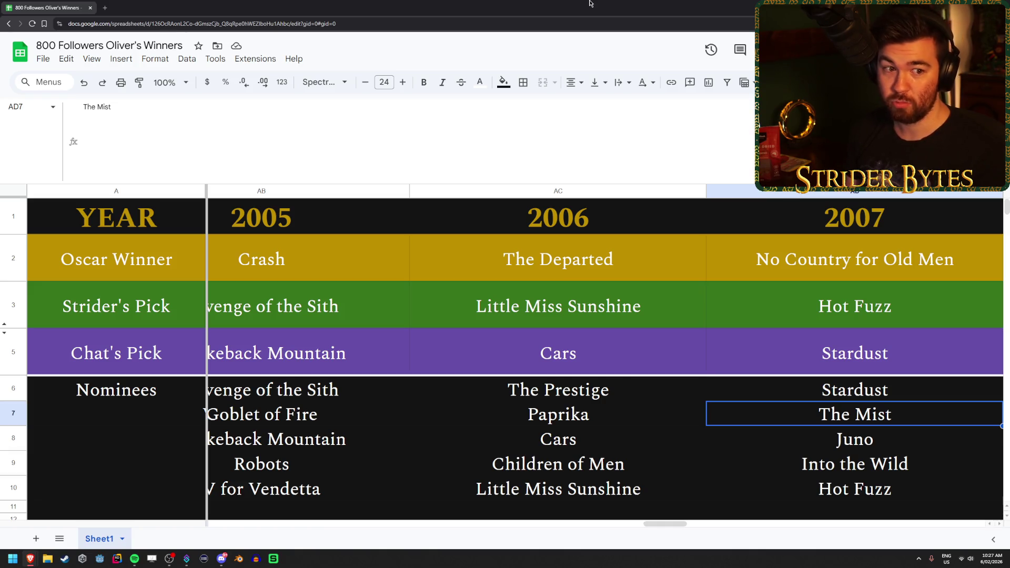
key(Down)
key(Up)
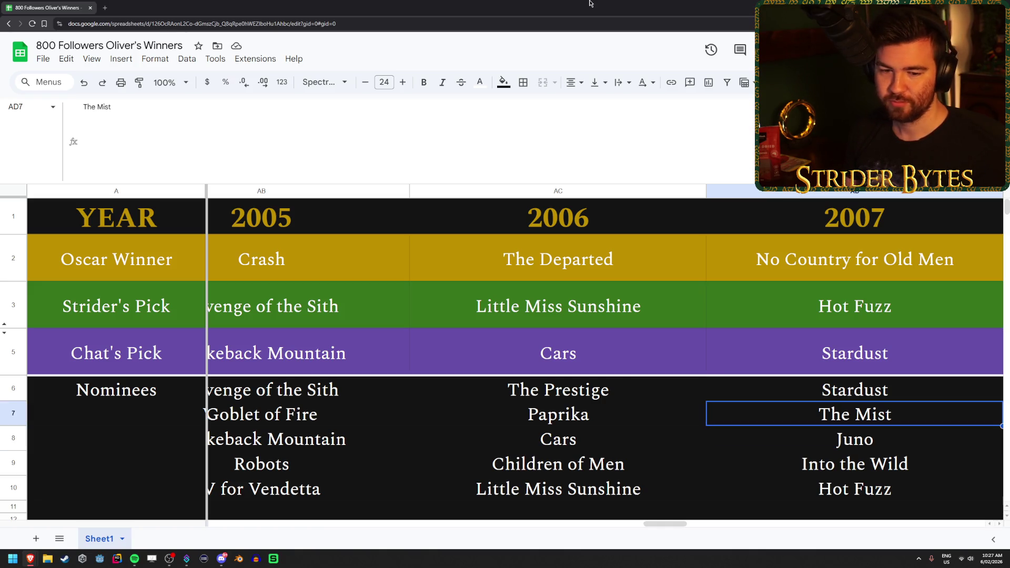
key(Up)
key(Up)
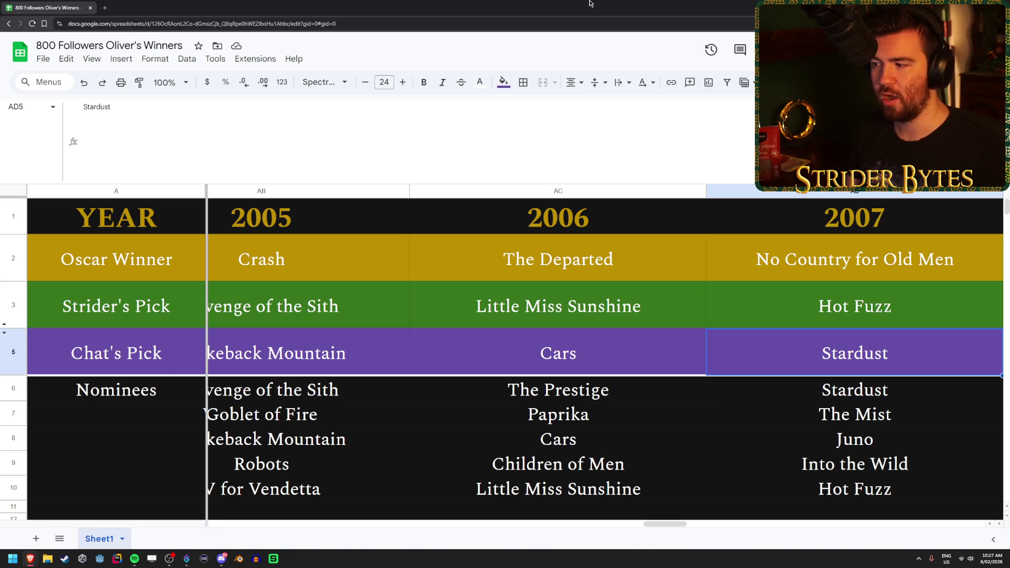
key(Up)
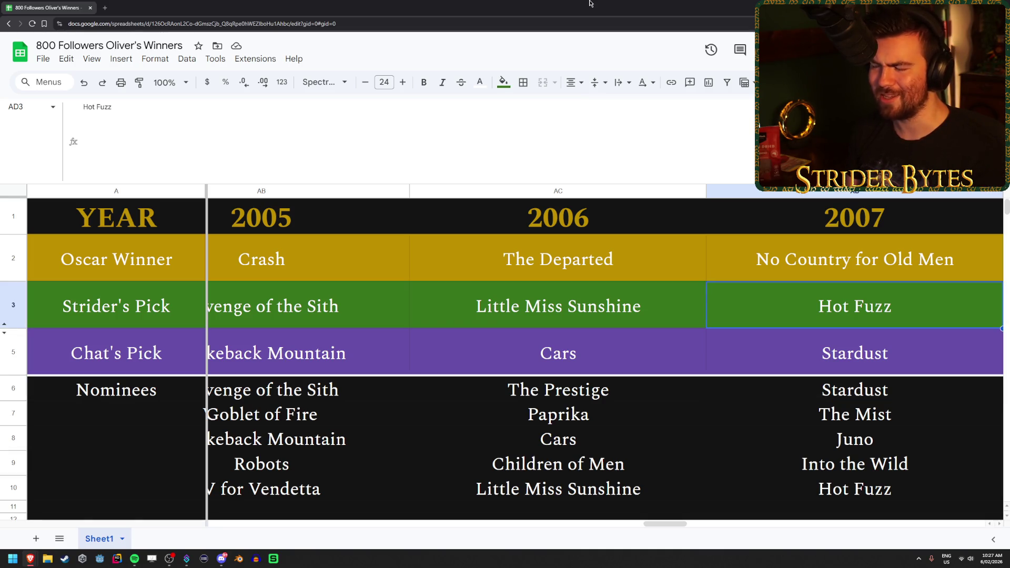
key(Down)
key(Up)
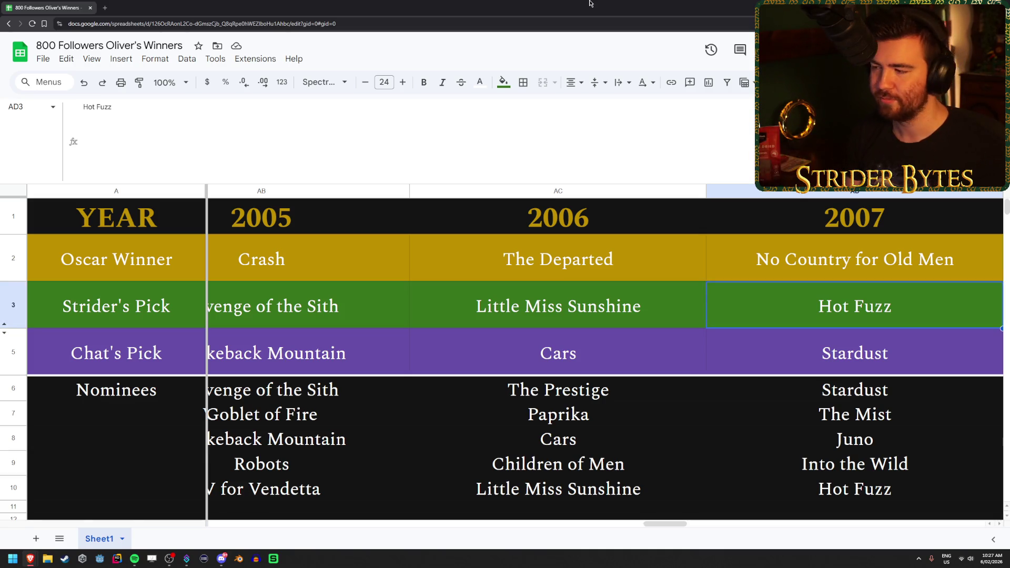
key(Right)
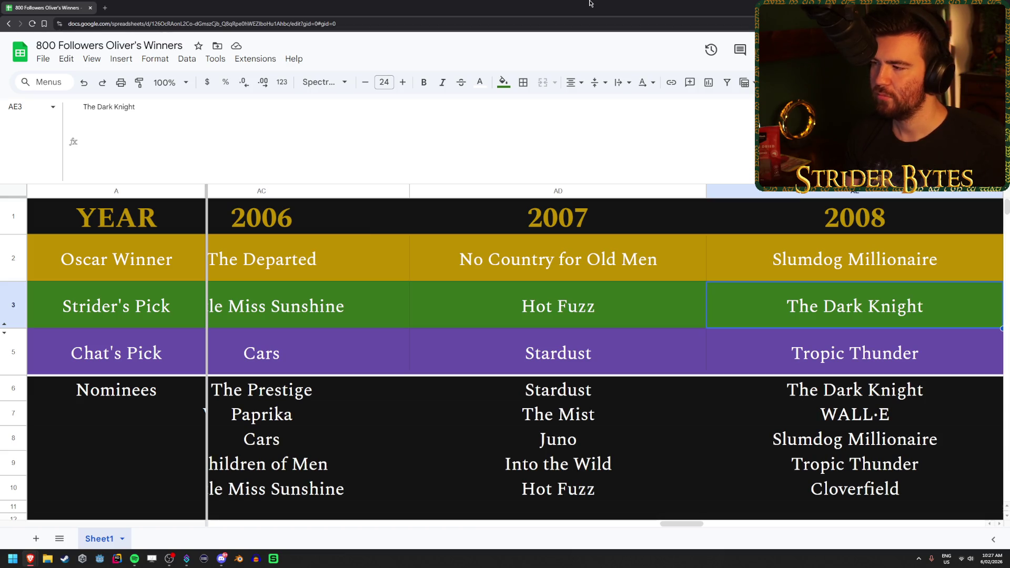
key(Down)
key(Down)
key(Up)
key(Up)
key(Down)
key(Up)
key(Down)
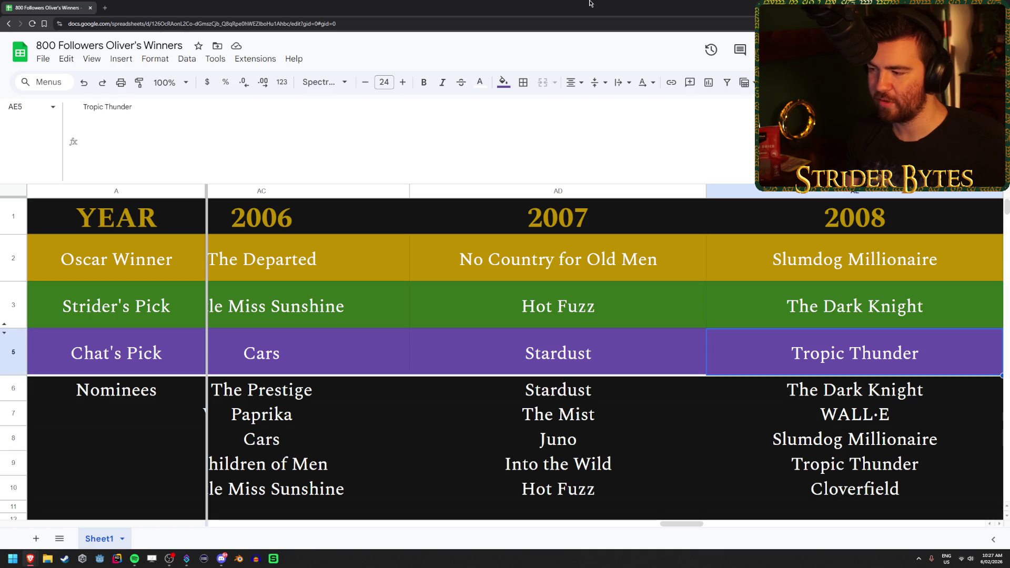
key(Down)
key(Down)
key(Down)
key(Up)
key(Up)
key(Up)
key(Down)
key(Down)
key(Down)
key(Up)
key(Up)
key(Up)
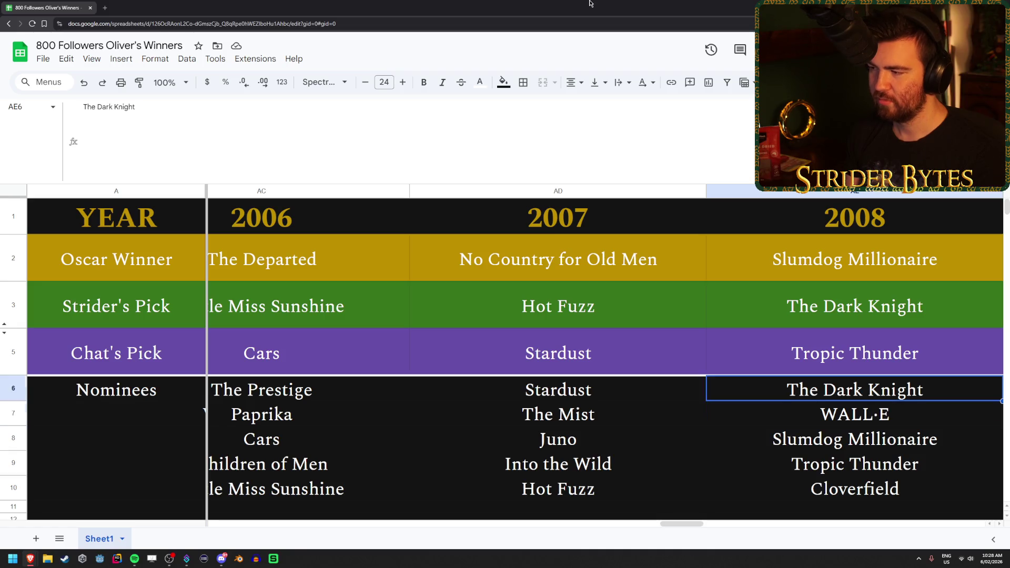
key(Down)
key(Down)
key(Down)
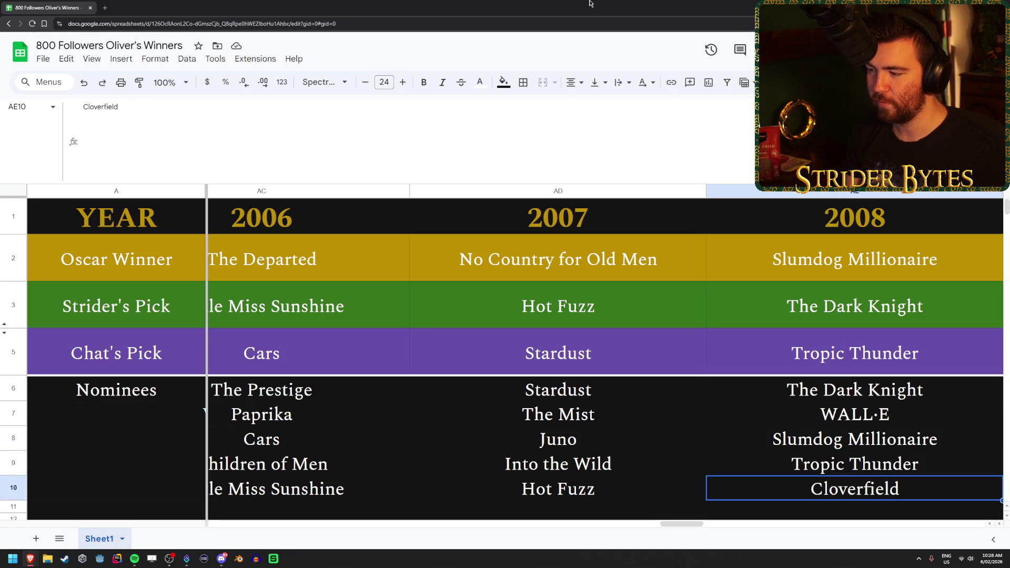
key(Up)
key(Up)
key(Up)
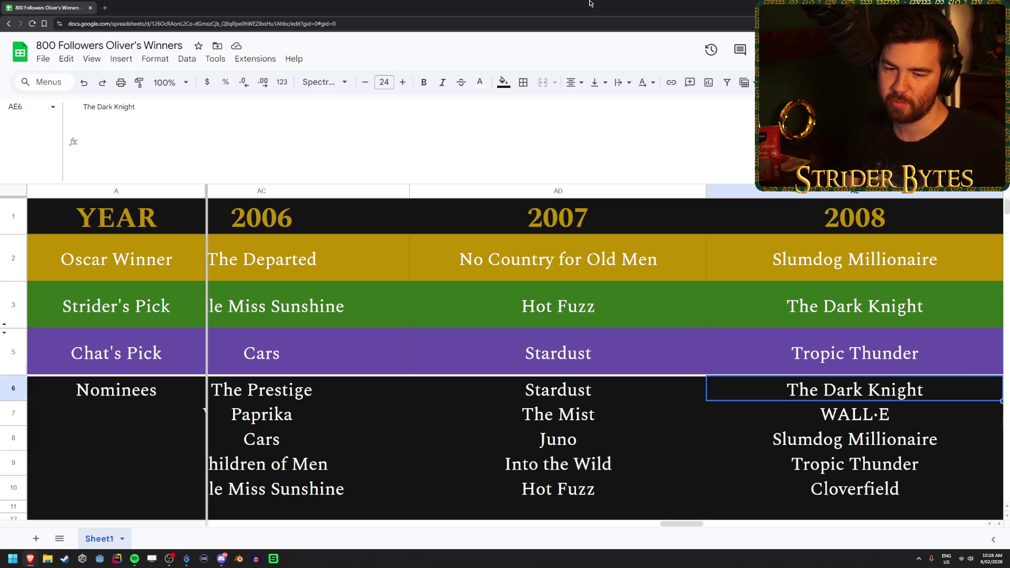
key(Up)
key(Up)
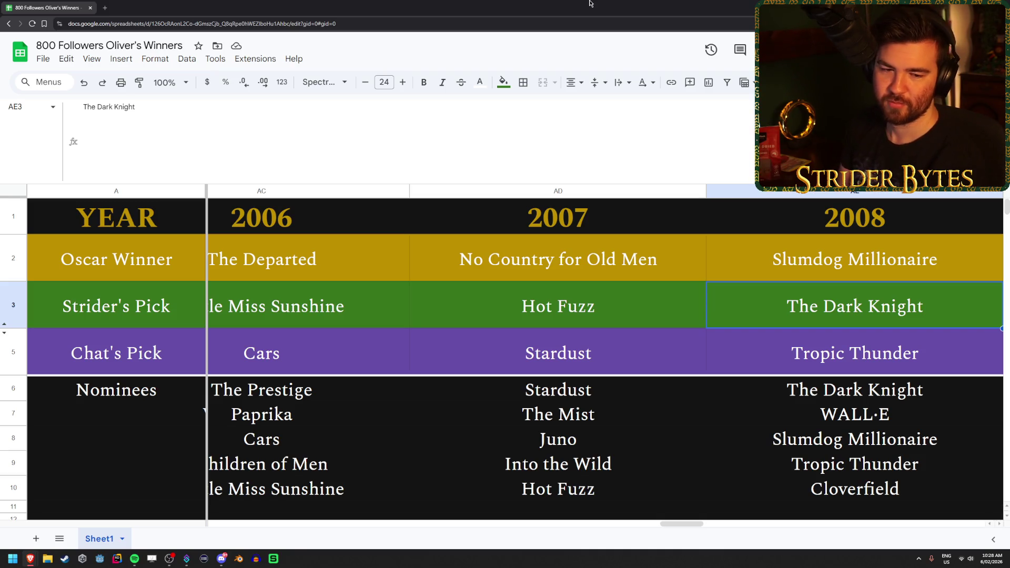
key(Down)
key(Down)
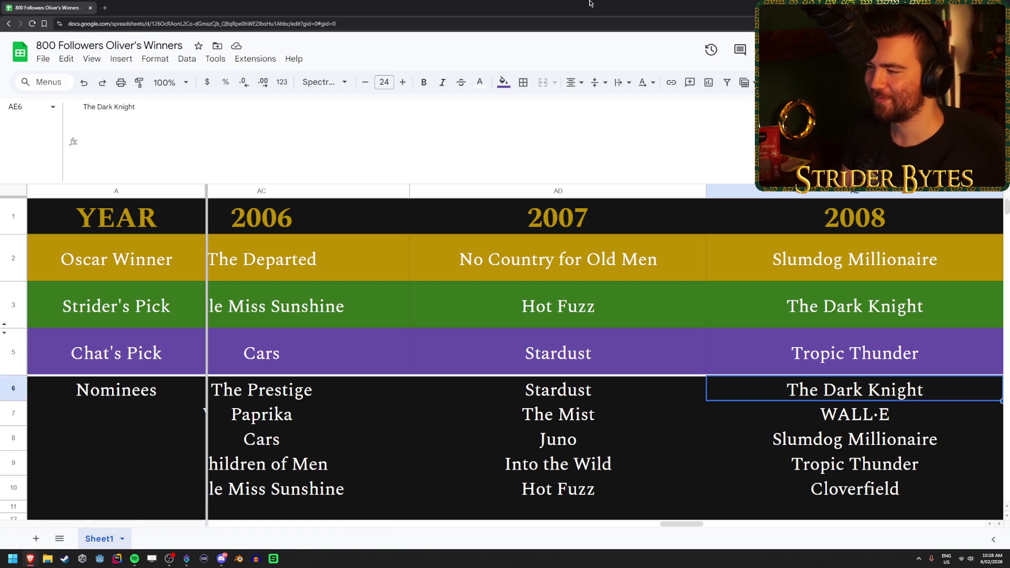
key(Up)
key(Down)
key(Down)
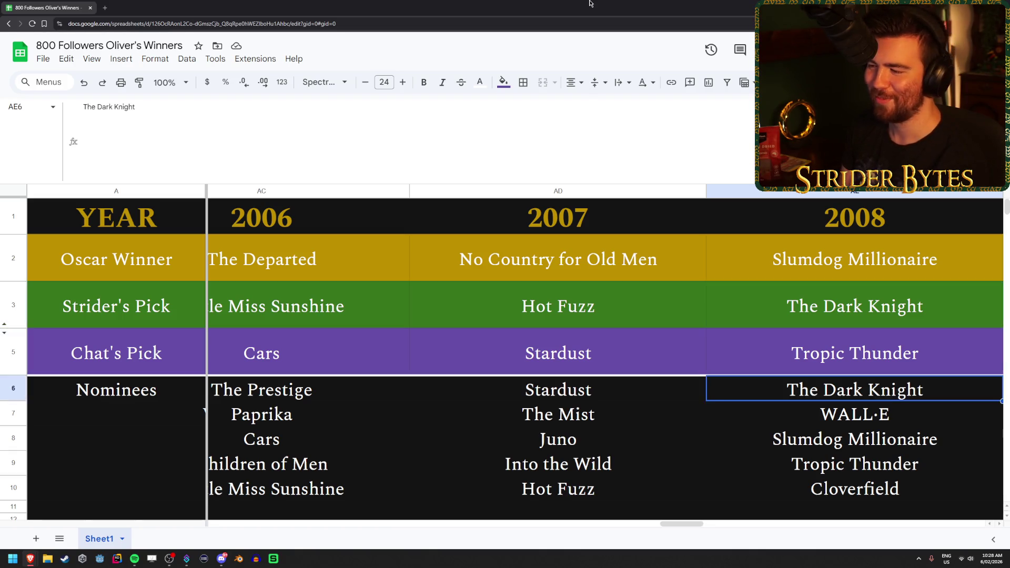
key(Up)
key(Up)
- Check Chat's 2009 pick Coraline and the nominees The Princess and the Frog and Law Abiding Citizen
key(Down)
key(Right)
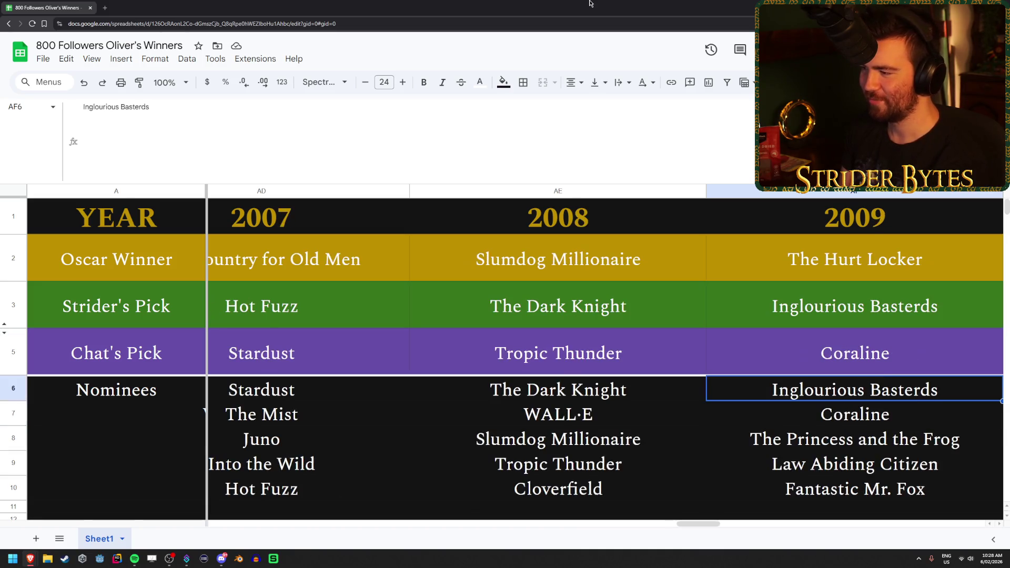
key(Up)
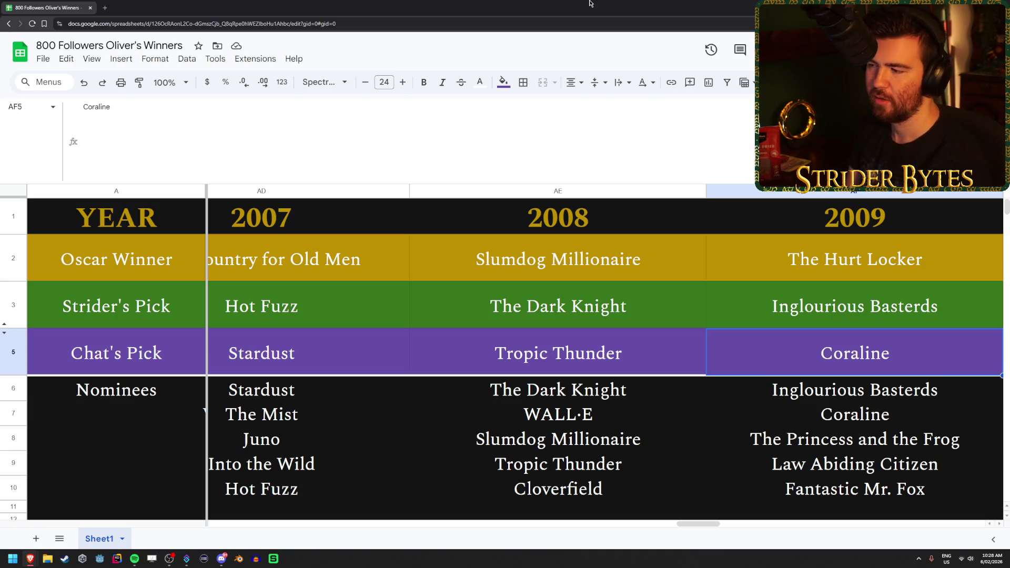
key(Down)
key(Down)
key(Down)
key(Up)
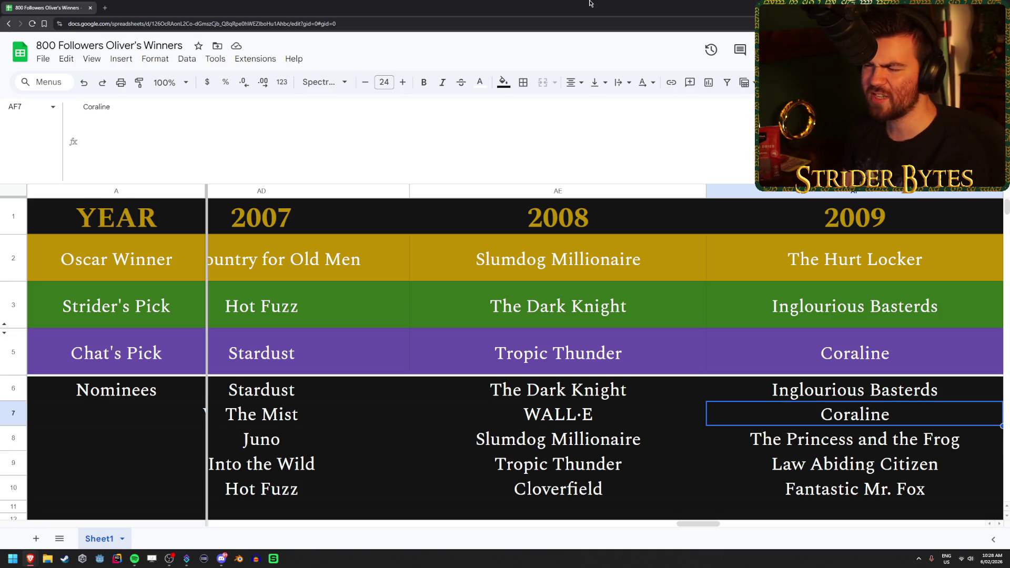
key(Up)
key(Up)
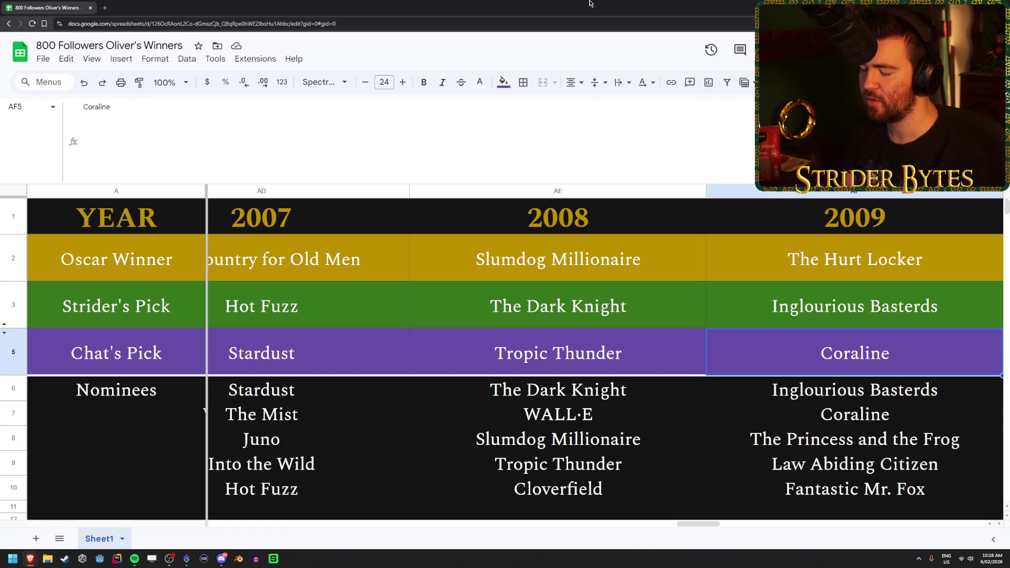
key(Down)
key(Down)
key(Down)
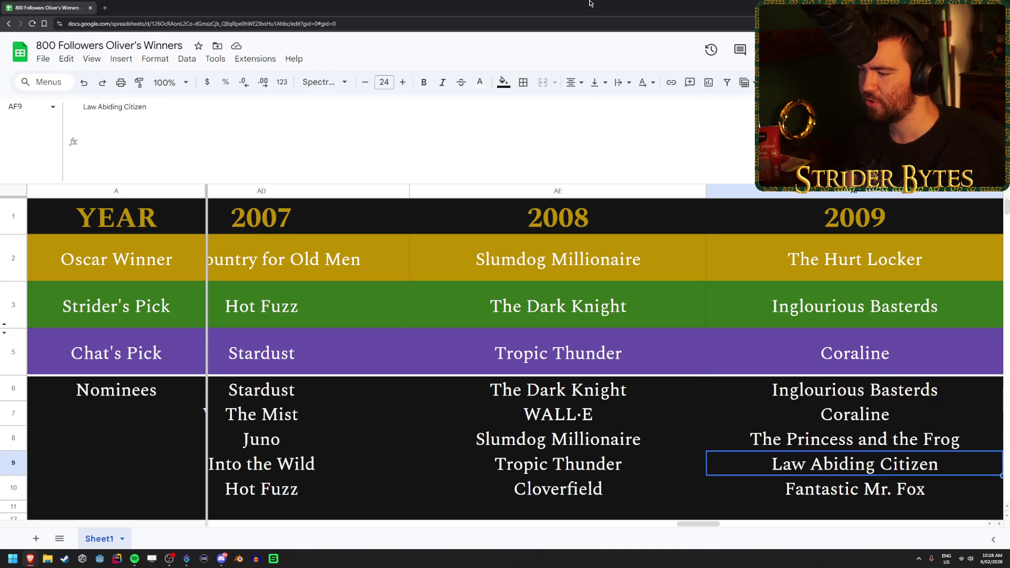
- Compare the host's 2009 pick Inglourious Basterds with Chat's pick Coraline
key(Up)
key(Up)
key(Up)
key(Down)
key(Down)
key(Down)
key(Up)
key(Up)
key(Up)
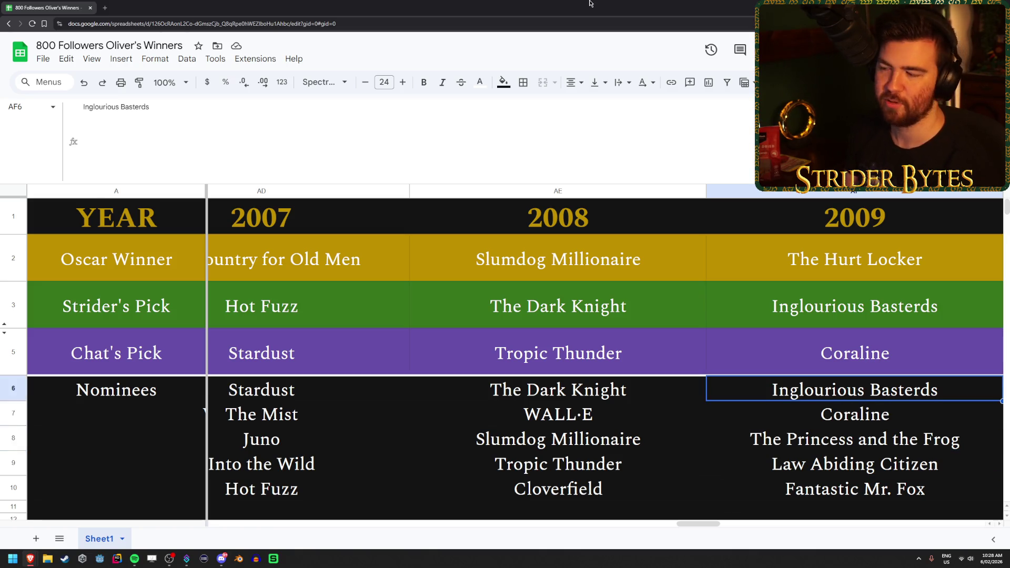
key(Up)
key(Up)
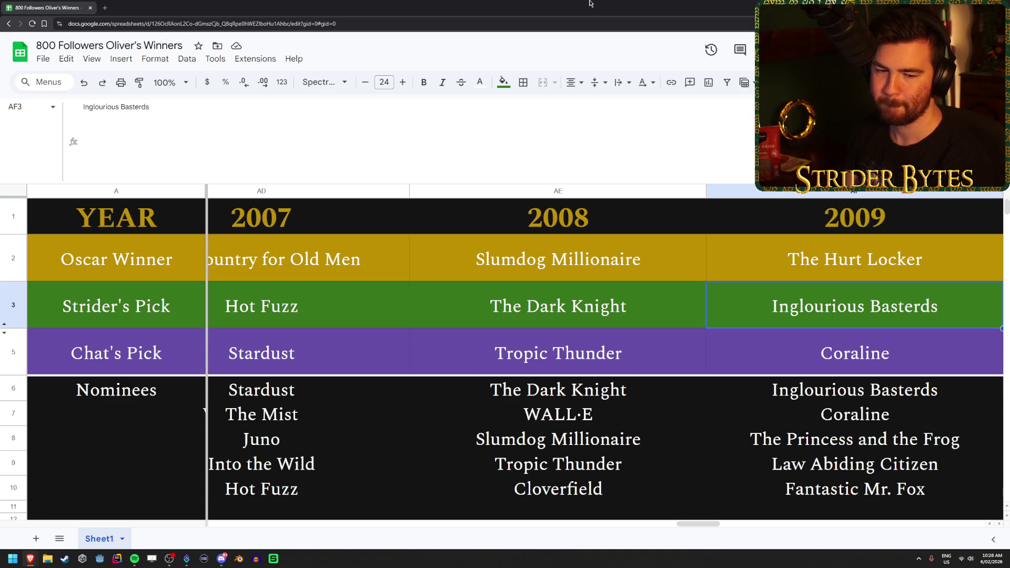
key(Down)
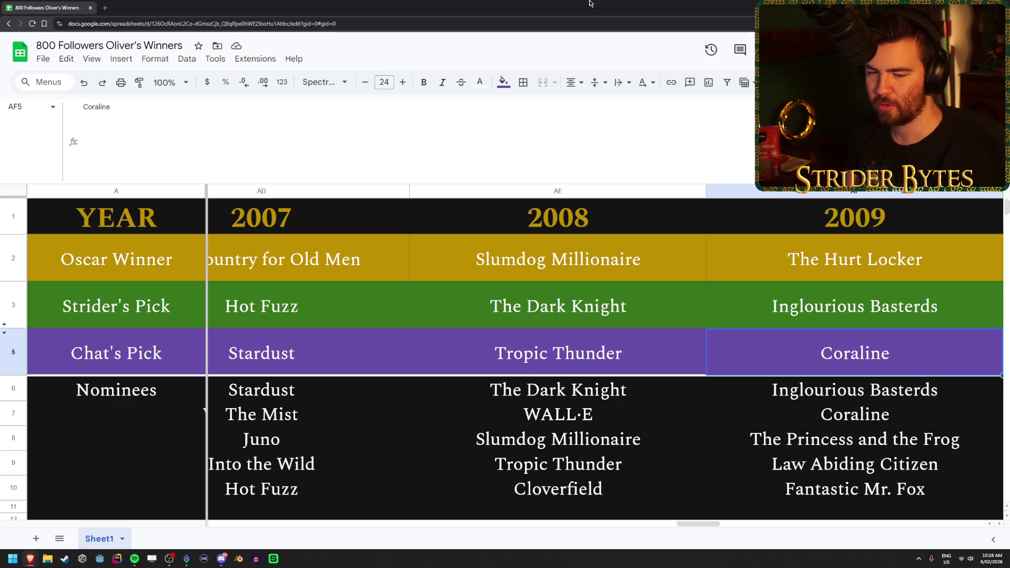
key(Right)
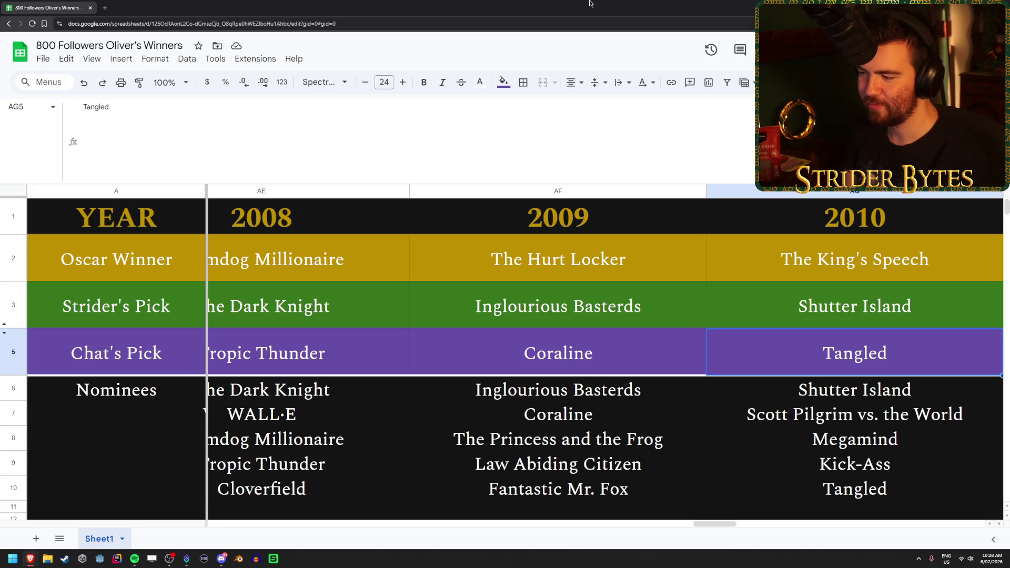
- Step through the 2010 nominees Megamind, Scott Pilgrim vs. the World and Kick-Ass
key(Down)
key(Down)
key(Down)
key(Up)
key(Up)
key(Up)
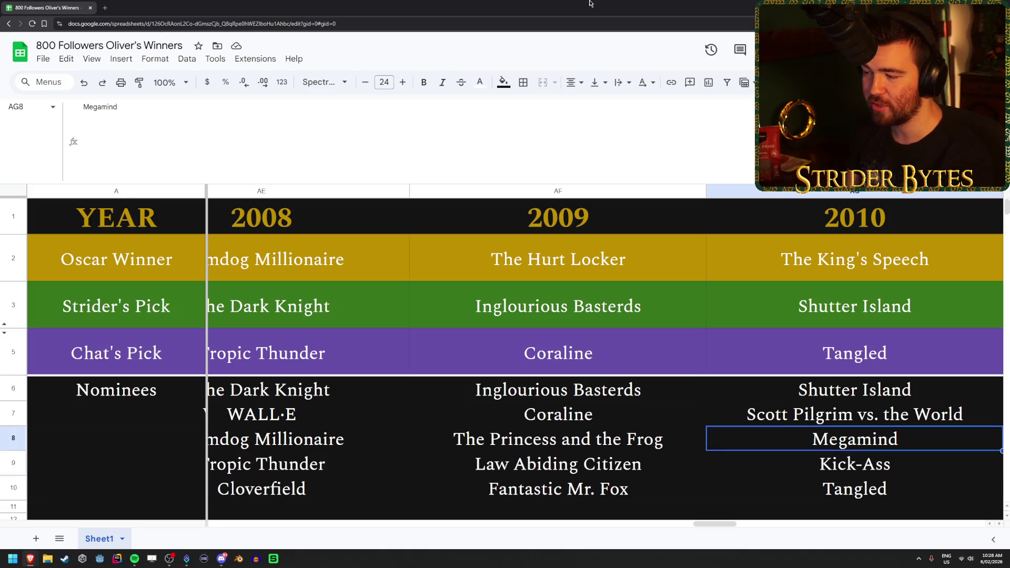
key(Down)
key(Down)
key(Down)
key(Up)
key(Down)
key(Down)
key(Up)
key(Up)
key(Up)
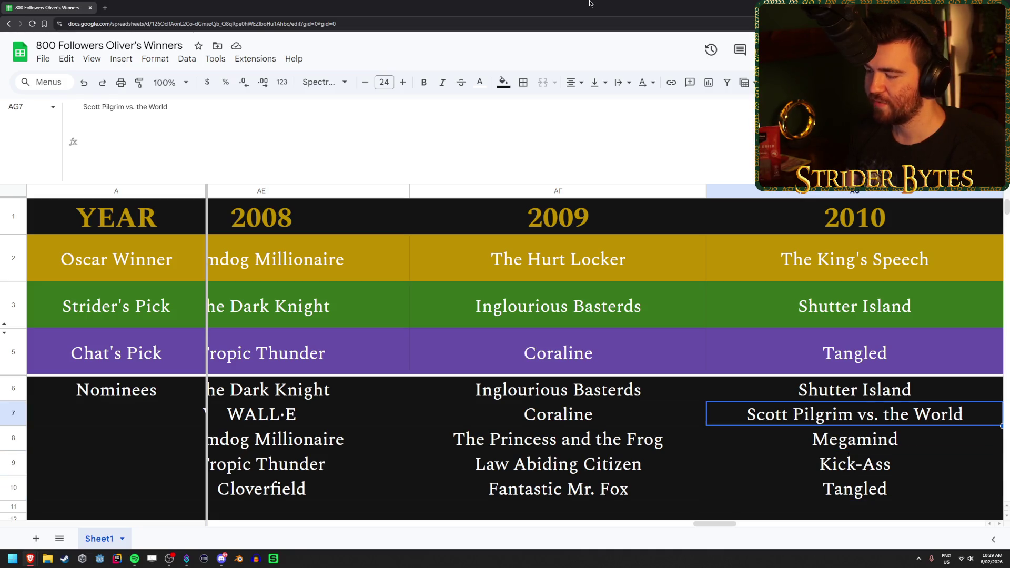
key(Down)
key(Down)
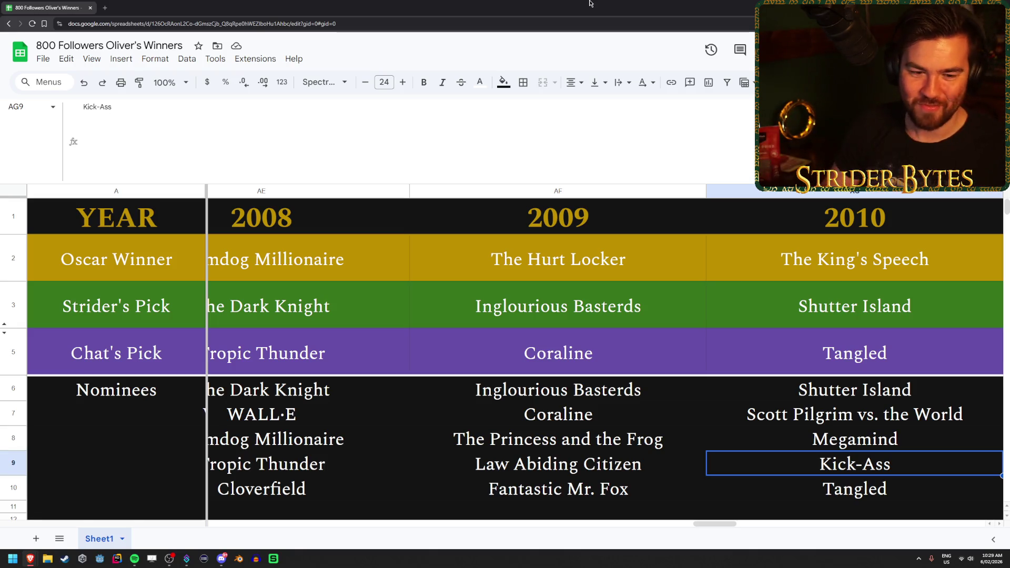
- Compare Chat's 2010 pick Tangled with the host's Shutter Island, then reach 2011's Drive
key(Up)
key(Up)
key(Up)
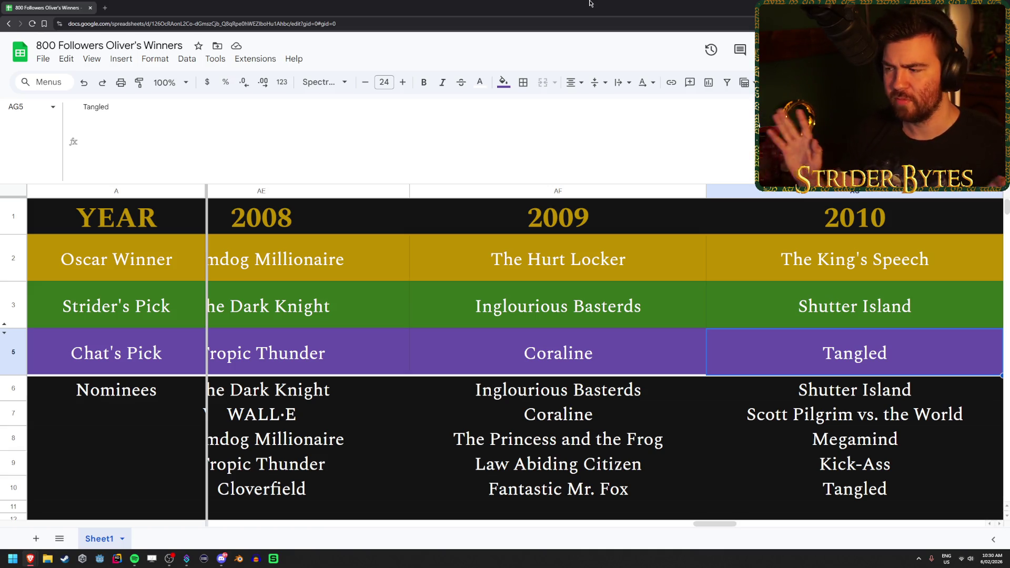
key(Up)
key(Down)
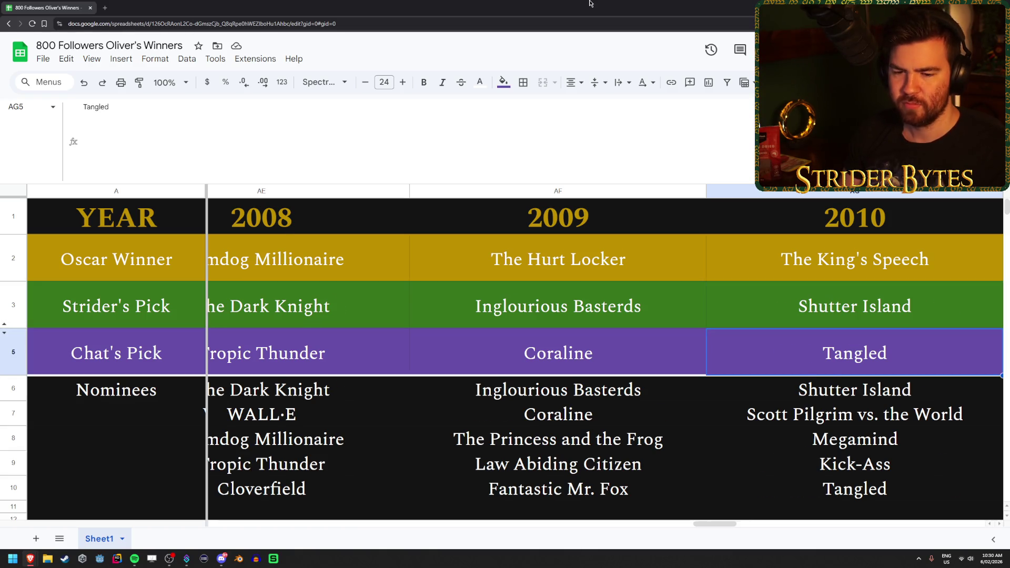
key(Right)
key(Down)
key(Down)
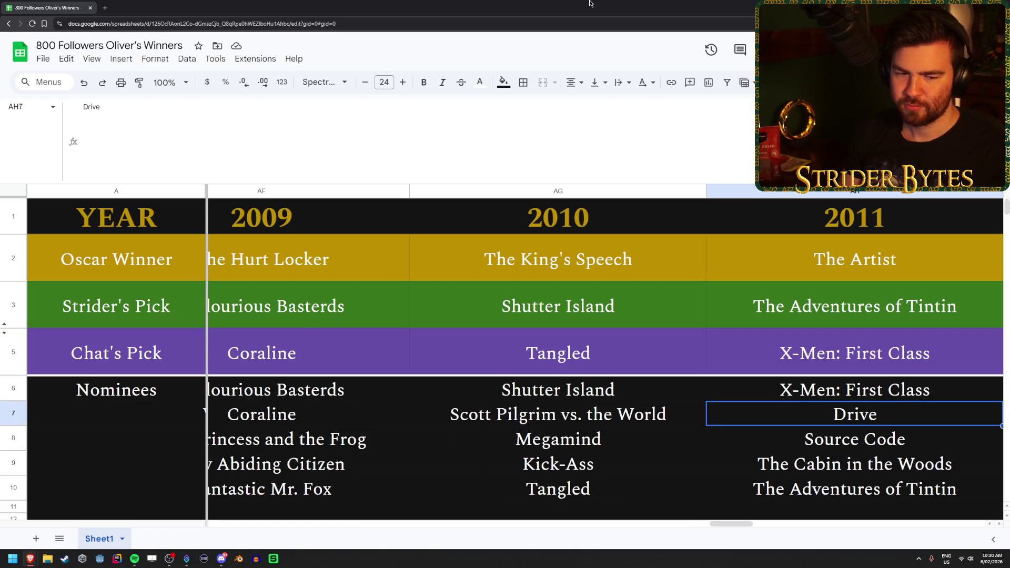
- Review the 2011 nominees Drive and Source Code, Chat's pick, and the host's The Adventures of Tintin
key(Down)
key(Down)
key(Down)
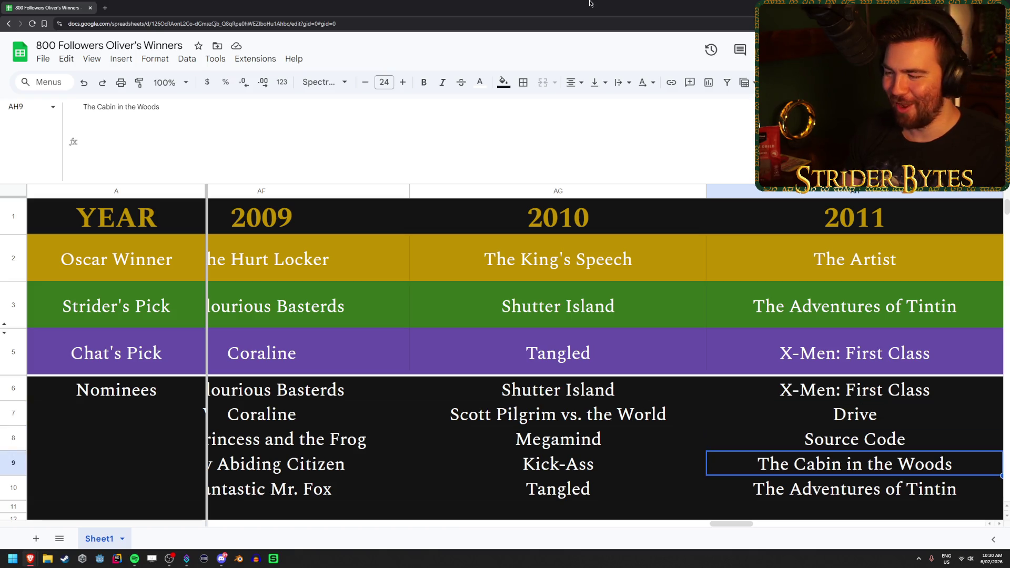
key(Up)
key(Up)
key(Up)
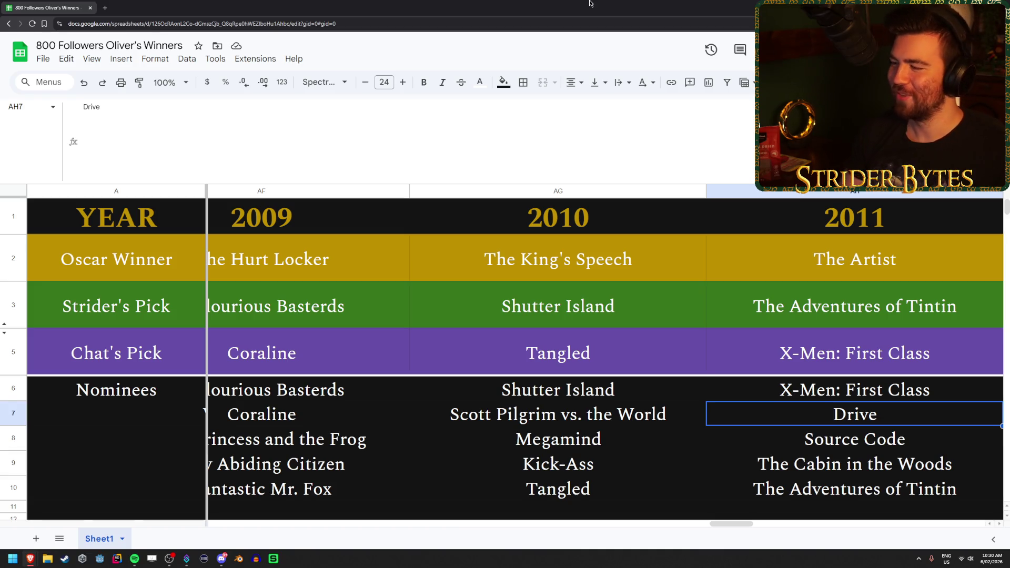
key(Up)
key(Up)
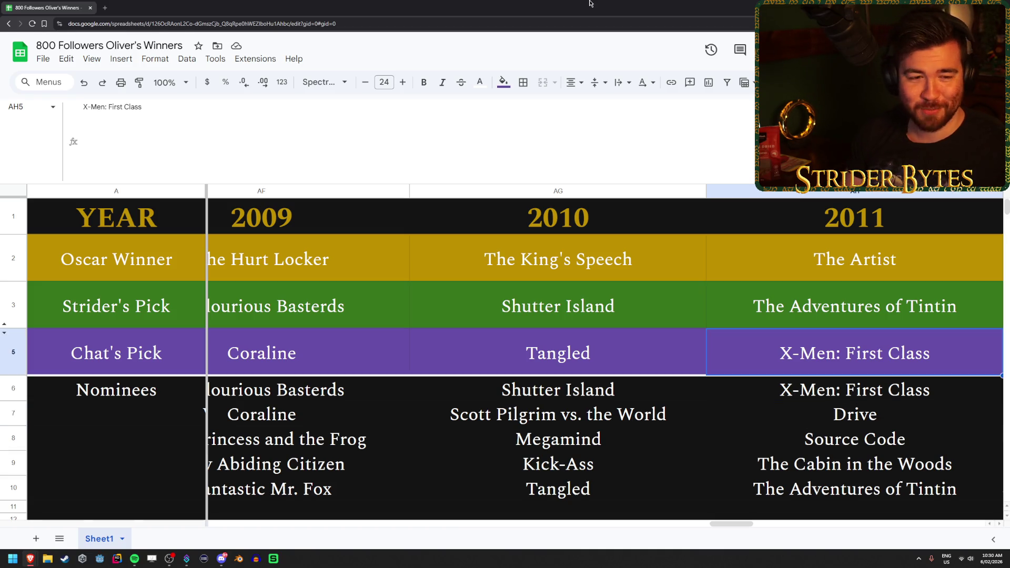
key(Down)
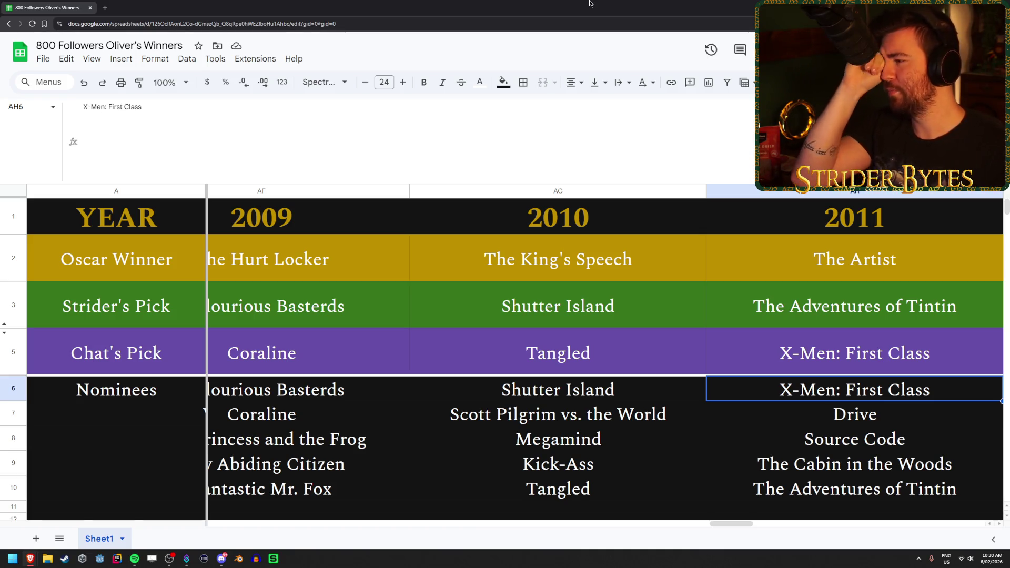
key(Down)
key(Down)
key(Down)
key(Up)
key(Up)
key(Up)
key(Up)
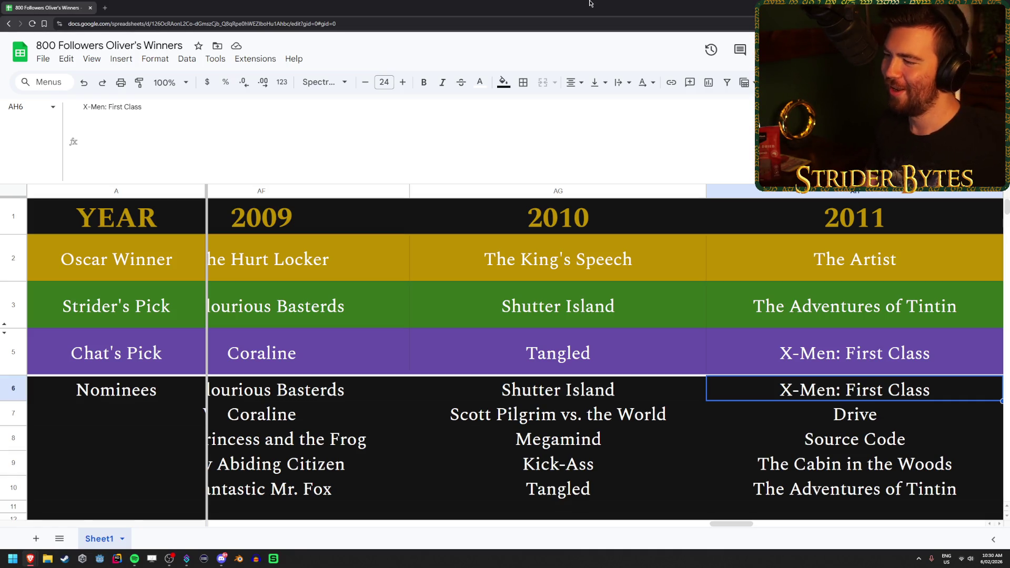
key(Up)
key(Up)
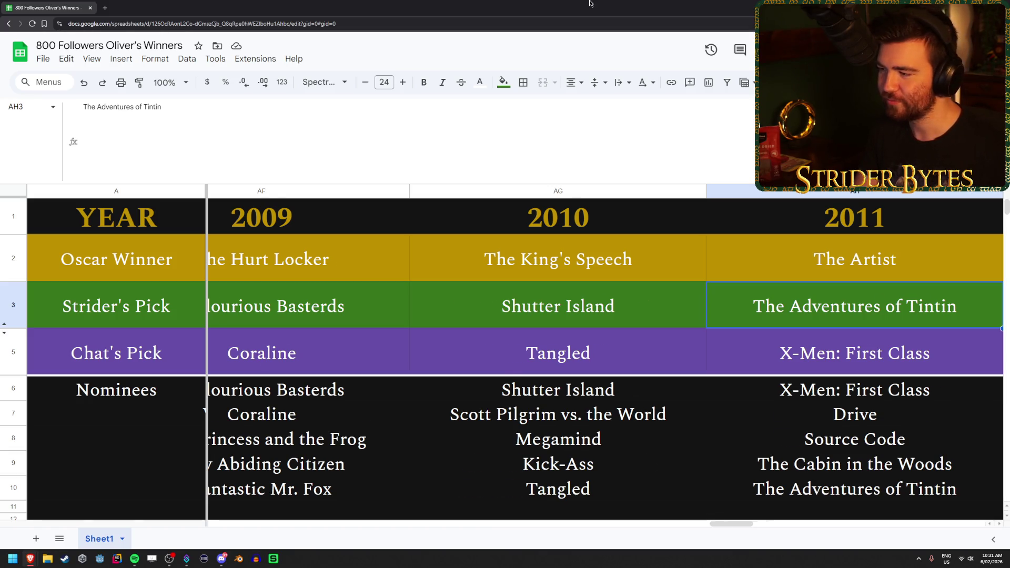
key(Right)
key(Down)
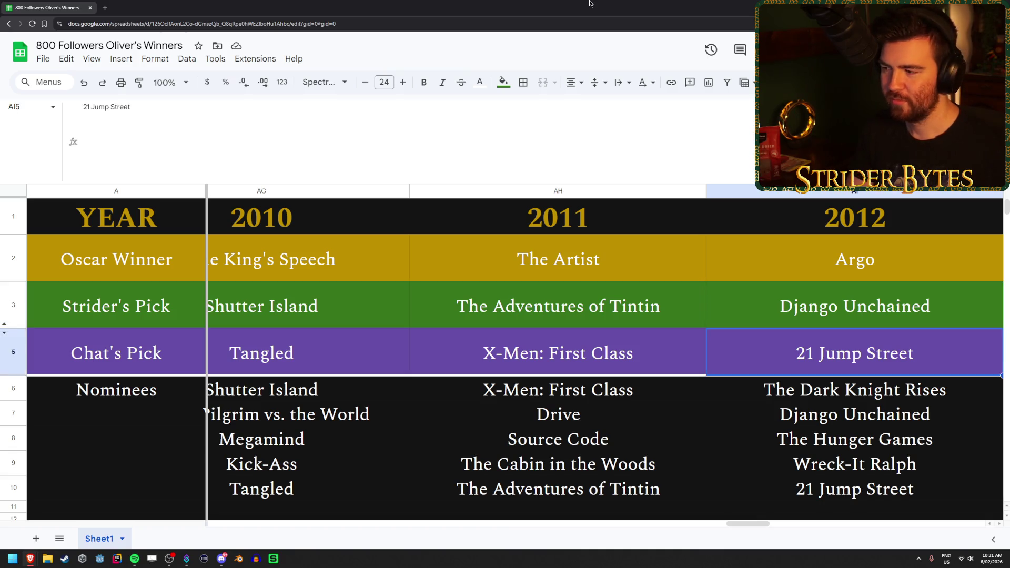
- Browse the 2012 nominees The Hunger Games and Wreck-It Ralph and the host's pick Django Unchained
key(Up)
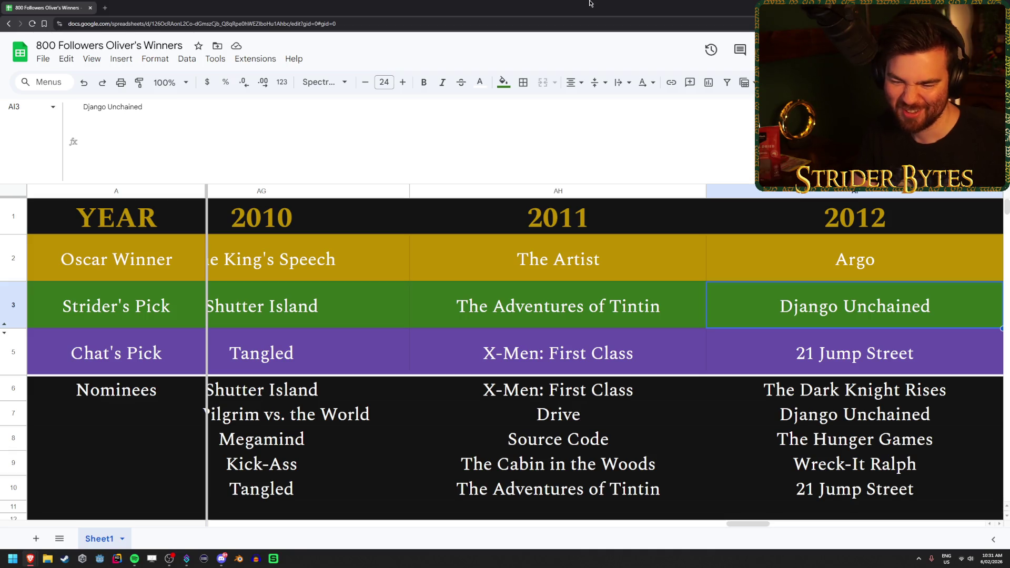
key(Down)
key(Down)
key(Down)
key(Down)
key(Down)
key(Down)
key(Up)
key(Up)
key(Up)
key(Down)
key(Down)
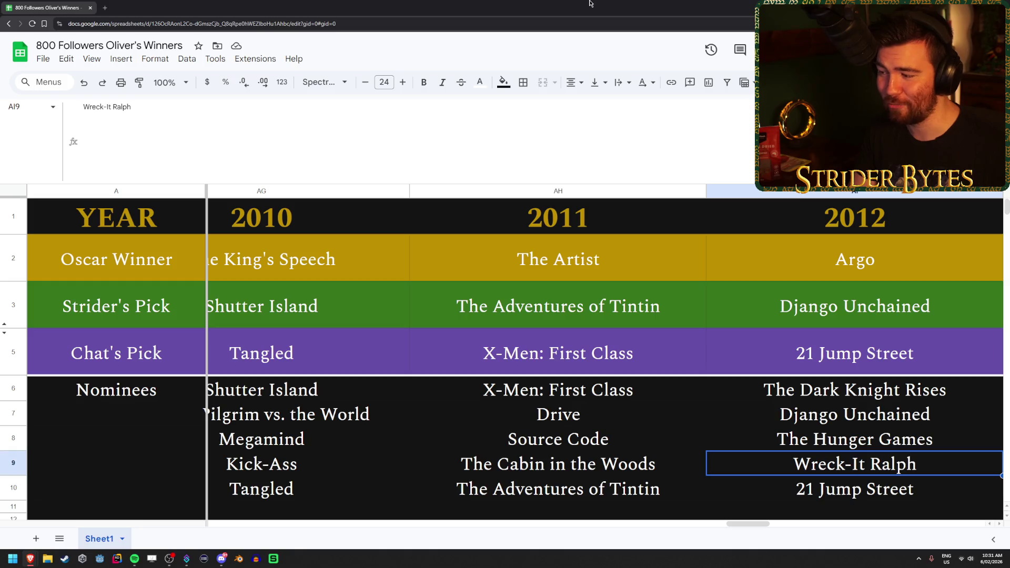
key(Up)
key(Up)
key(Up)
key(Down)
key(Down)
key(Down)
key(Up)
key(Up)
key(Up)
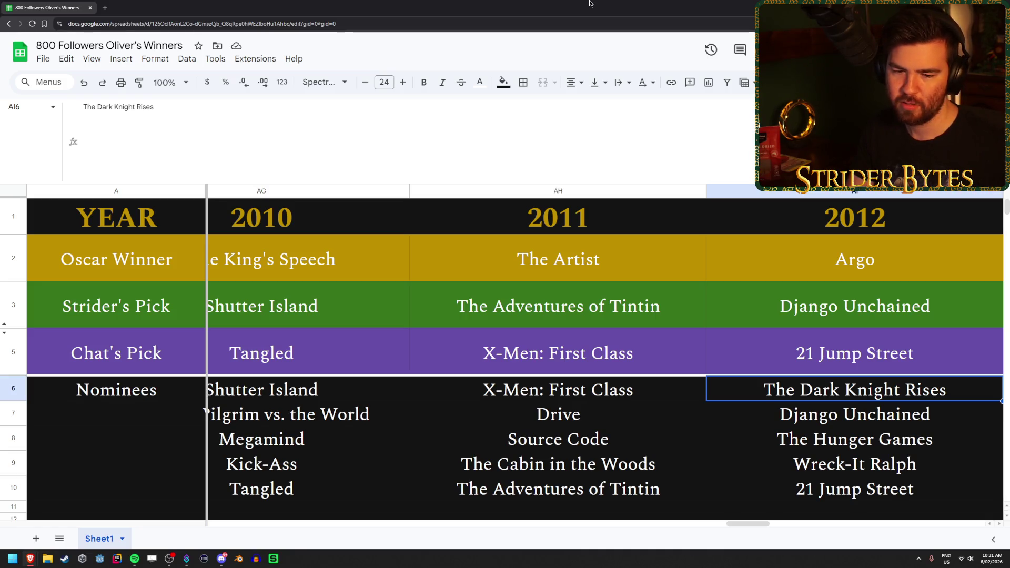
key(Up)
key(Up)
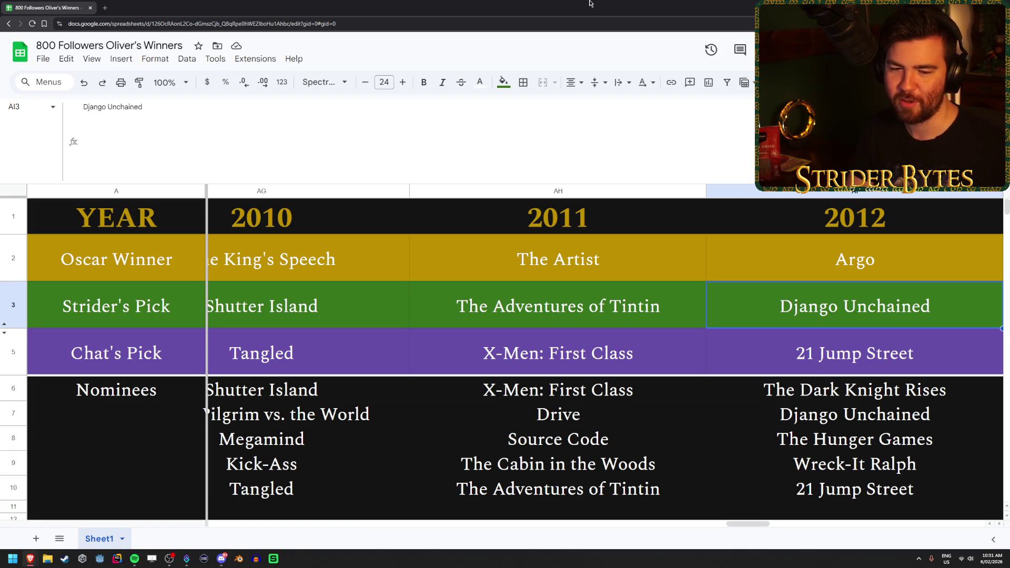
key(Right)
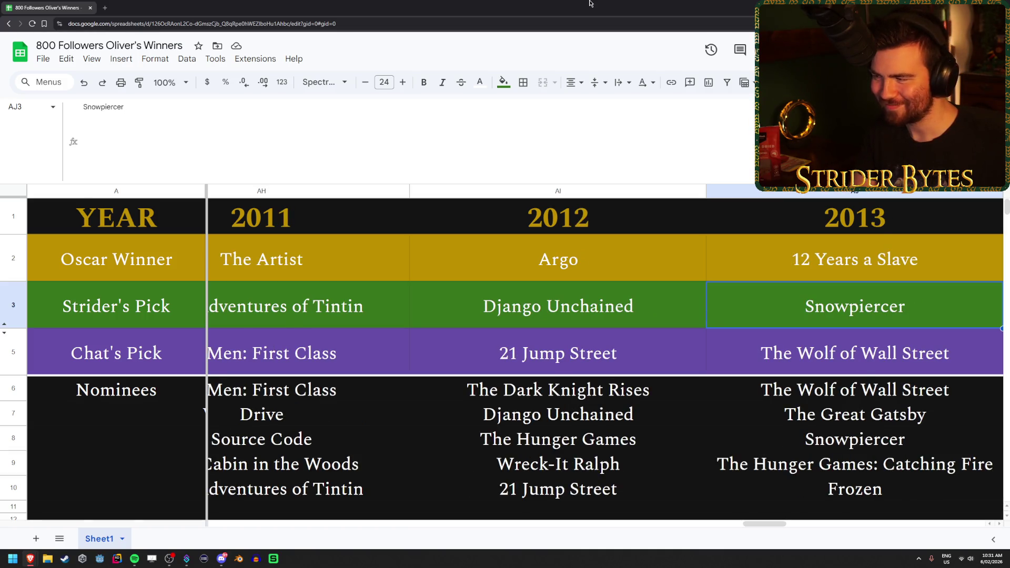
- Check the 2013 nominees Catching Fire, Frozen and The Great Gatsby, and Strider's pick Snowpiercer
key(Down)
key(Down)
key(Down)
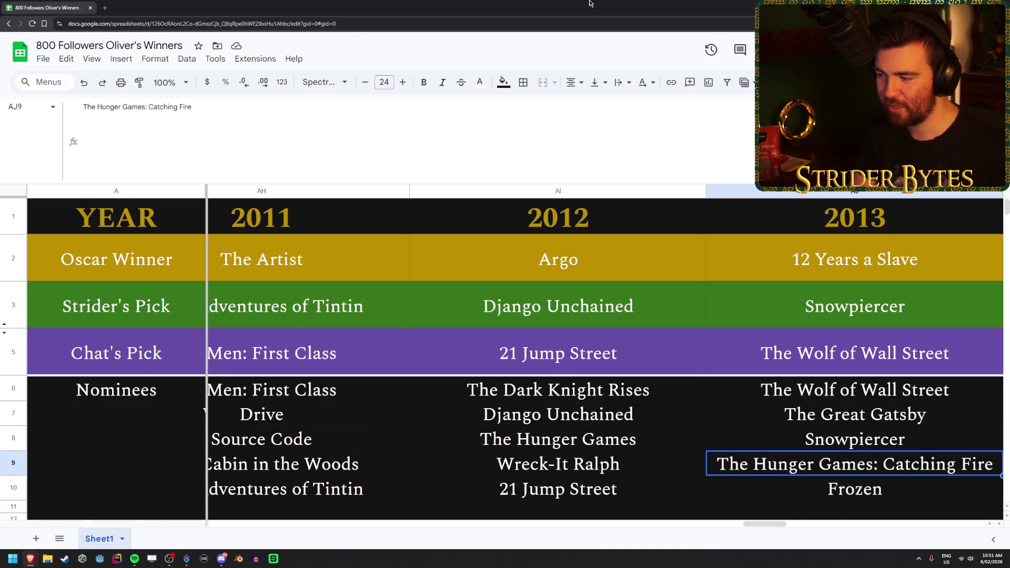
key(Down)
key(Up)
key(Up)
key(Up)
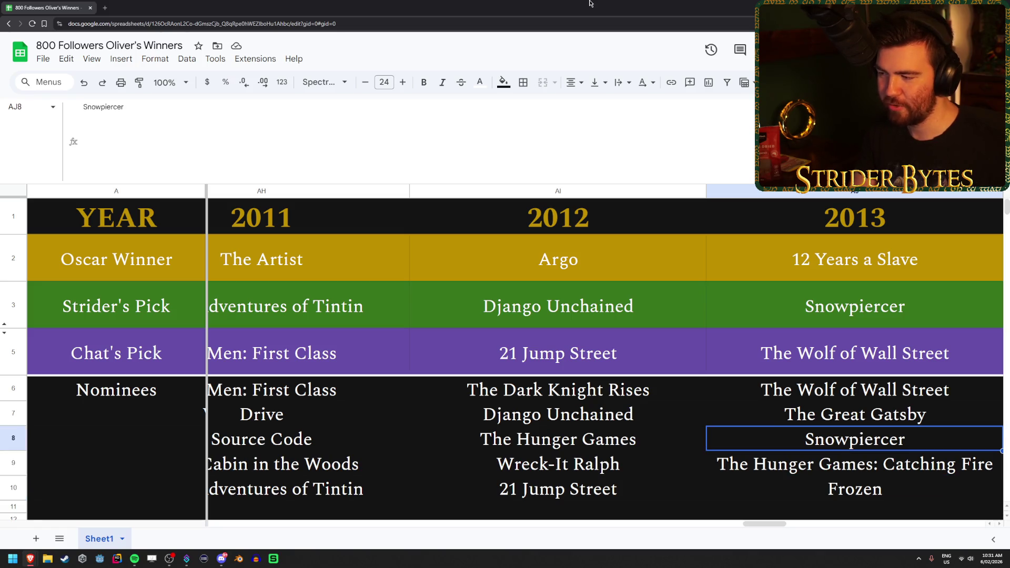
key(Down)
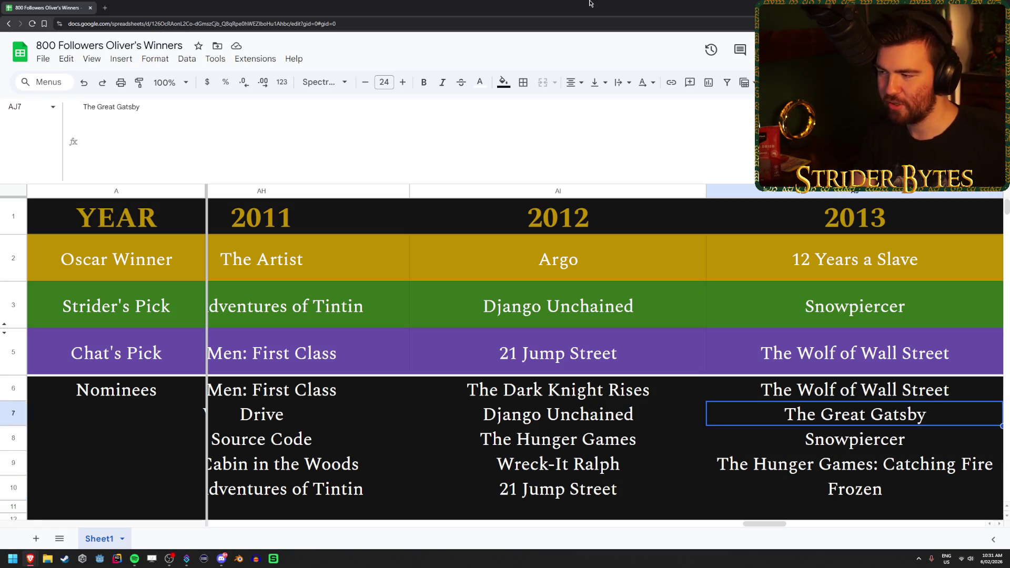
key(Up)
key(Up)
key(Up)
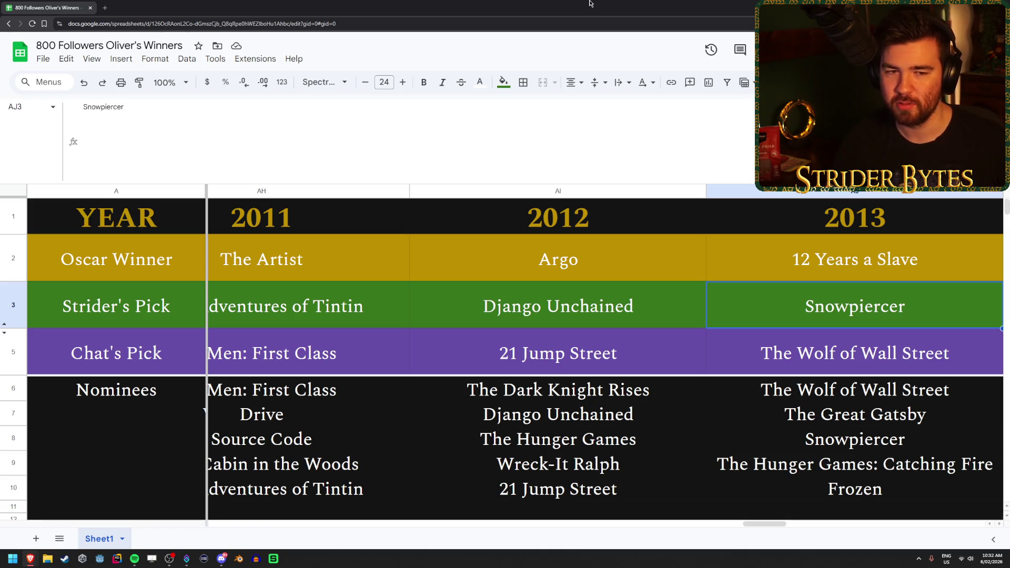
key(Right)
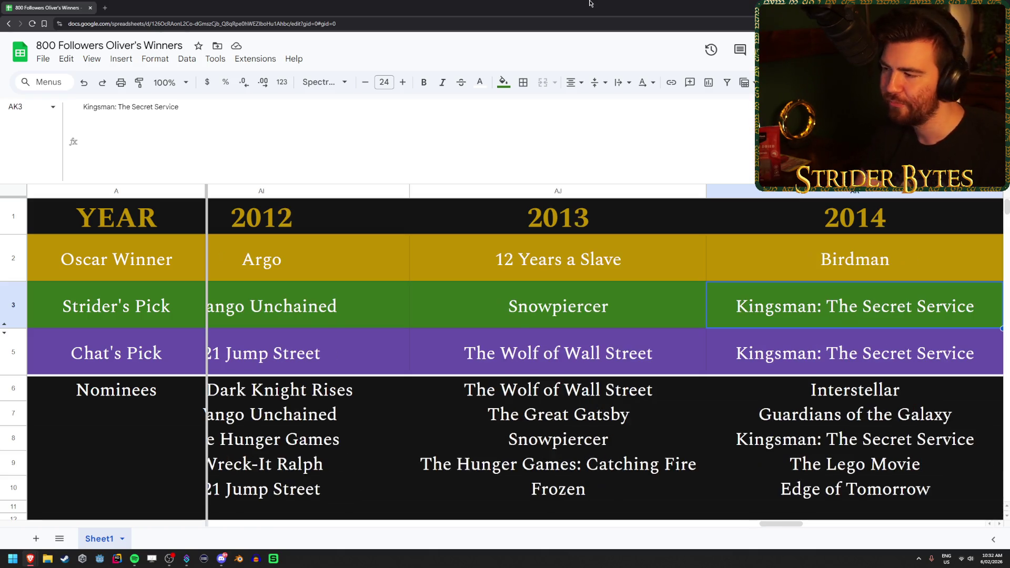
- Check the 2014 nominees Interstellar, Guardians of the Galaxy and Kingsman, and both 2014 picks
key(Down)
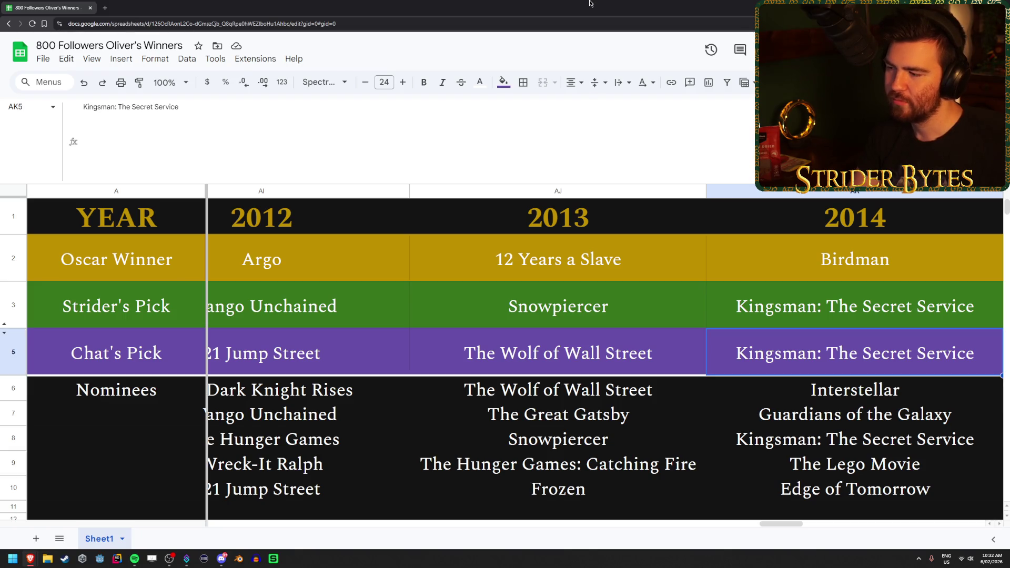
key(Down)
key(Down)
key(Down)
key(Up)
key(Up)
key(Up)
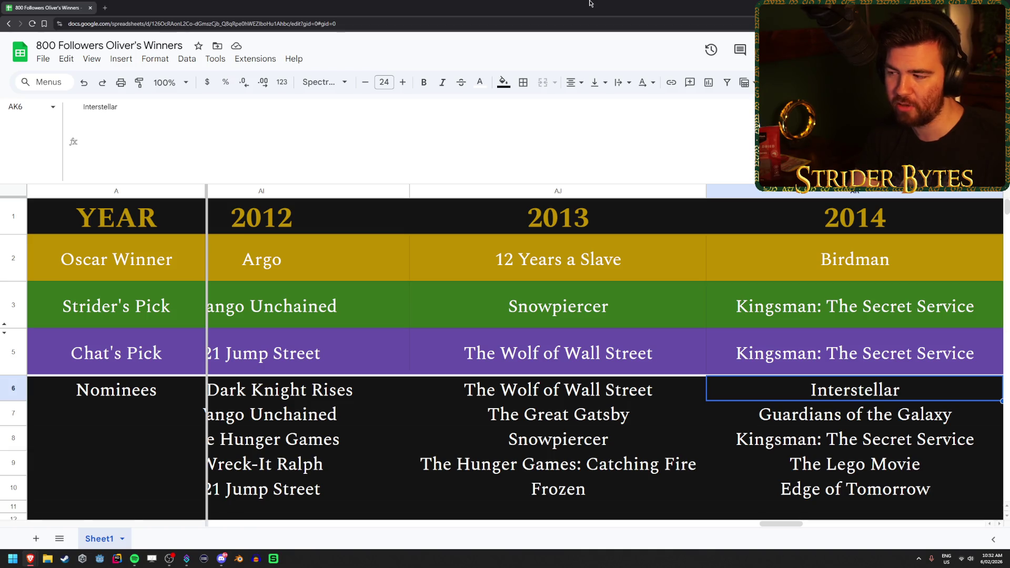
key(Down)
key(Down)
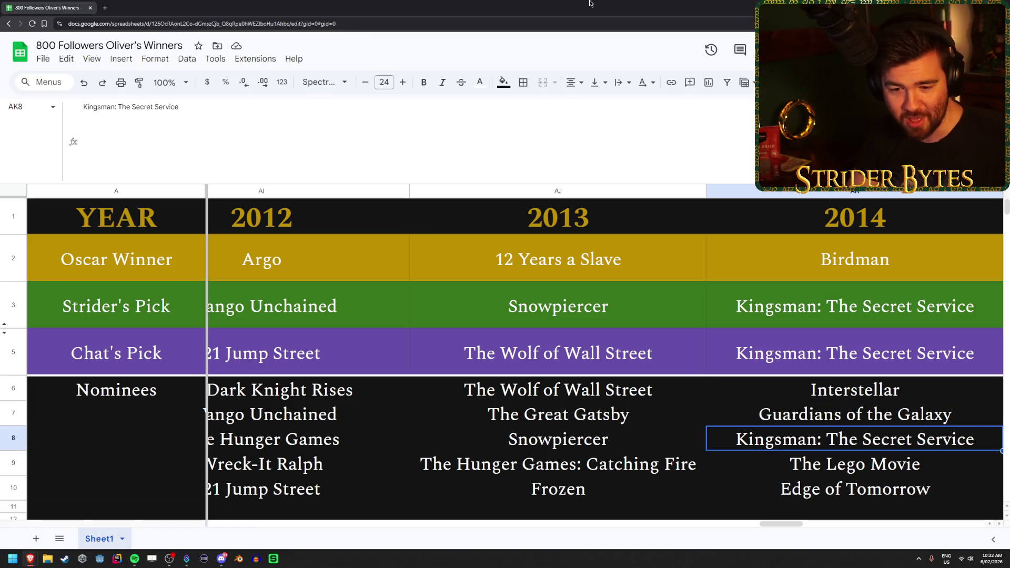
key(Down)
key(Down)
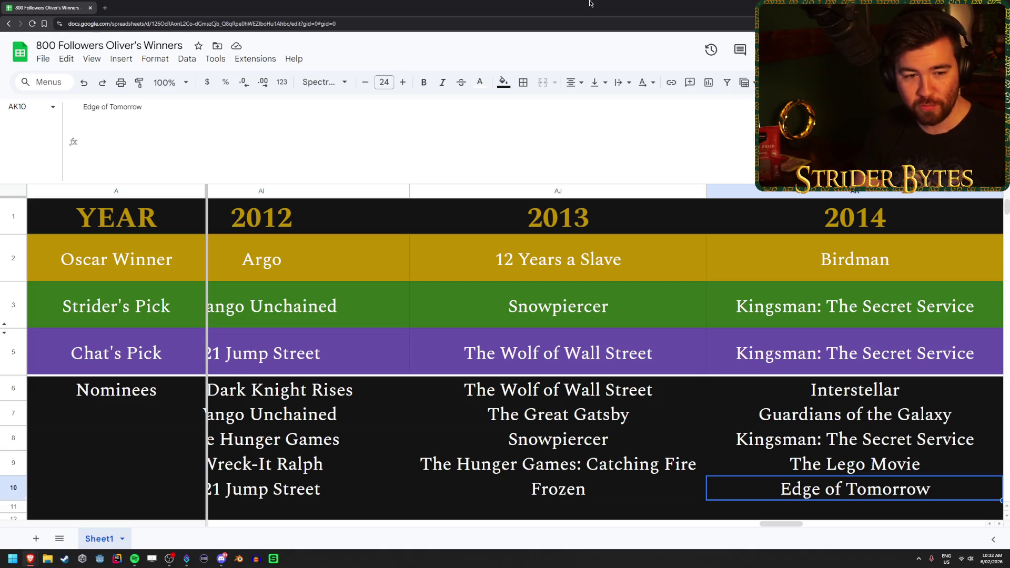
key(Up)
key(Up)
key(Up)
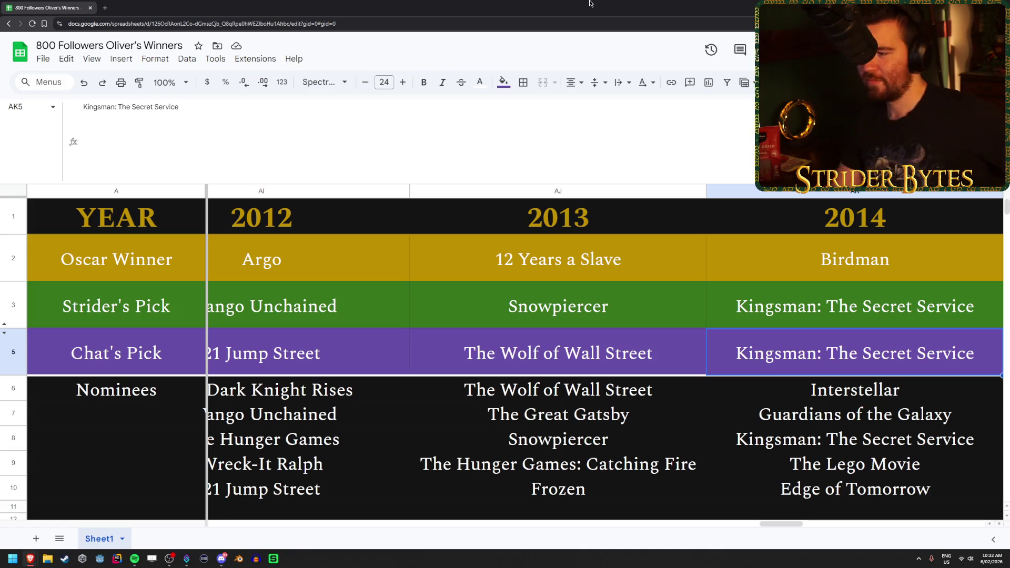
key(Up)
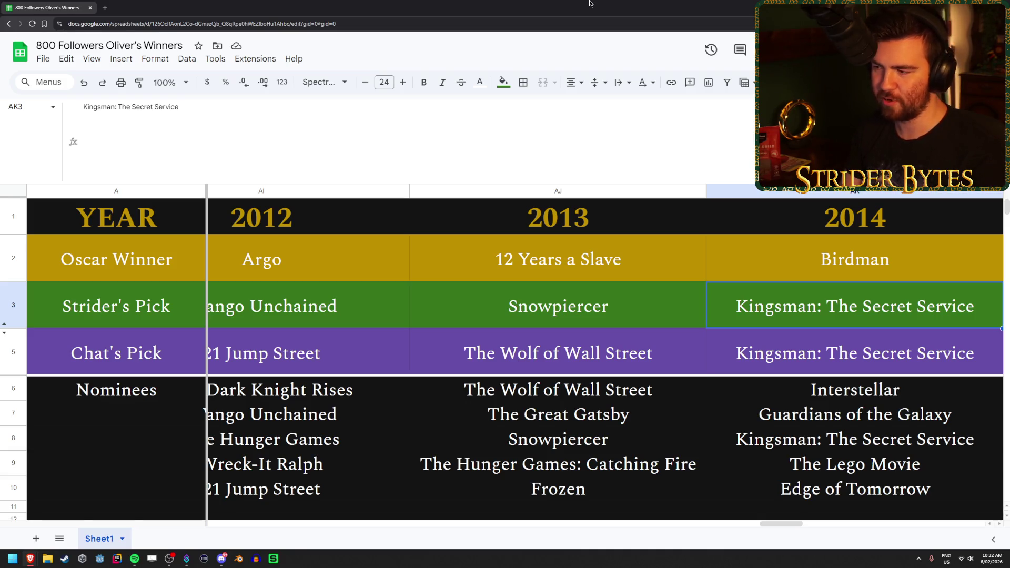
key(Down)
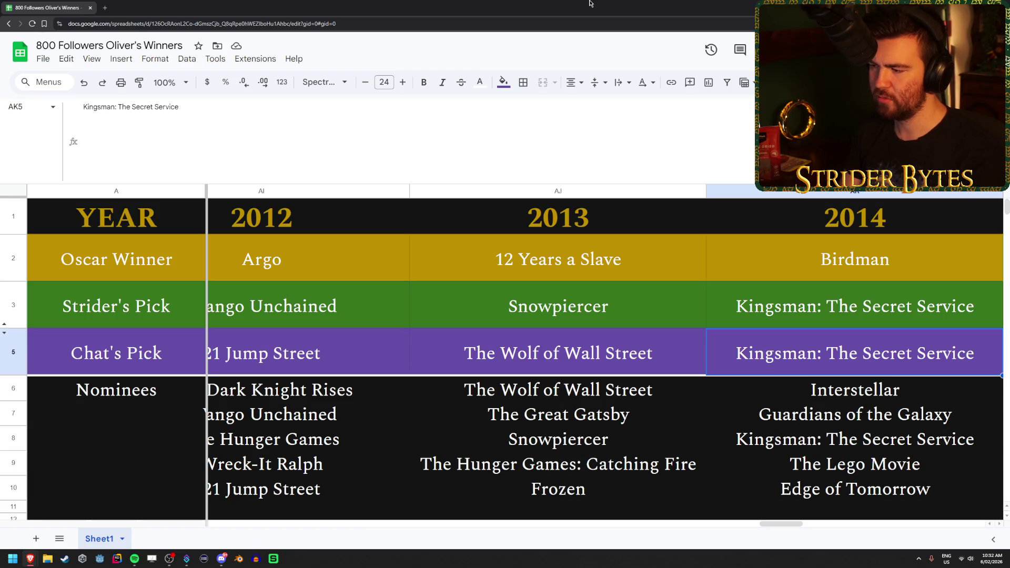
key(Left)
key(Left)
key(Left)
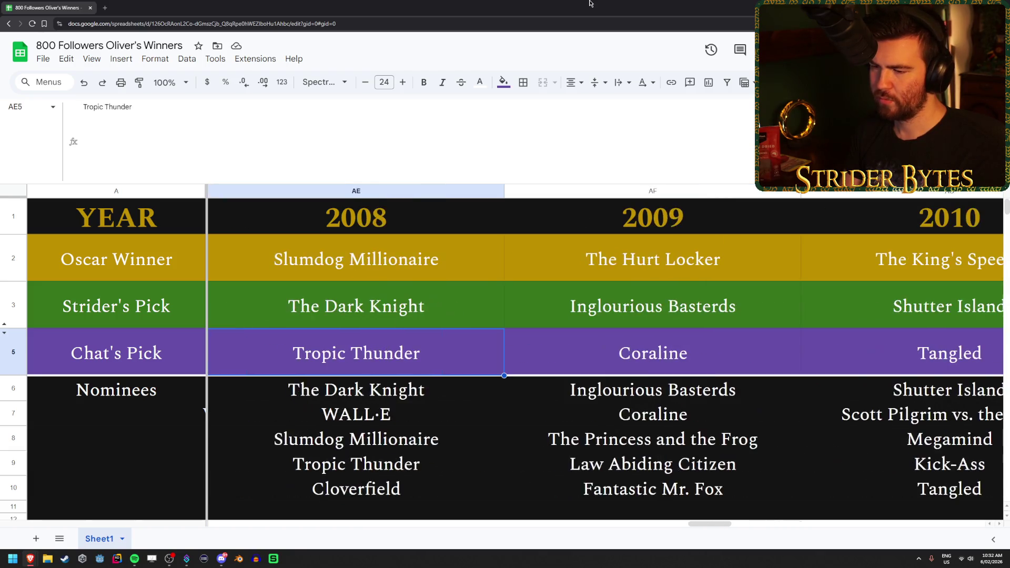
- Compare Chat's picks across years: Stardust (2007), Cars (2006), Tangled (2010), then 2011 and 2008
key(Left)
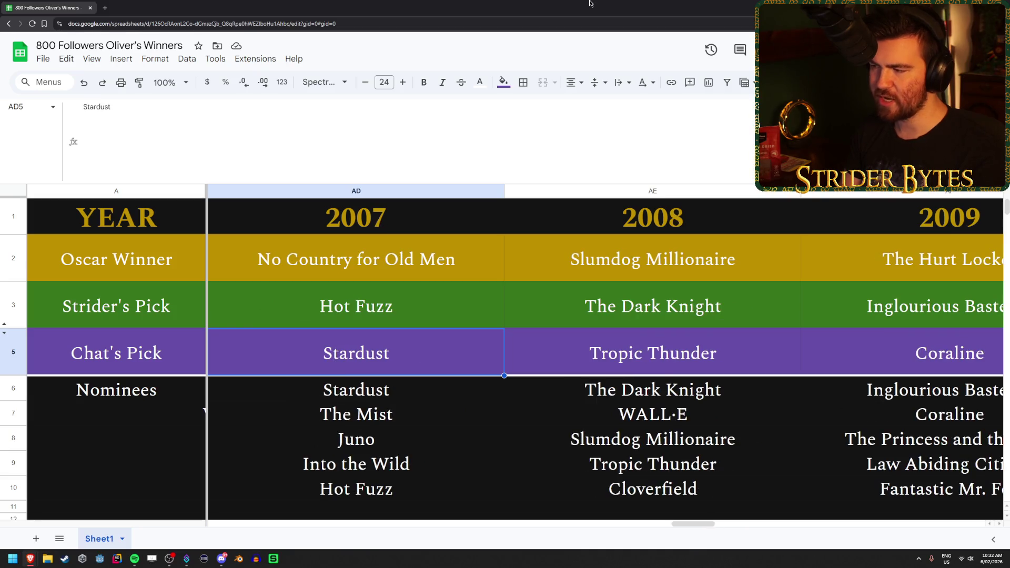
key(Left)
key(Right)
key(Right)
key(Right)
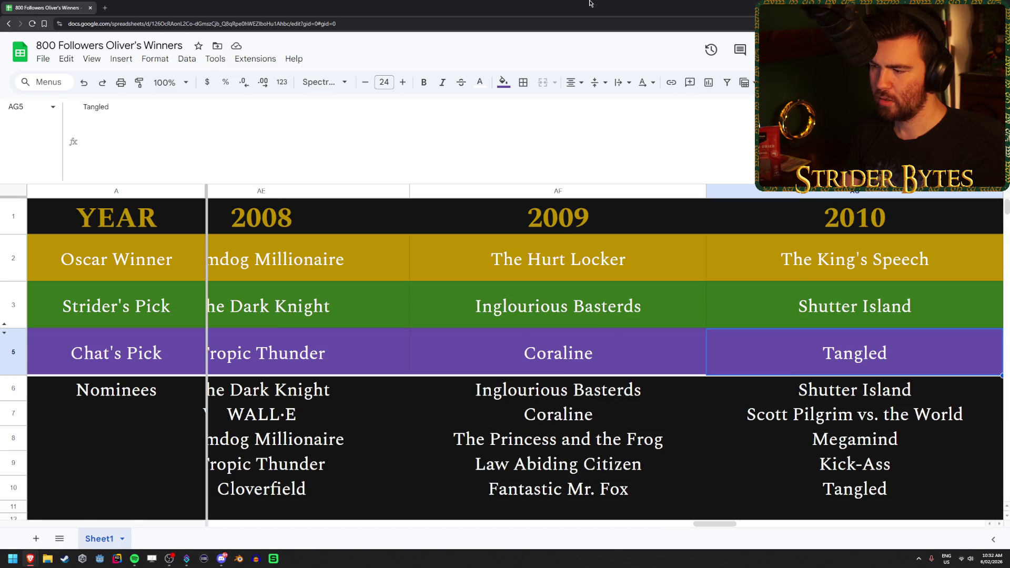
key(Down)
key(Down)
key(Down)
key(Up)
key(Up)
key(Up)
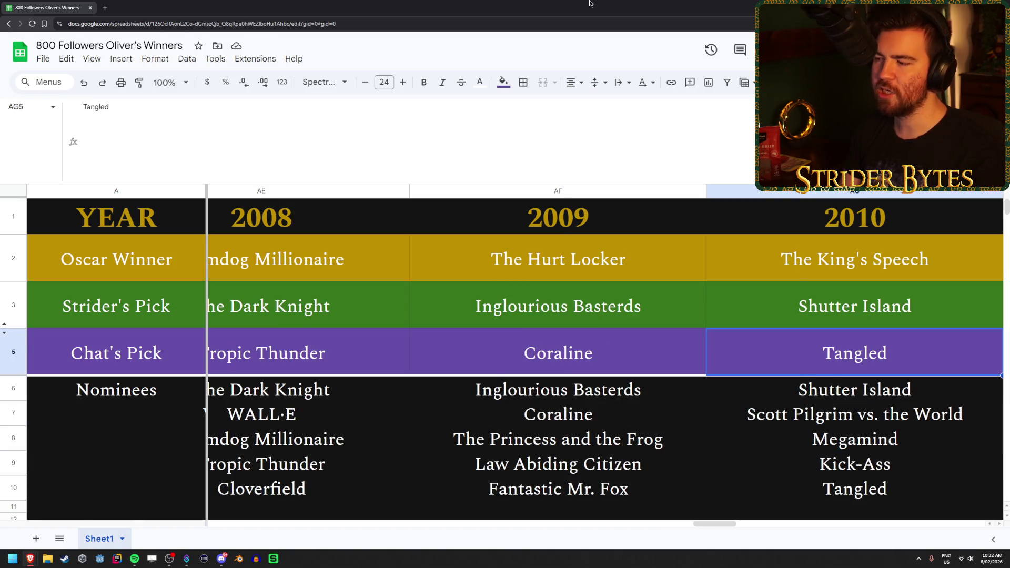
key(Right)
key(Right)
key(Right)
key(Right)
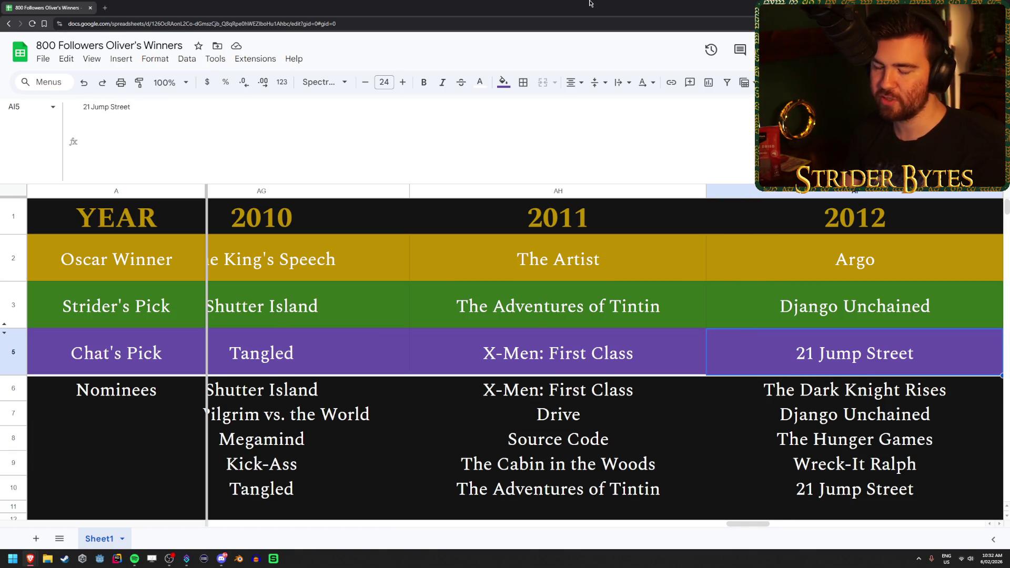
key(Left)
key(Left)
key(Left)
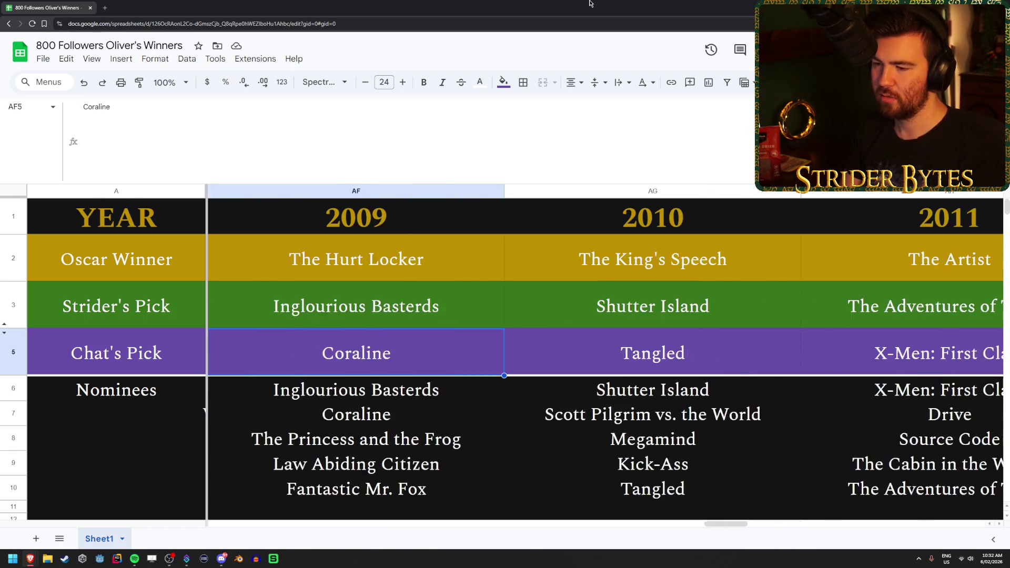
key(Right)
key(Right)
key(Right)
key(Right)
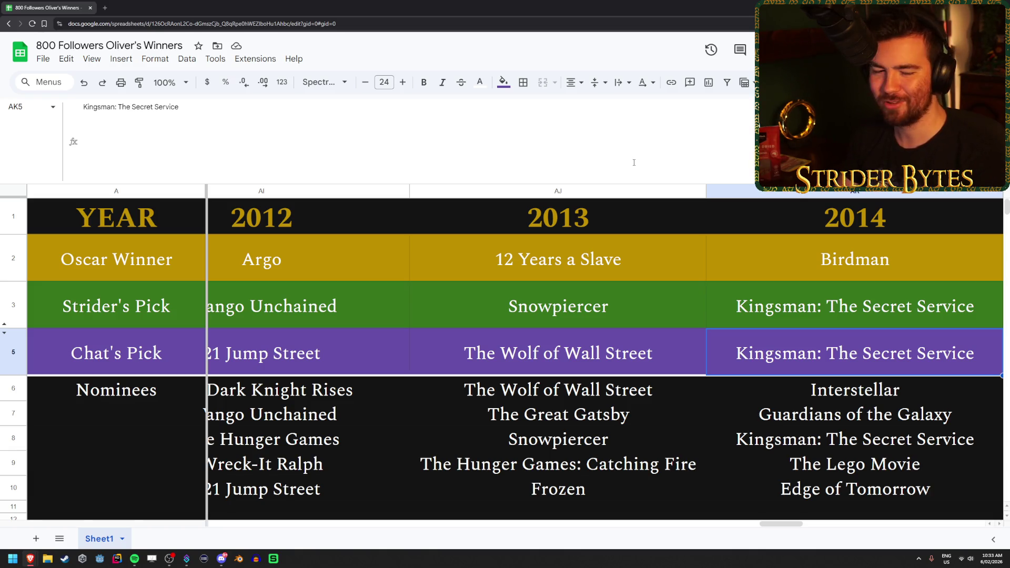
key(Left)
key(Left)
key(Left)
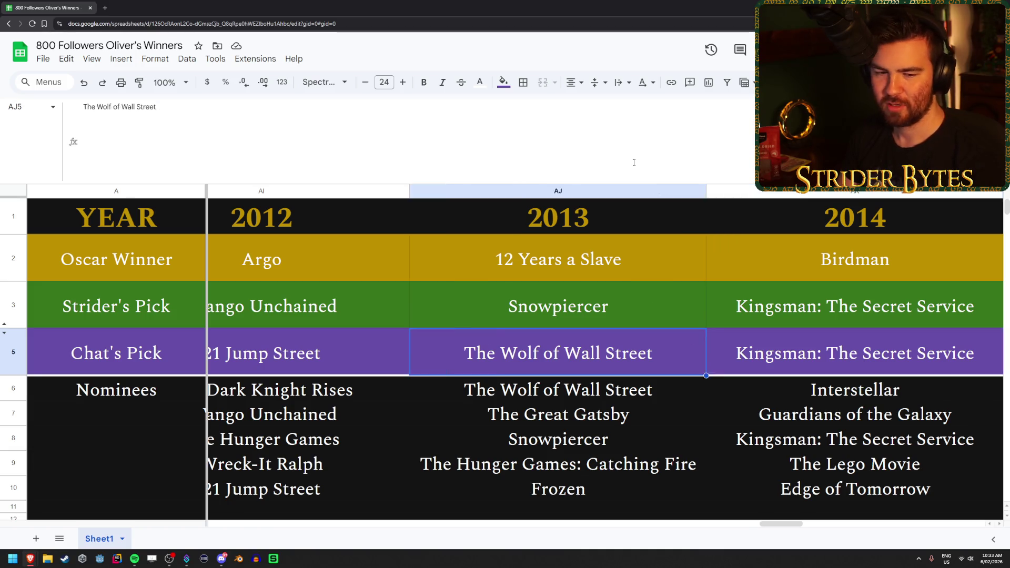
key(Left)
key(Left)
key(Left)
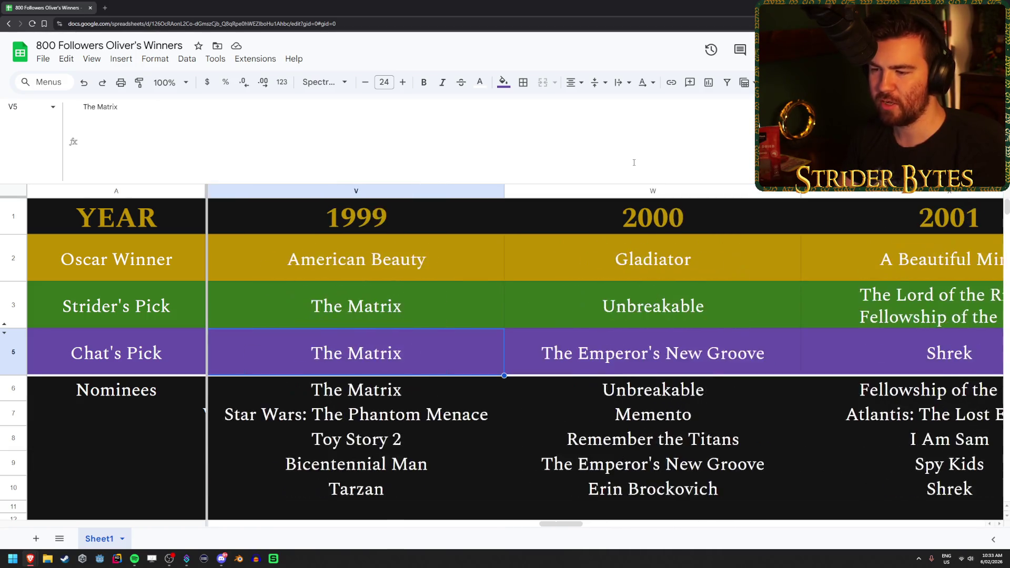
key(Left)
key(Left)
key(Left)
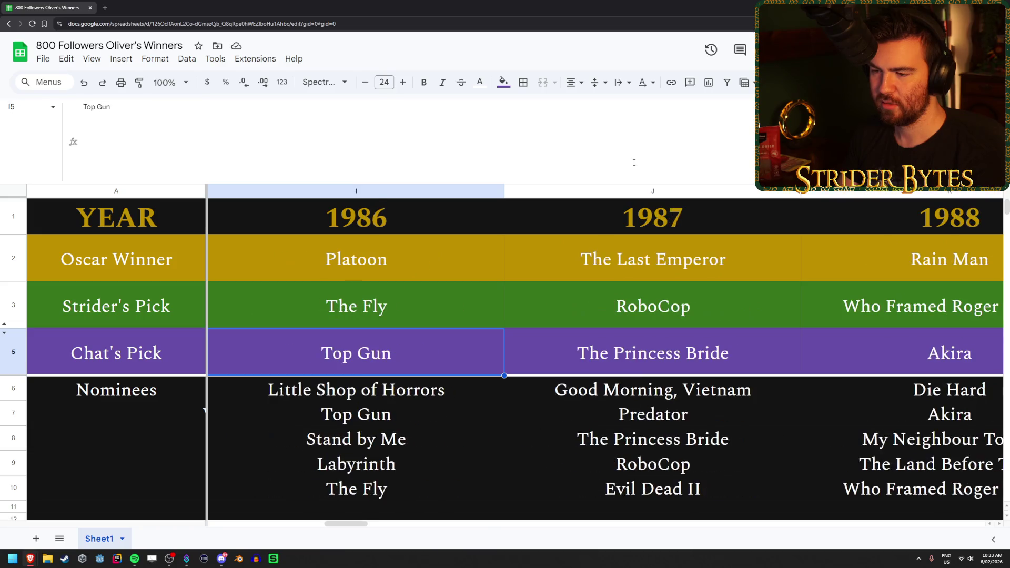
key(Right)
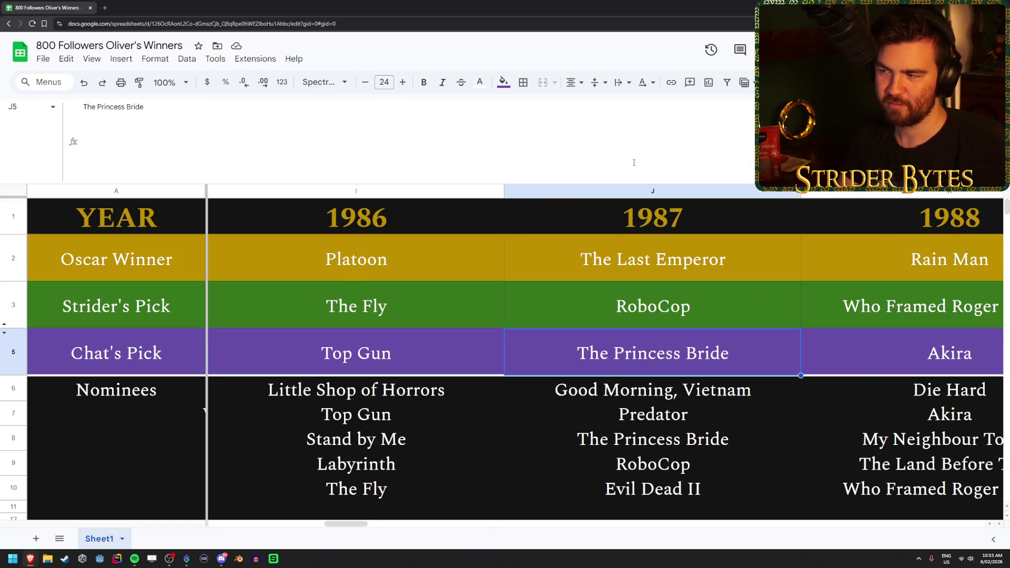
key(Right)
key(Right)
key(Right)
key(Right)
key(Right)
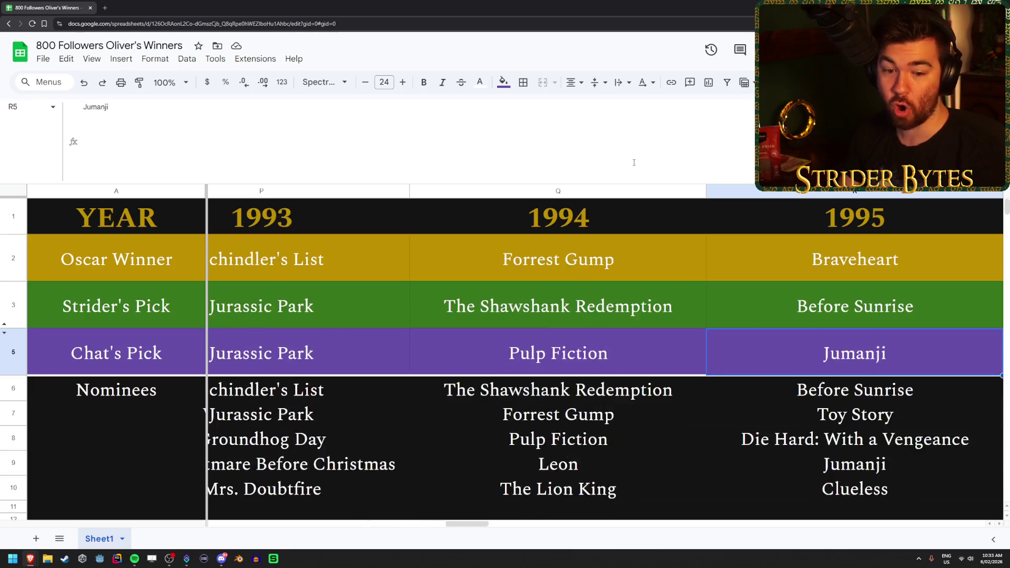
key(Right)
key(Right)
key(Right)
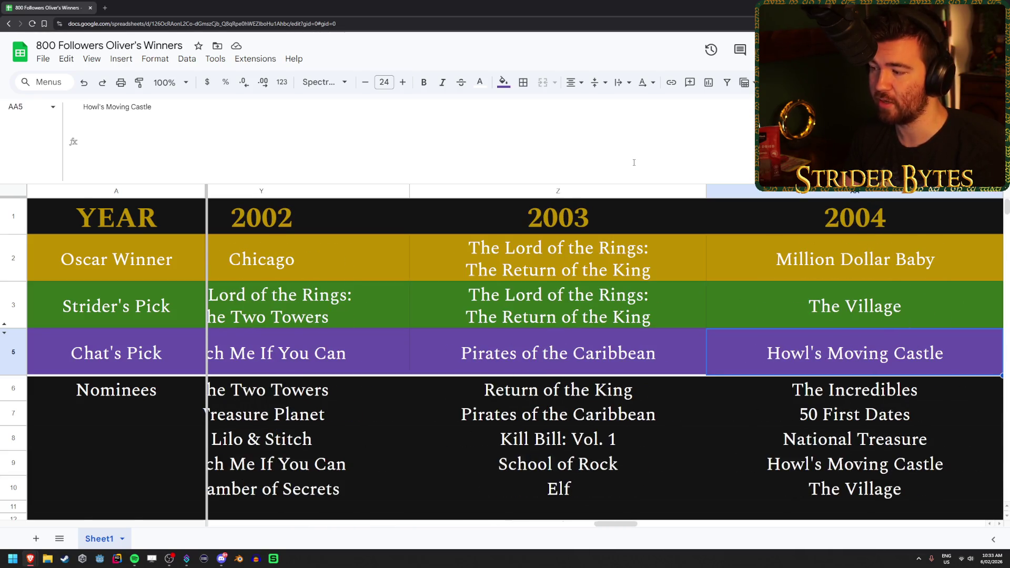
key(Right)
key(Right)
key(Right)
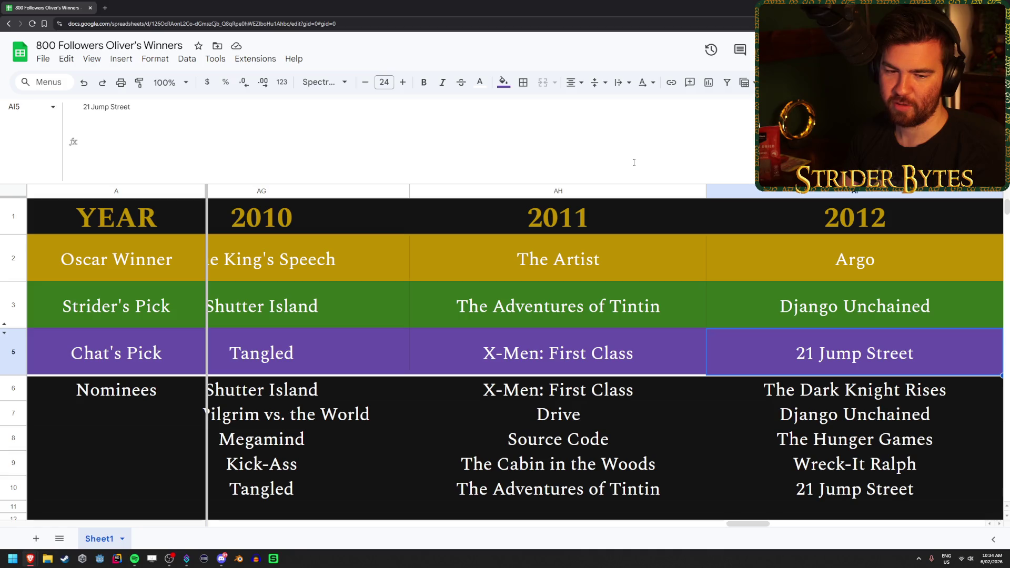
key(Right)
key(Right)
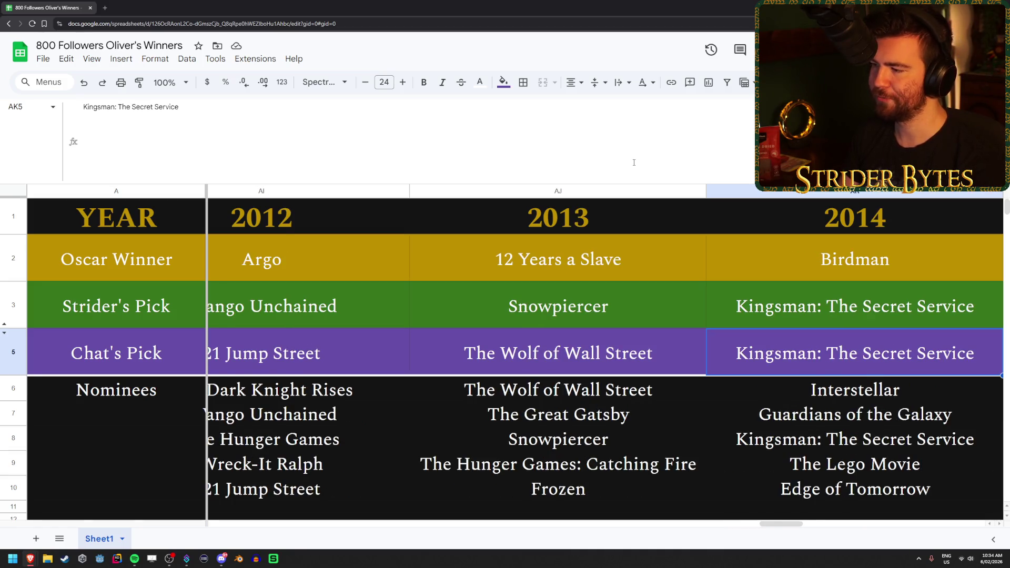
key(Right)
key(Up)
key(Down)
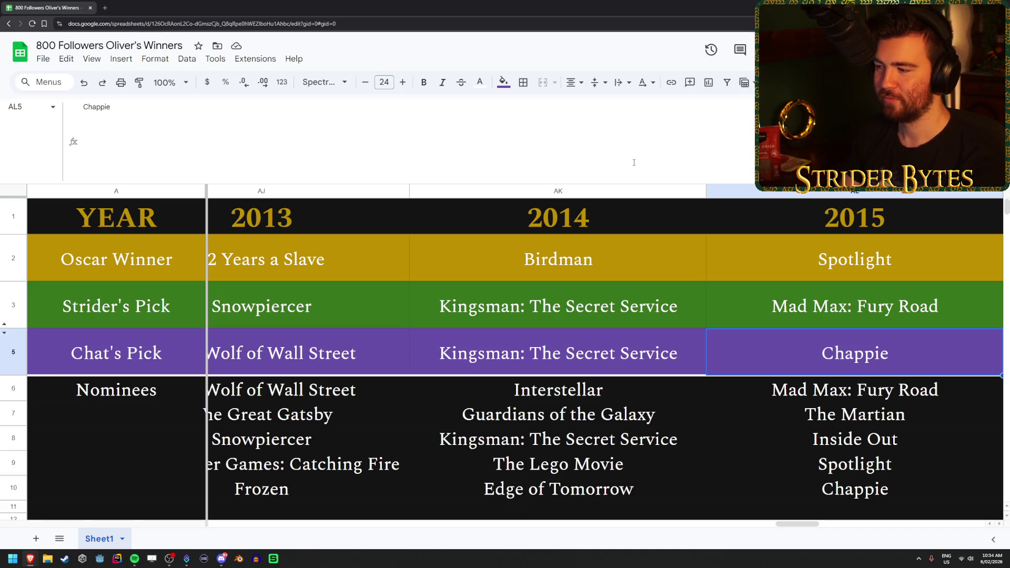
key(Up)
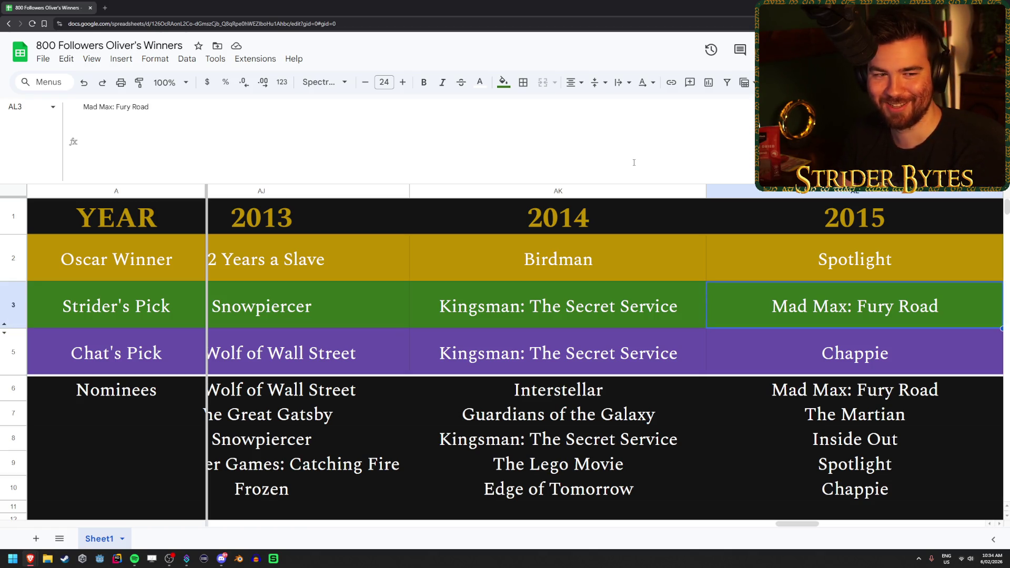
key(Down)
key(Down)
key(Down)
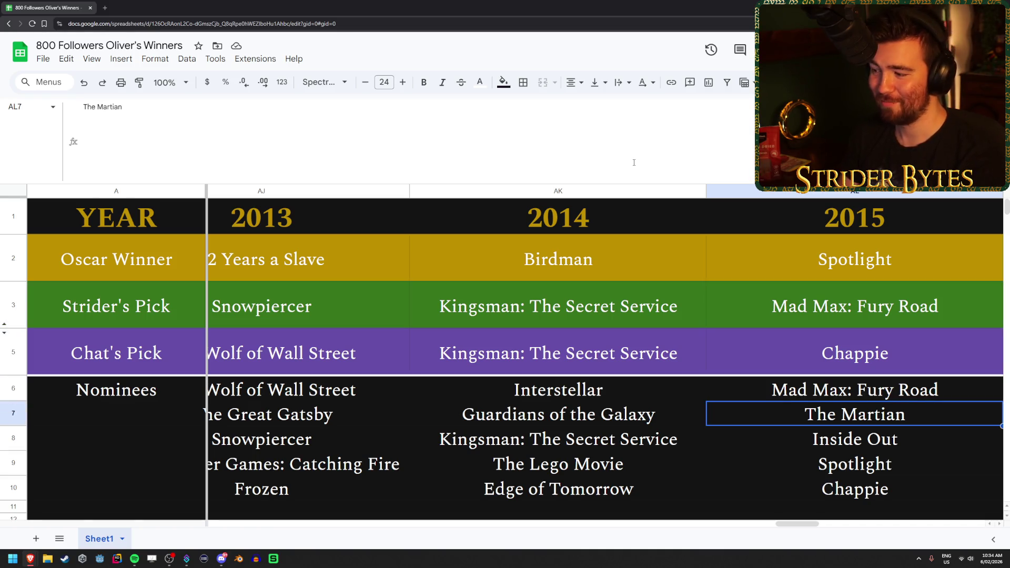
key(Down)
key(Down)
key(Up)
key(Up)
key(Up)
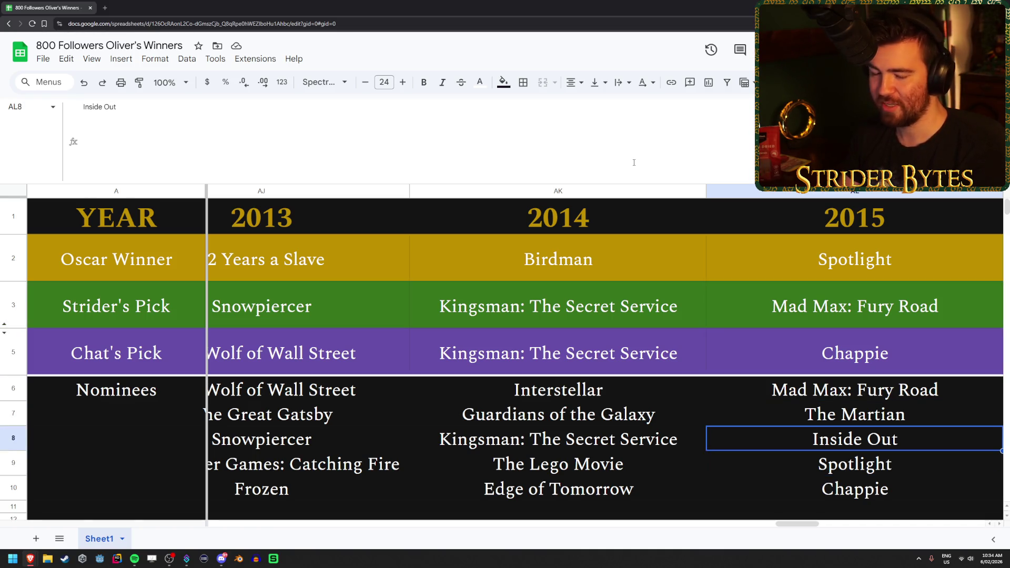
key(Down)
key(Down)
key(Down)
key(Down)
key(Down)
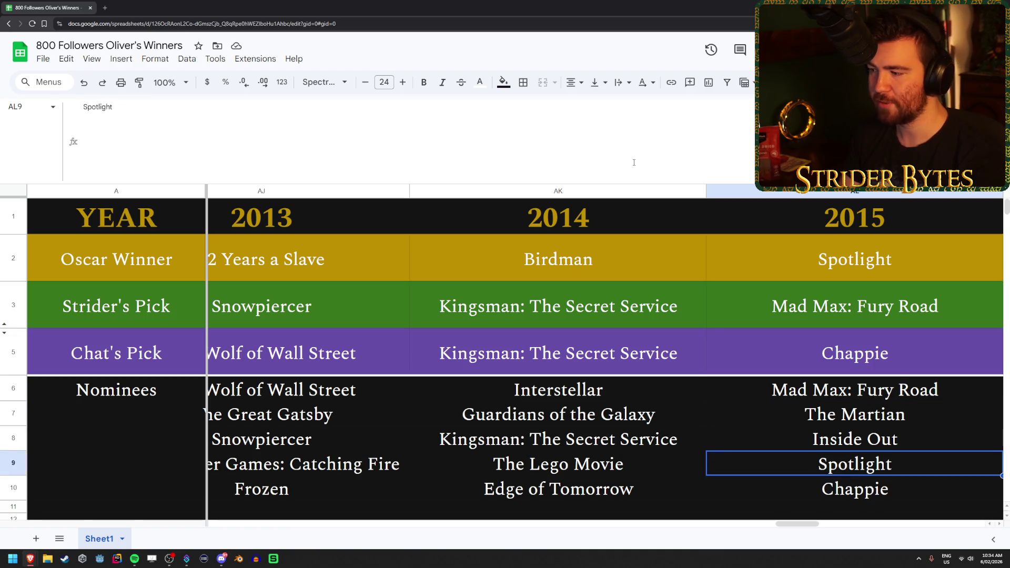
key(Up)
key(Up)
key(Up)
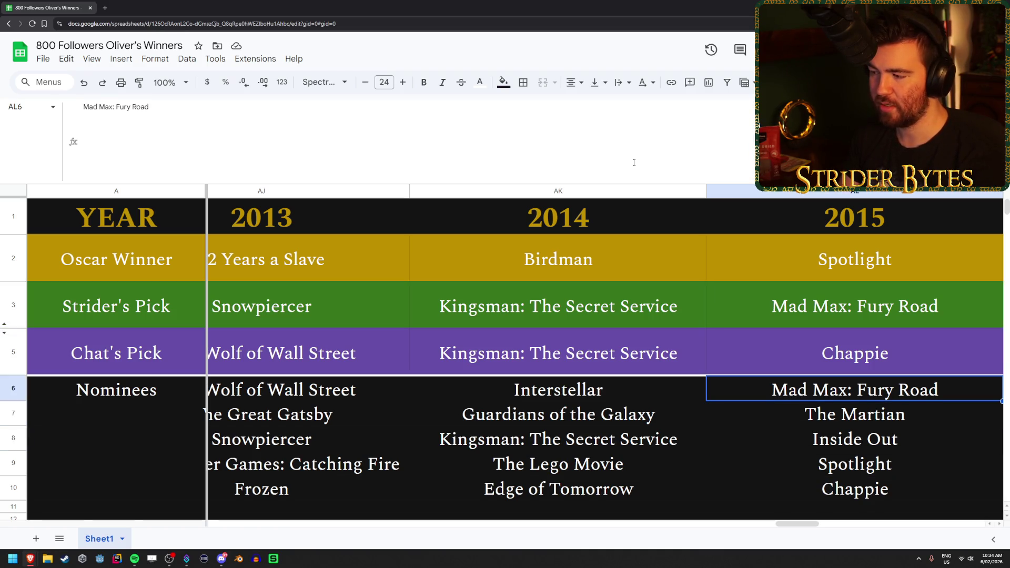
key(Down)
key(Down)
key(Down)
key(Up)
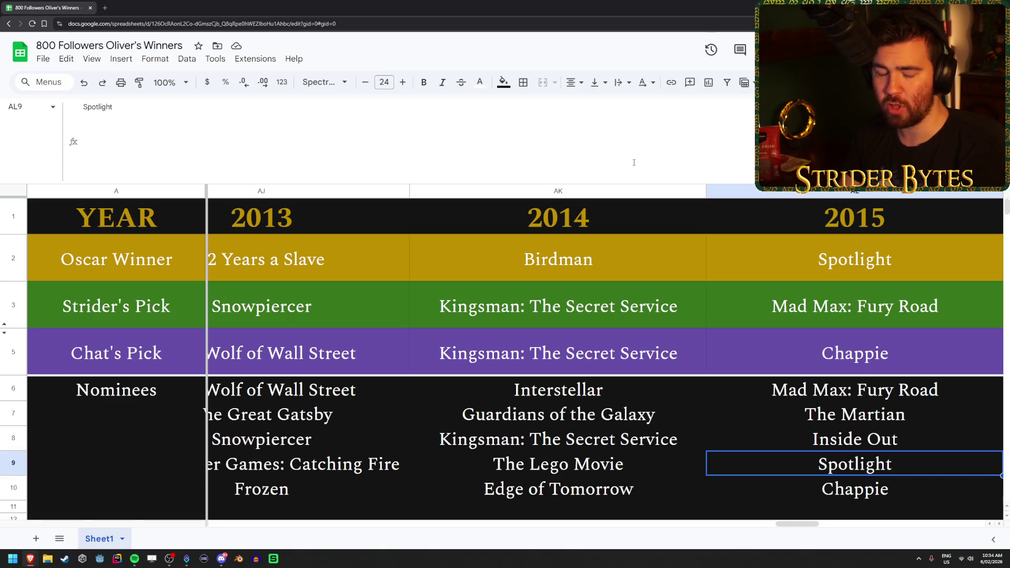
key(Up)
key(Up)
key(Up)
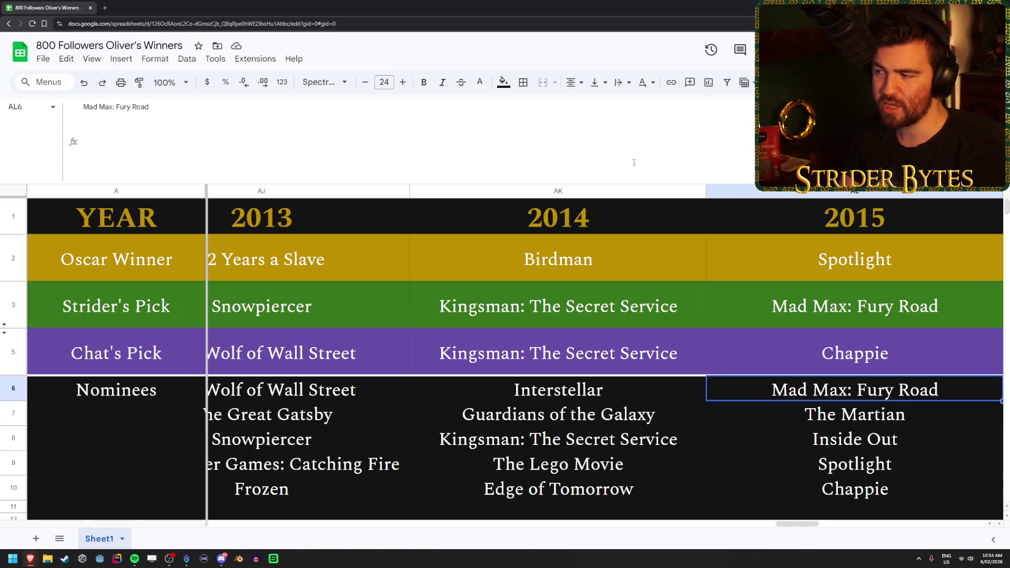
key(Down)
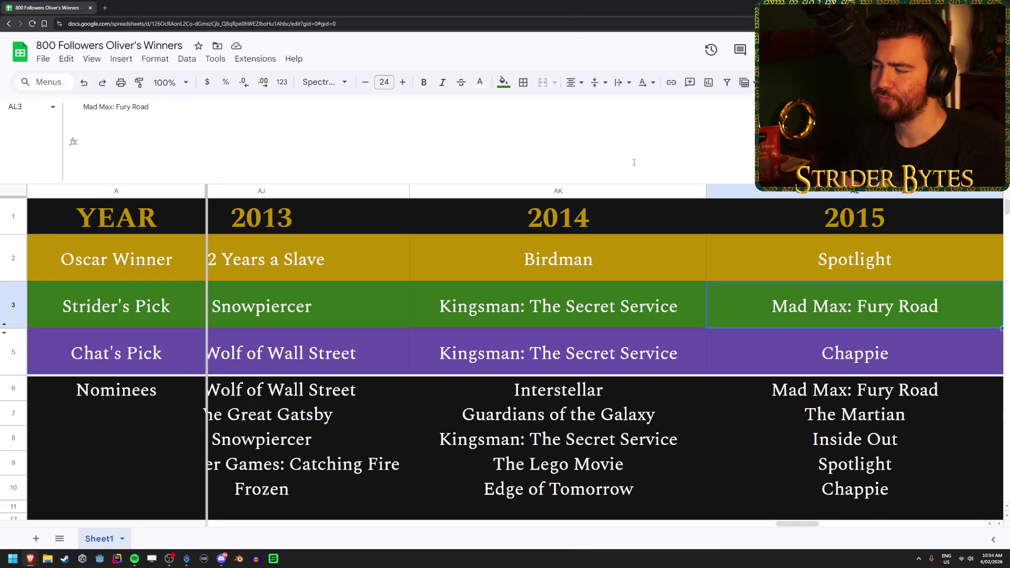
key(Down)
key(Down)
key(Down)
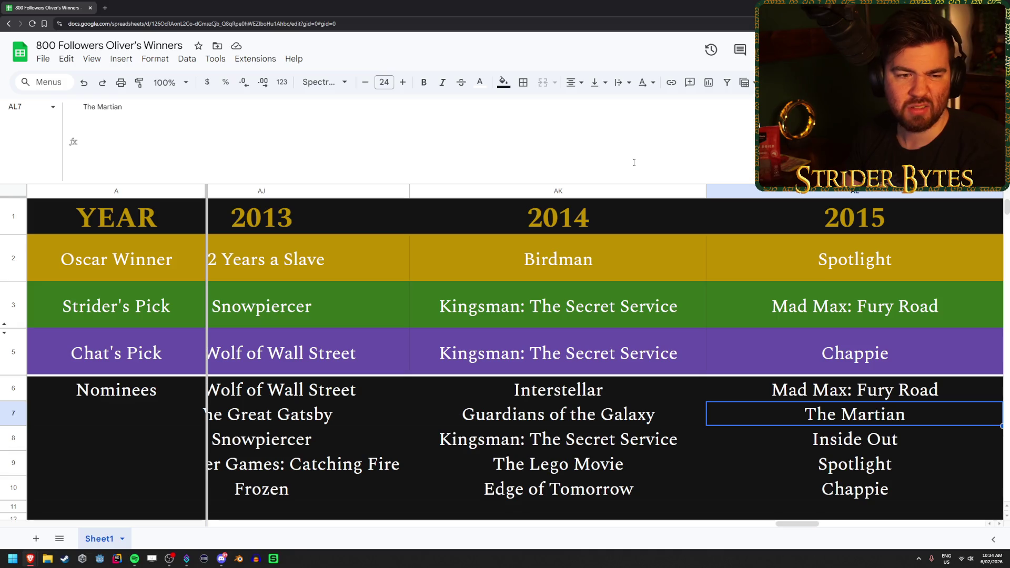
key(Up)
key(Up)
key(Up)
key(Down)
key(Down)
key(Down)
key(Up)
key(Up)
key(Up)
key(Right)
key(Down)
key(Down)
key(Down)
key(Down)
key(Up)
key(Up)
key(Up)
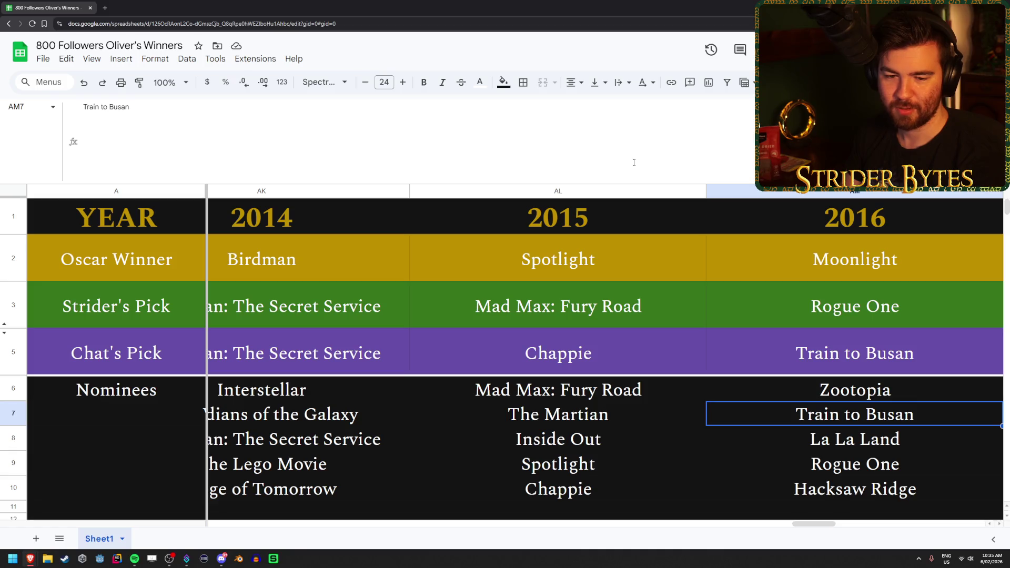
- Check Zootopia and Chat's 2016 pick Train to Busan against later picks and the host's Rogue One
key(Up)
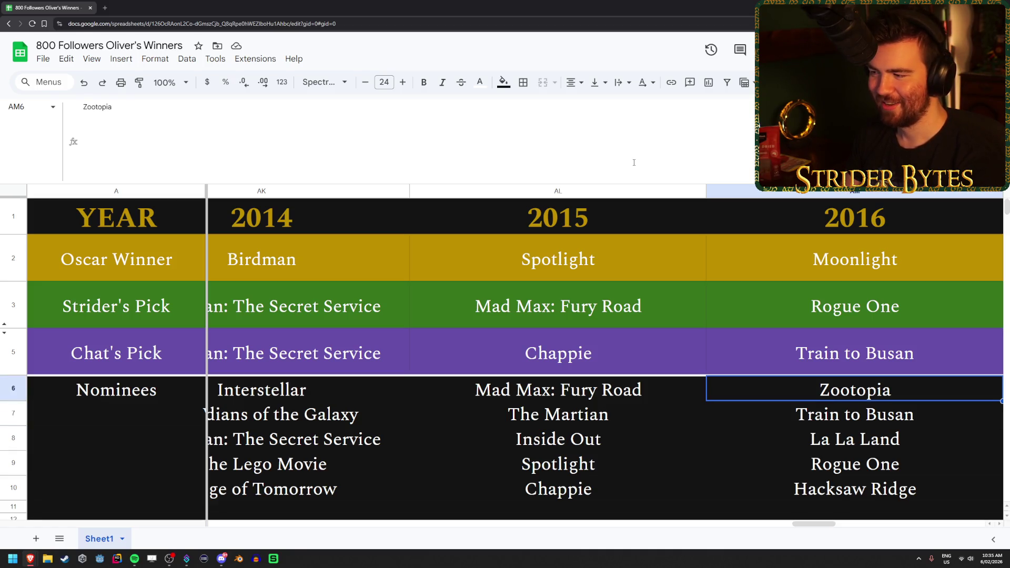
key(Up)
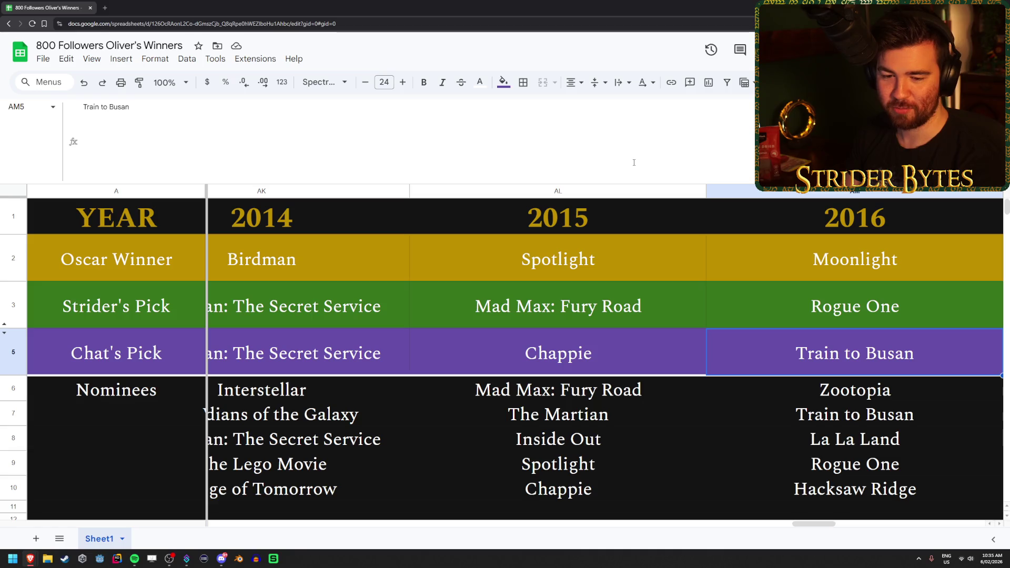
key(Right)
key(Right)
key(Right)
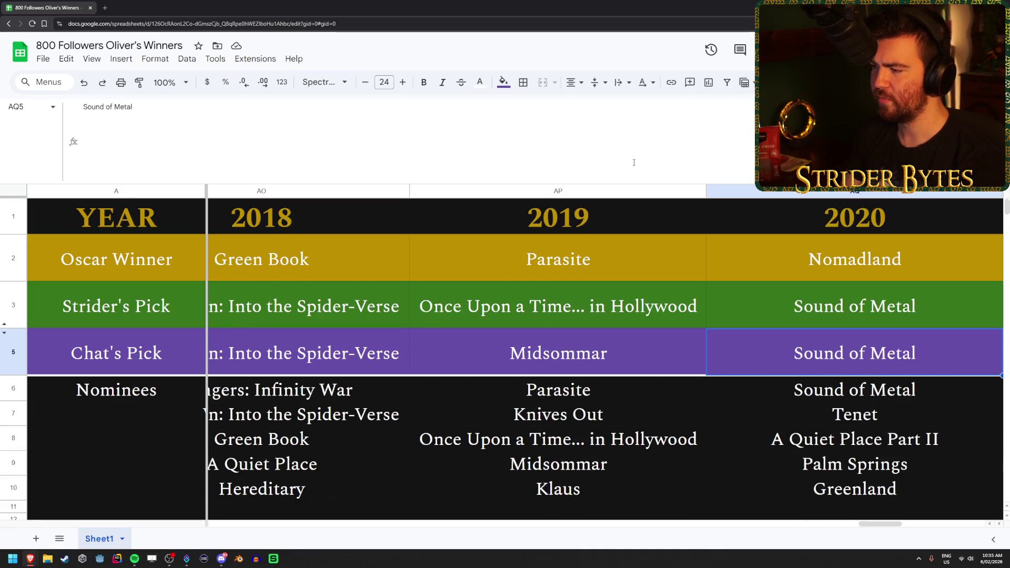
key(Right)
key(Left)
key(Left)
key(Left)
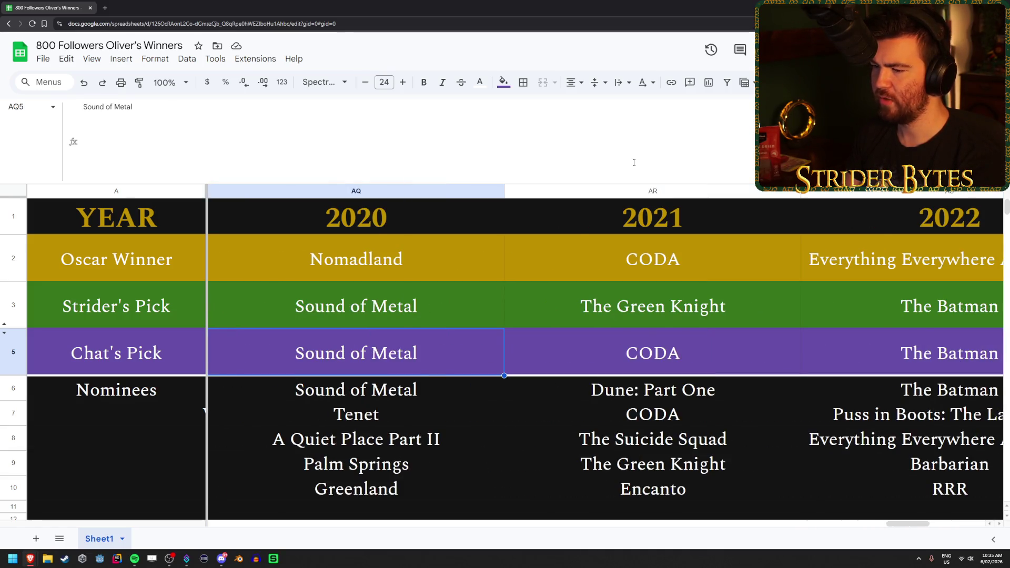
key(Left)
key(Left)
key(Left)
key(Right)
key(Right)
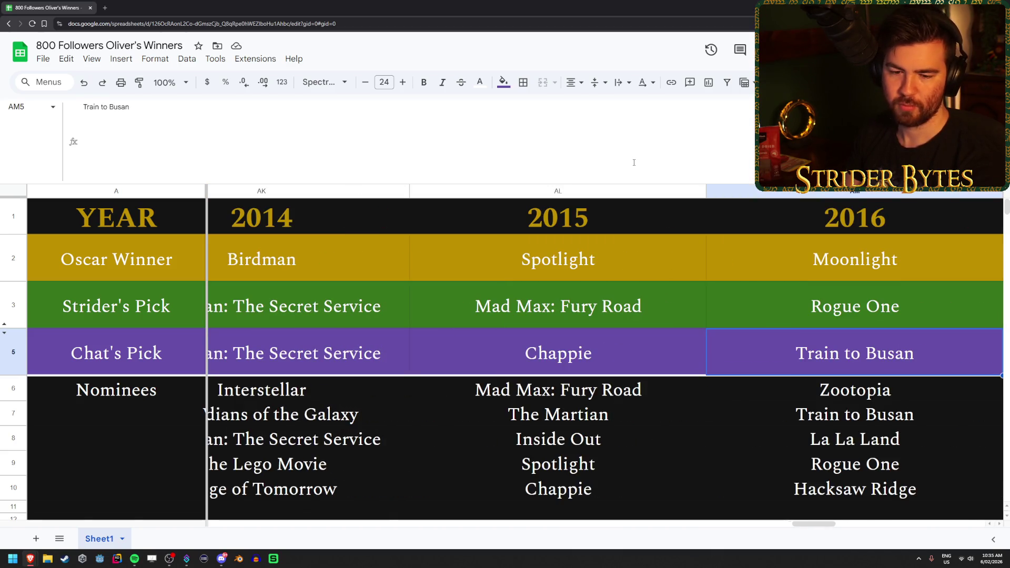
key(Up)
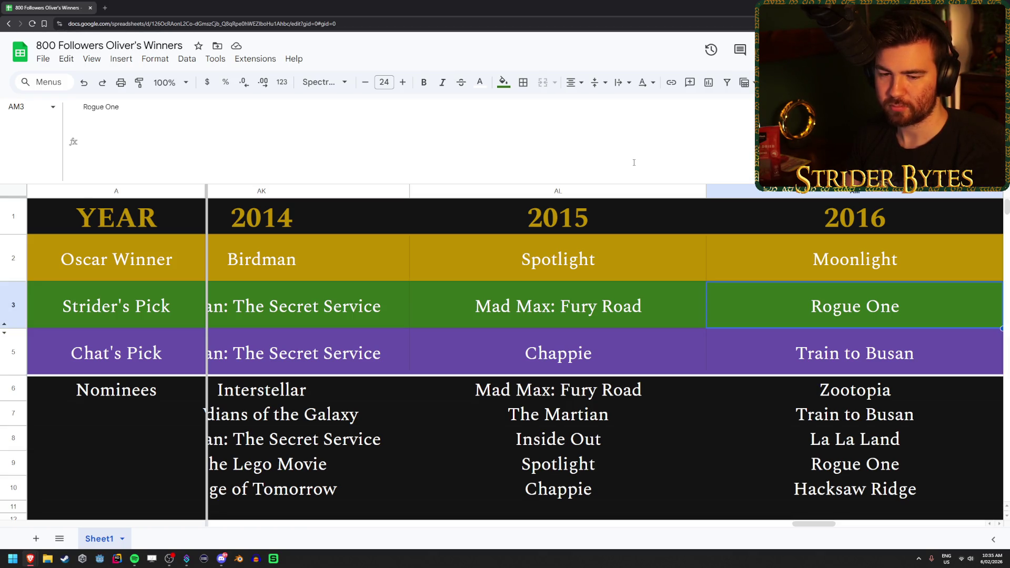
key(Down)
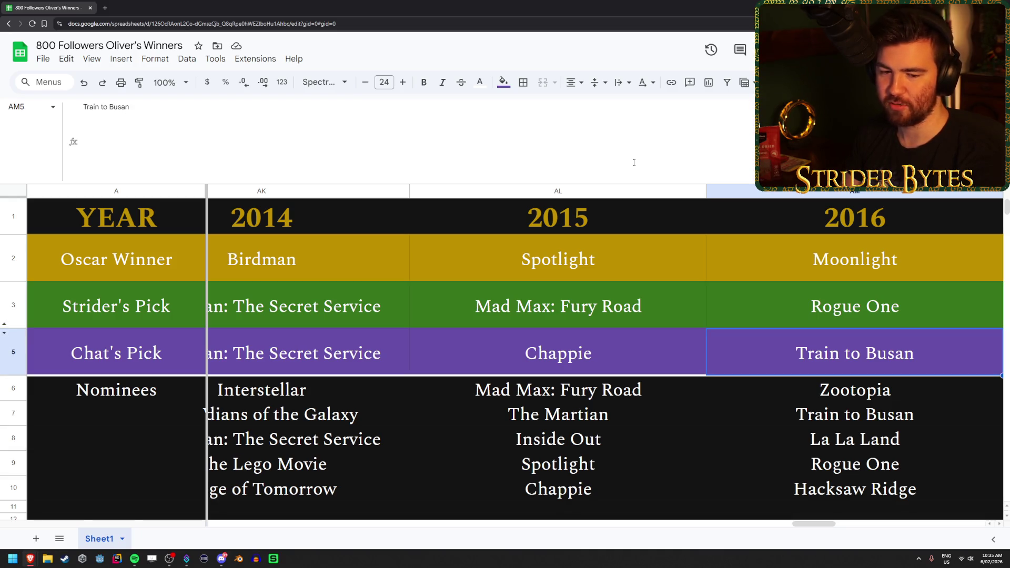
key(Right)
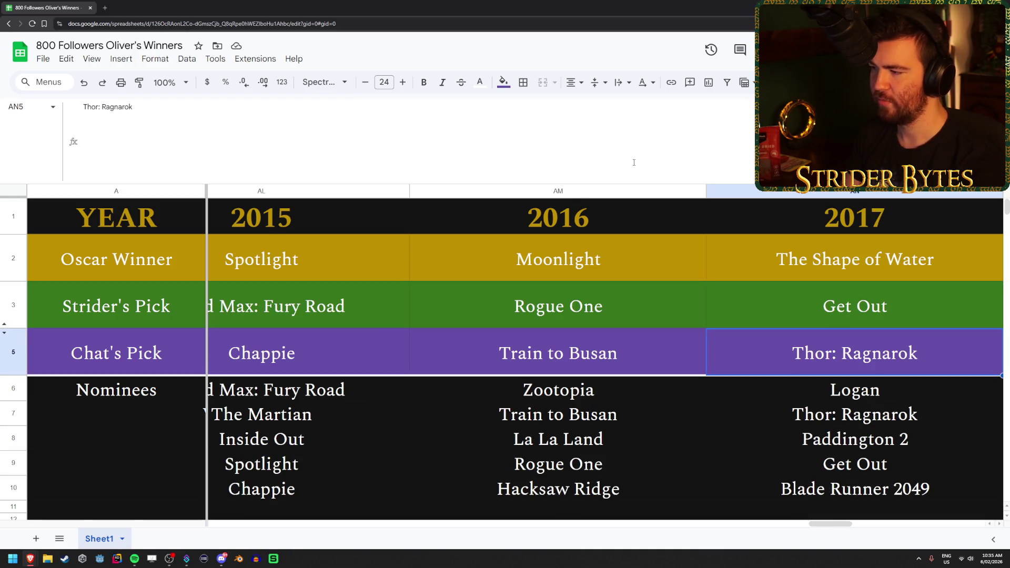
- Scan the 2017 nominees Thor: Ragnarok and Paddington 2, plus the host's pick Get Out
key(Up)
key(Up)
key(Up)
key(Down)
key(Down)
key(Down)
key(Down)
key(Down)
key(Down)
key(Up)
key(Up)
key(Up)
key(Down)
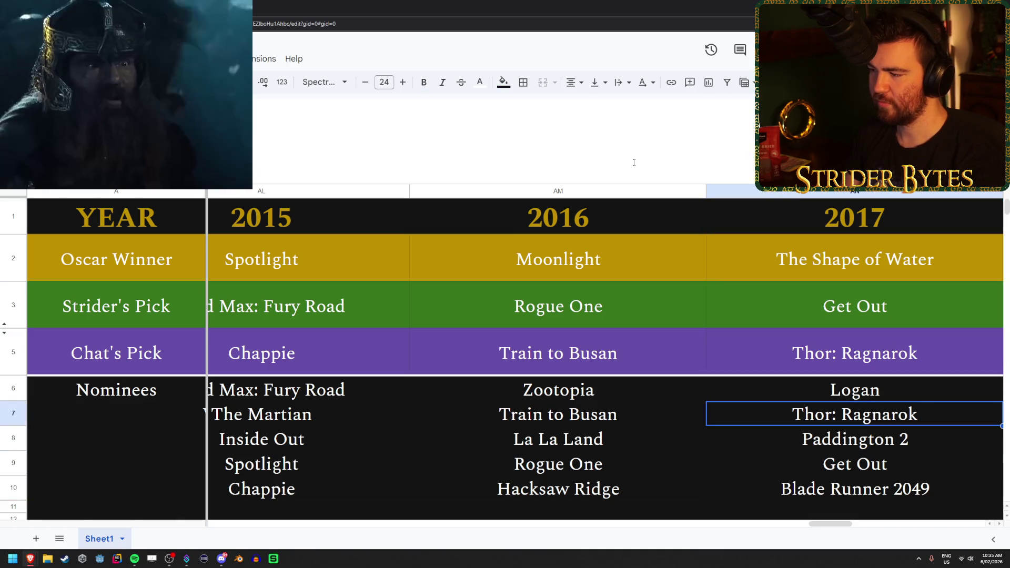
key(Up)
key(Up)
key(Up)
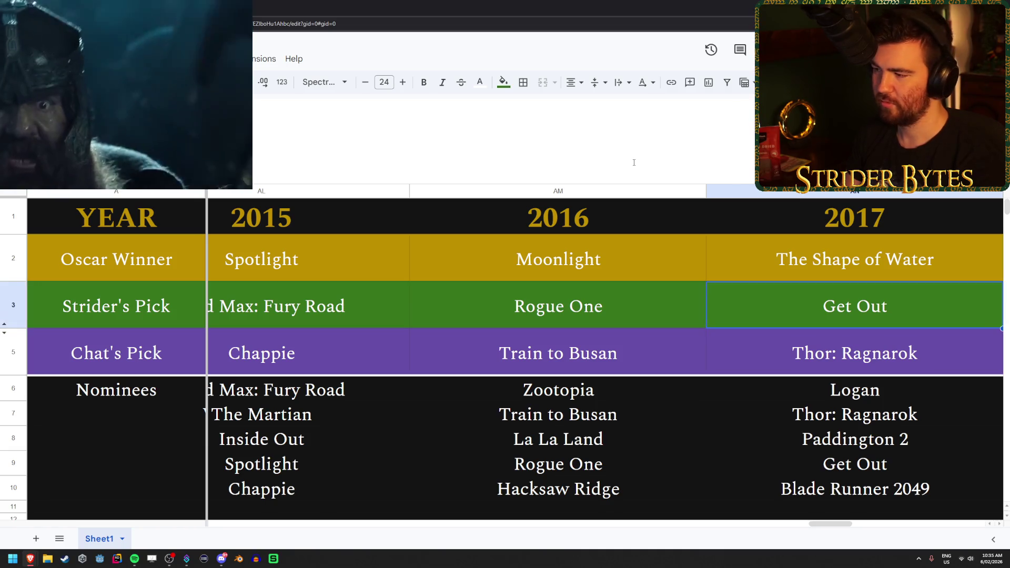
key(Down)
key(Down)
key(Down)
key(Down)
key(Down)
- Compare Chat's 2017 pick with the nominees, then move across to Chat's 2019 pick, Midsommar
key(Up)
key(Up)
key(Up)
key(Up)
key(Up)
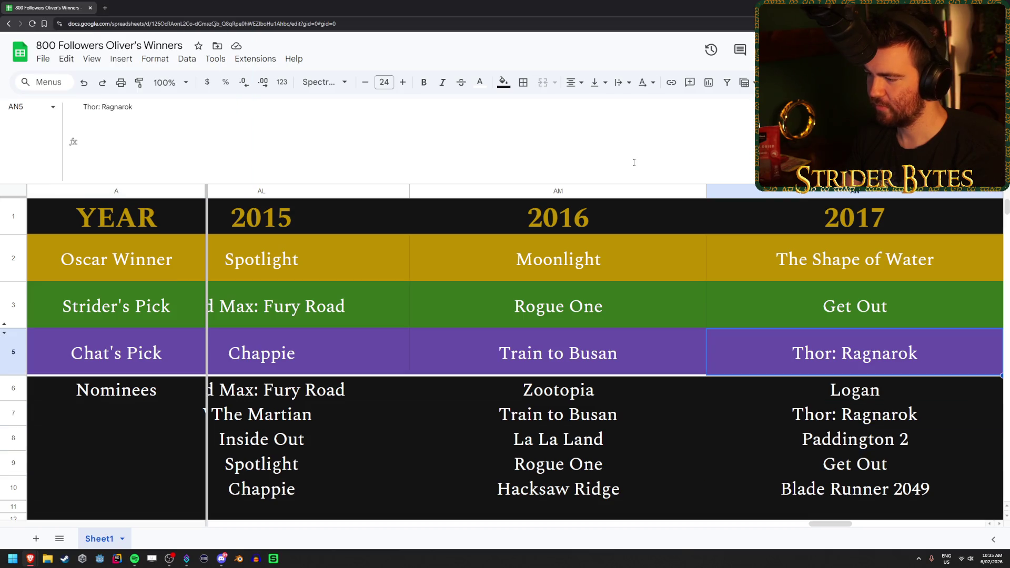
key(Down)
key(Down)
key(Down)
key(Down)
key(Down)
key(Up)
key(Up)
key(Up)
key(Up)
key(Down)
key(Down)
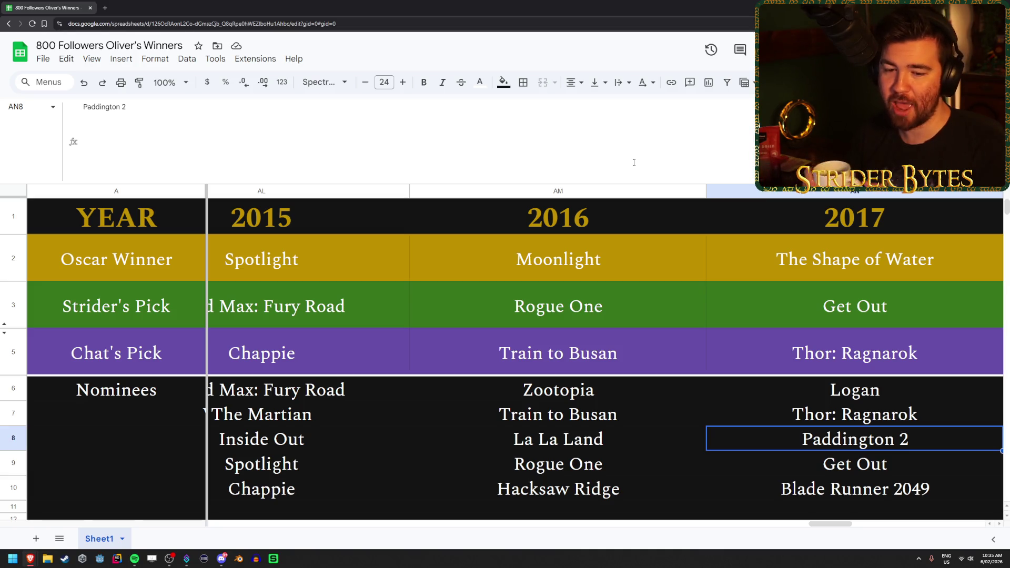
key(Up)
key(Up)
key(Up)
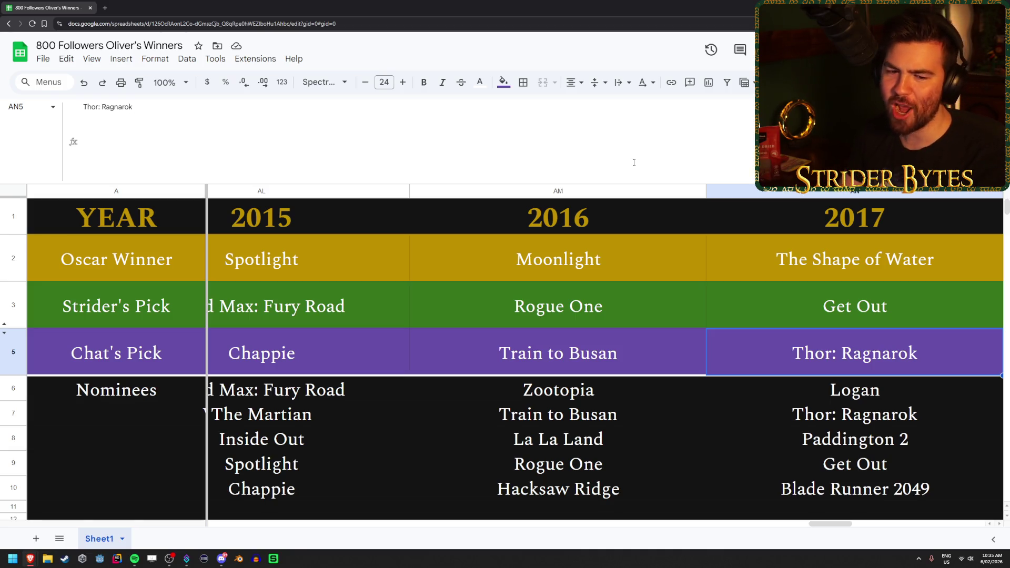
key(Right)
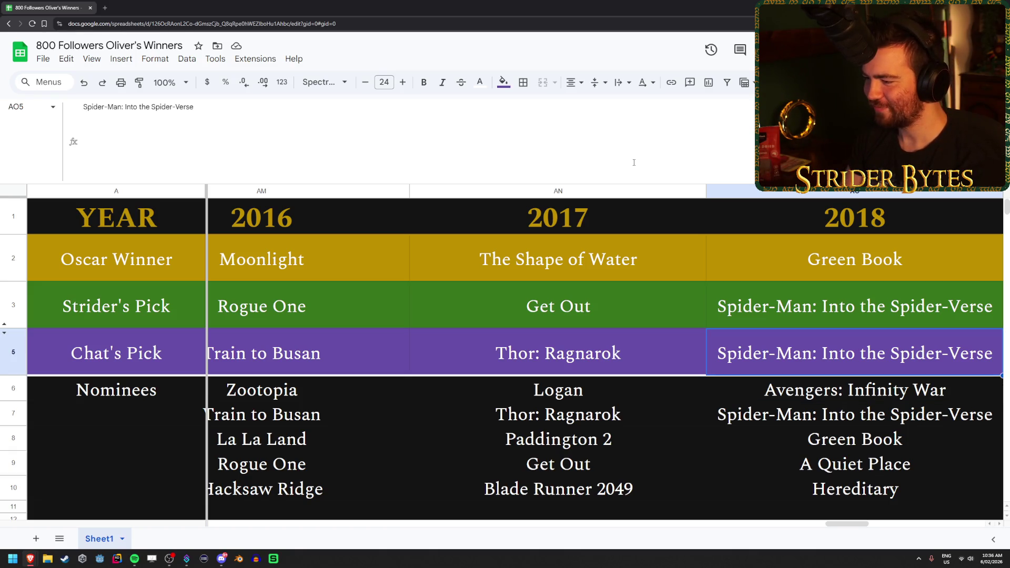
key(Right)
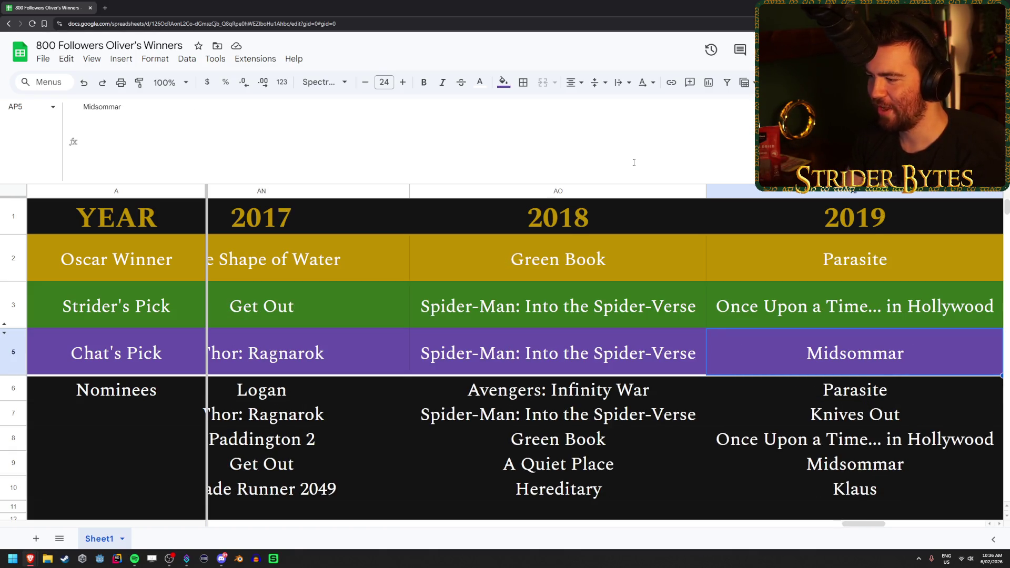
- Scan the 2019 nominees Knives Out and Klaus against Chat's pick Midsommar
key(Down)
key(Down)
key(Down)
key(Up)
key(Up)
key(Up)
key(Down)
key(Down)
key(Down)
key(Up)
key(Up)
key(Up)
key(Up)
key(Down)
key(Down)
key(Down)
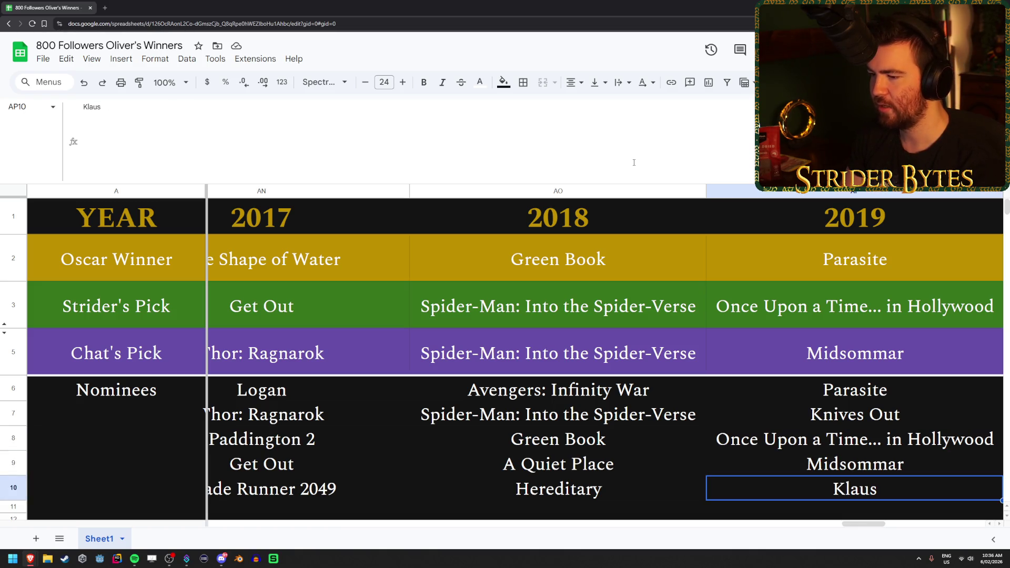
key(Up)
key(Down)
- Glance at Hereditary among the 2018 nominees, then revisit the lower 2019 nominees
key(Left)
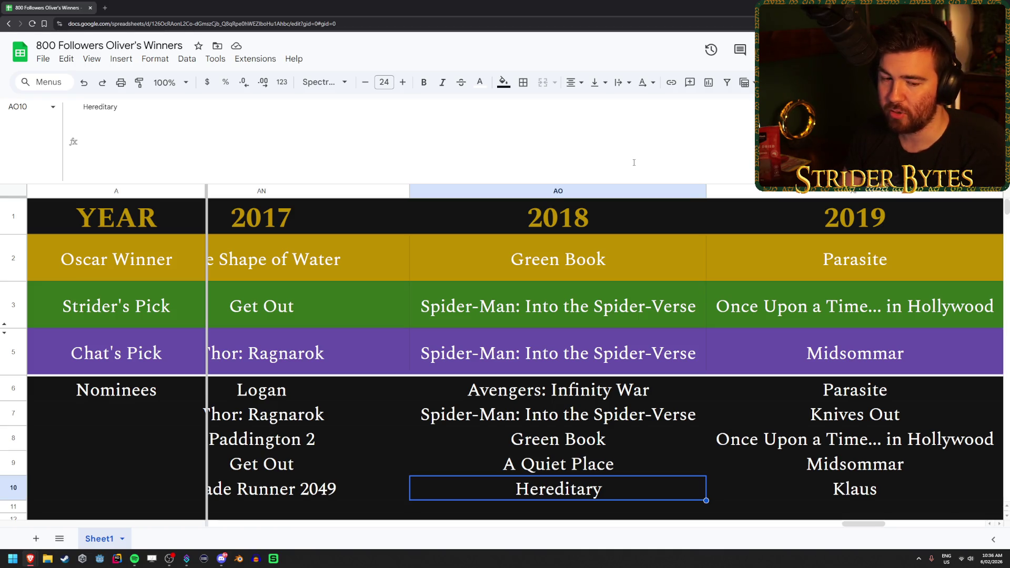
key(Right)
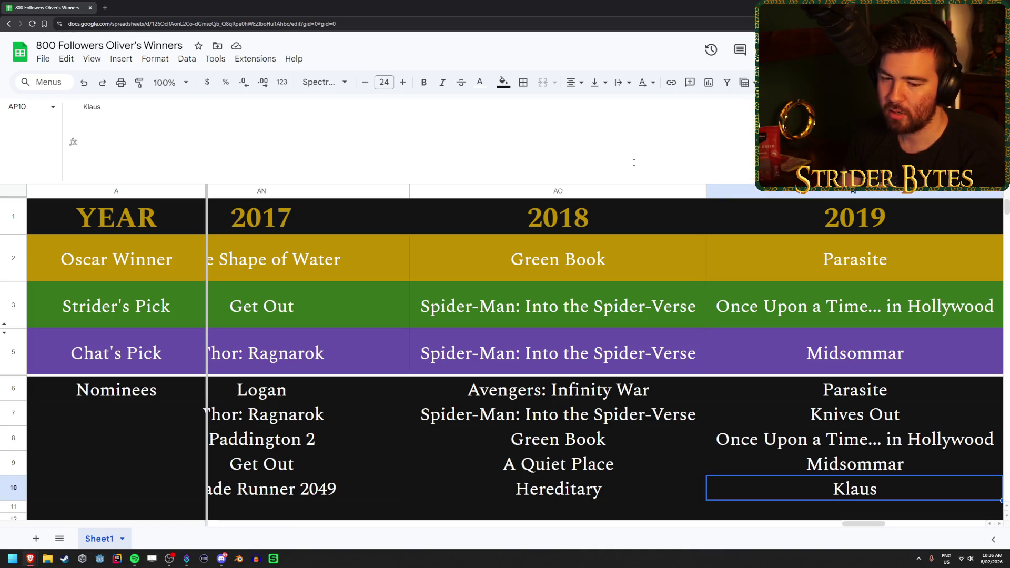
key(Up)
key(Up)
key(Down)
key(Down)
key(Up)
key(Up)
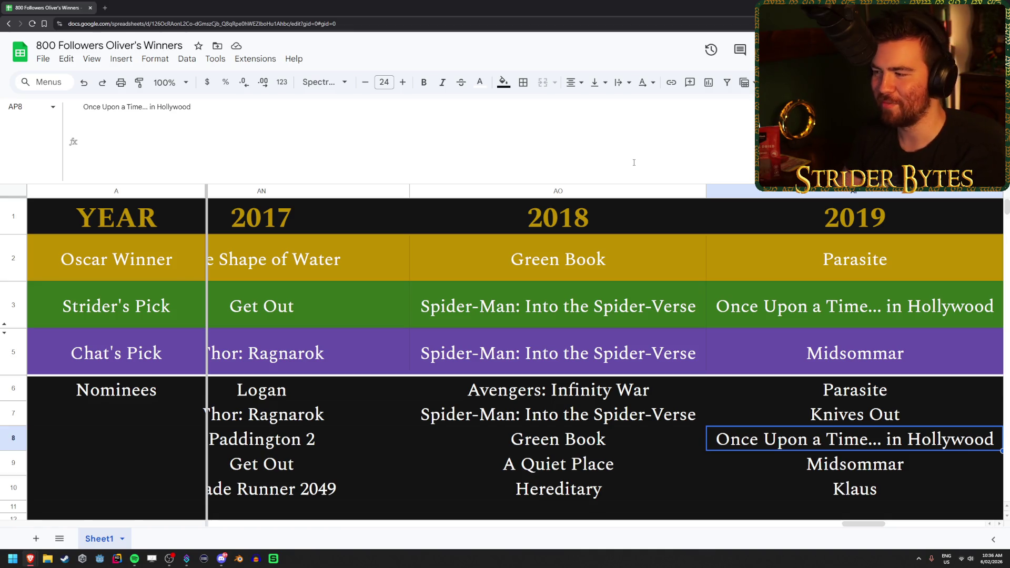
key(Up)
key(Up)
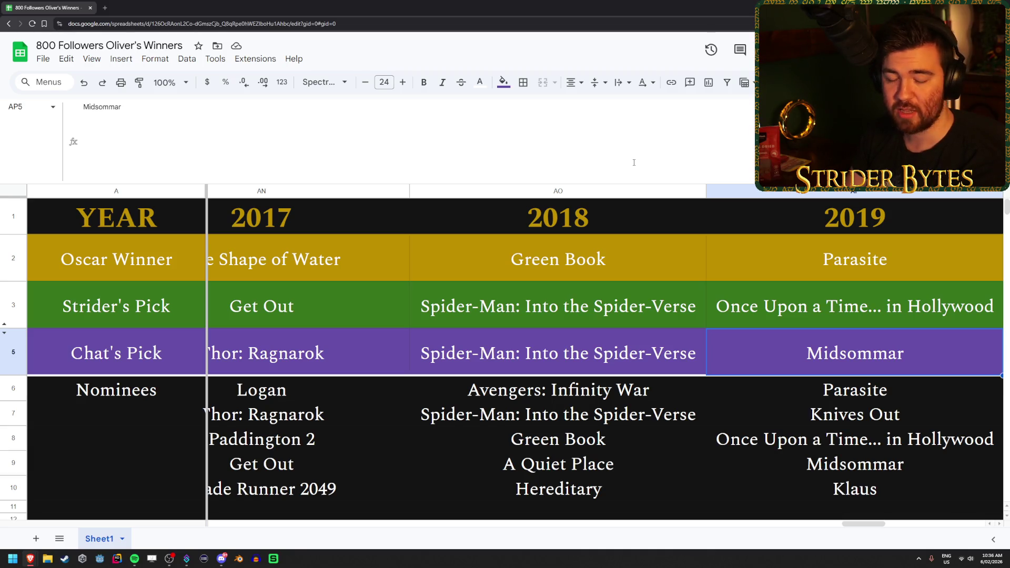
- Check Once Upon a Time... in Hollywood, Knives Out and the host's 2019 pick
key(Down)
key(Down)
key(Down)
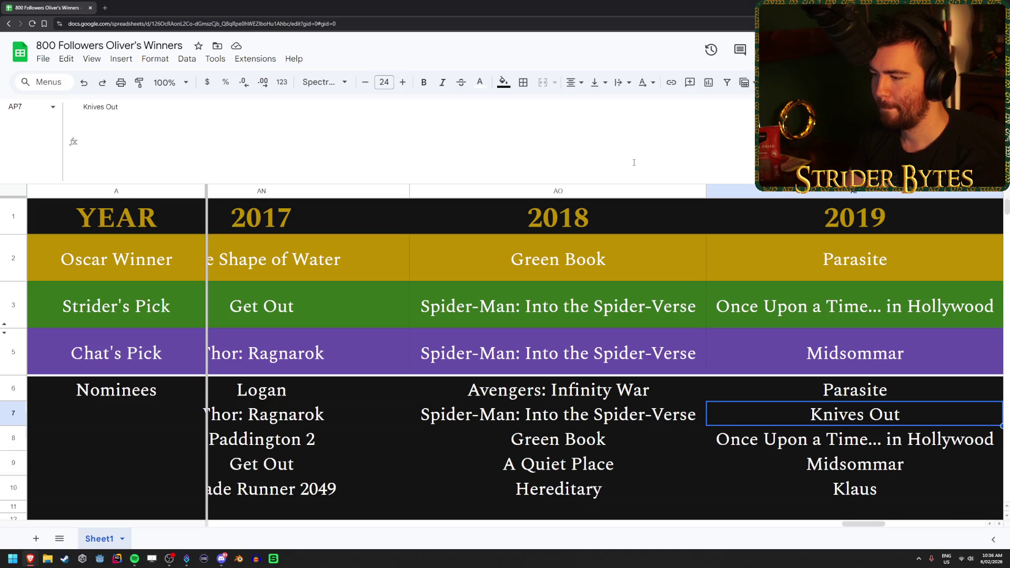
key(Down)
key(Up)
key(Up)
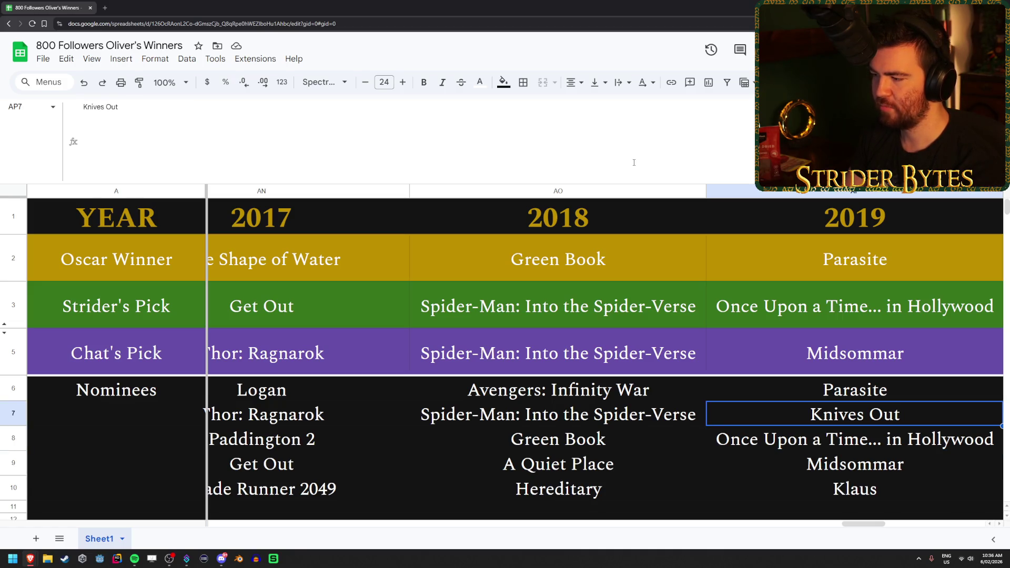
key(Up)
key(Up)
key(Down)
key(Up)
key(Up)
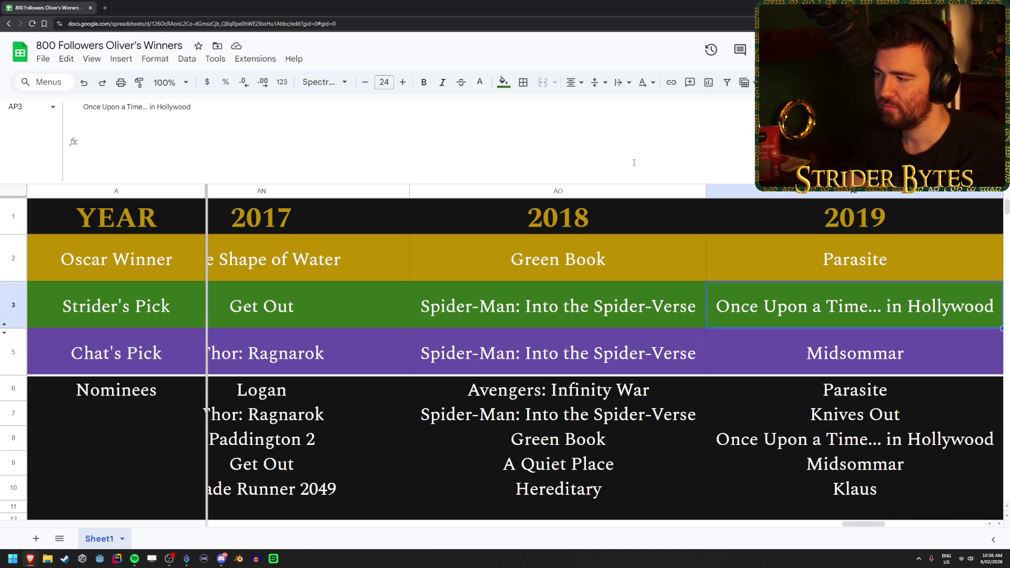
- Move to the 2020 column and settle on Chat's pick, Sound of Metal
key(Right)
key(Down)
key(Down)
key(Down)
key(Up)
key(Up)
key(Up)
key(Down)
key(Down)
key(Up)
key(Up)
key(Down)
key(Down)
key(Up)
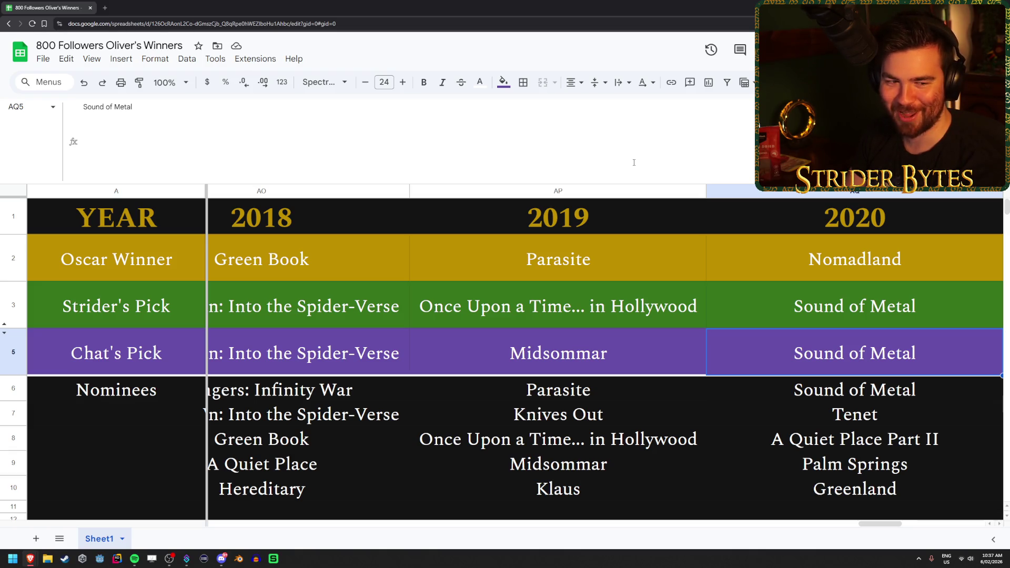
- Look through the 2020 nominees Palm Springs and A Quiet Place Part II, back to Sound of Metal
key(Down)
key(Down)
key(Down)
key(Up)
key(Up)
key(Up)
key(Down)
key(Down)
key(Down)
key(Down)
key(Up)
key(Up)
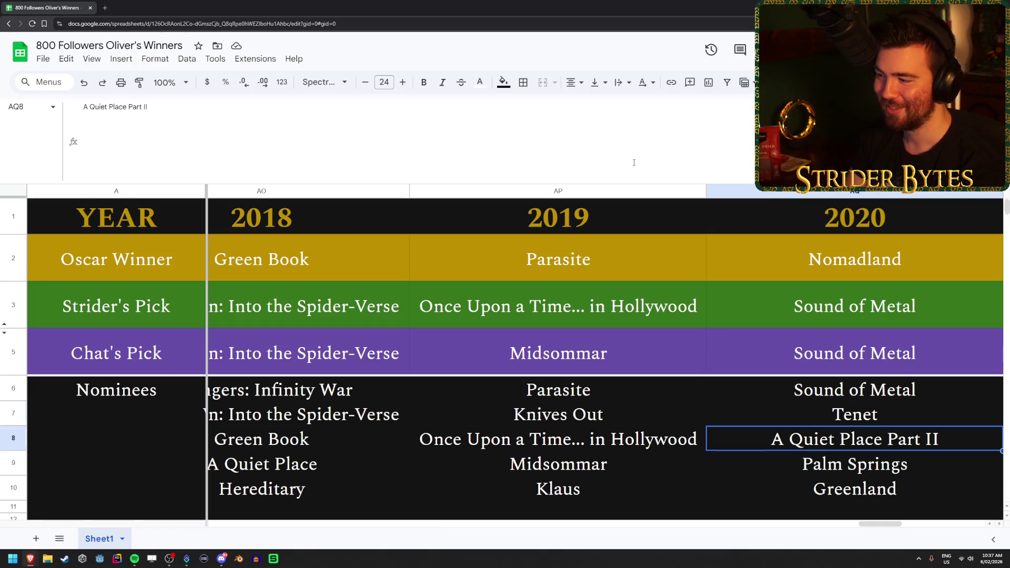
key(Up)
key(Up)
key(Down)
key(Up)
key(Up)
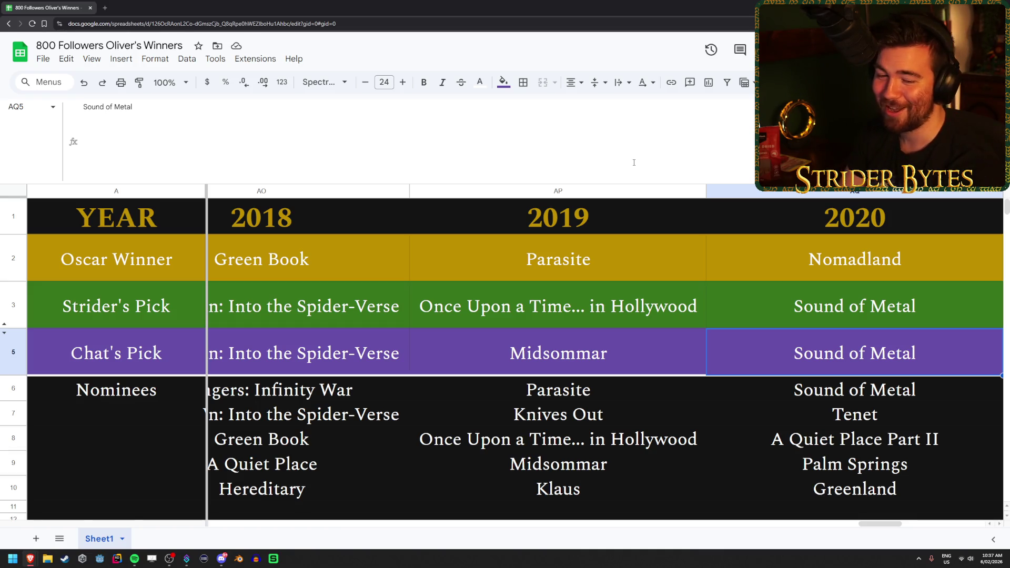
- Compare the Palm Springs and Greenland nominees, then move to Chat's 2021 pick, CODA
key(Down)
key(Down)
key(Down)
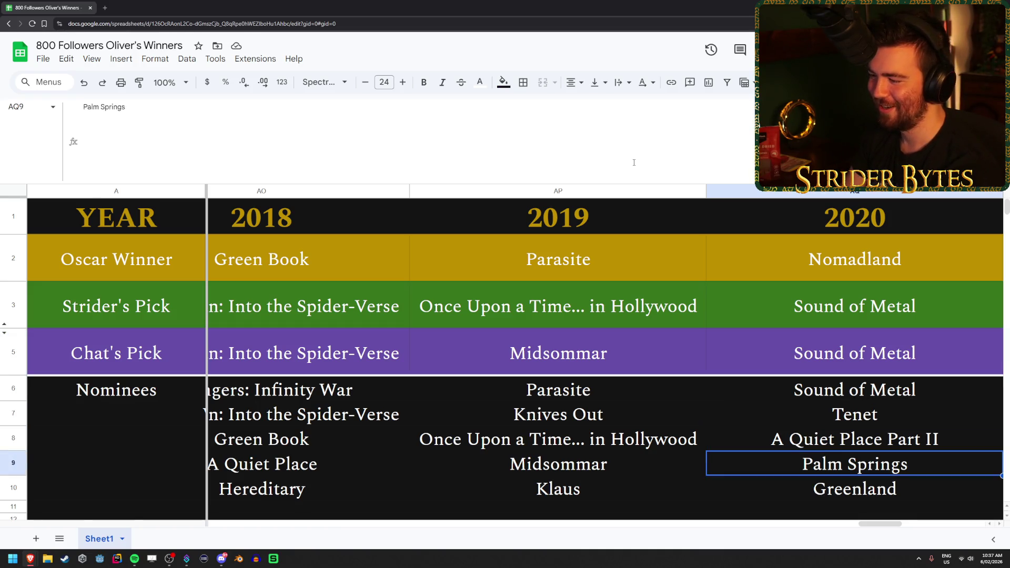
key(Up)
key(Down)
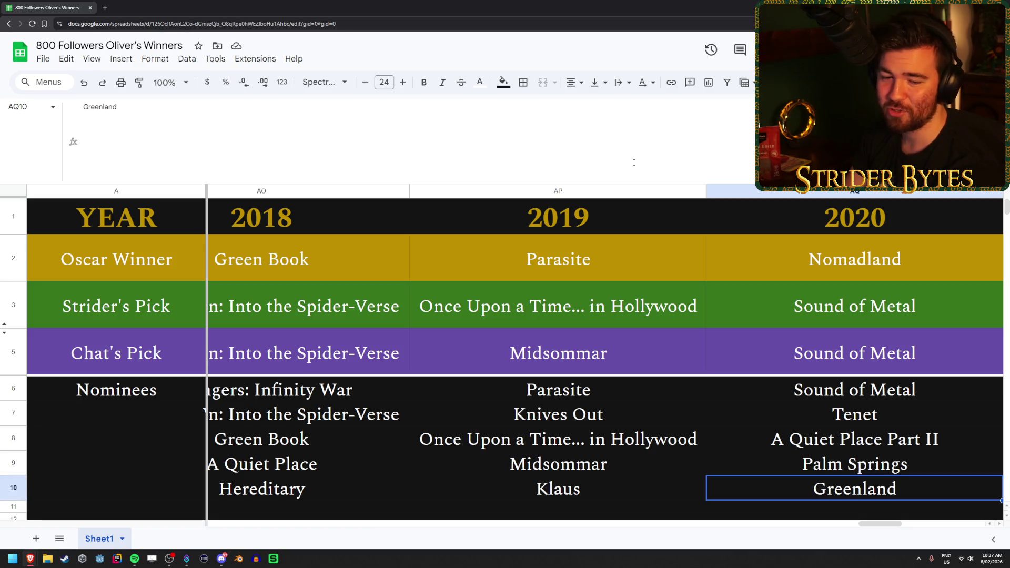
key(Up)
key(Up)
key(Up)
key(Up)
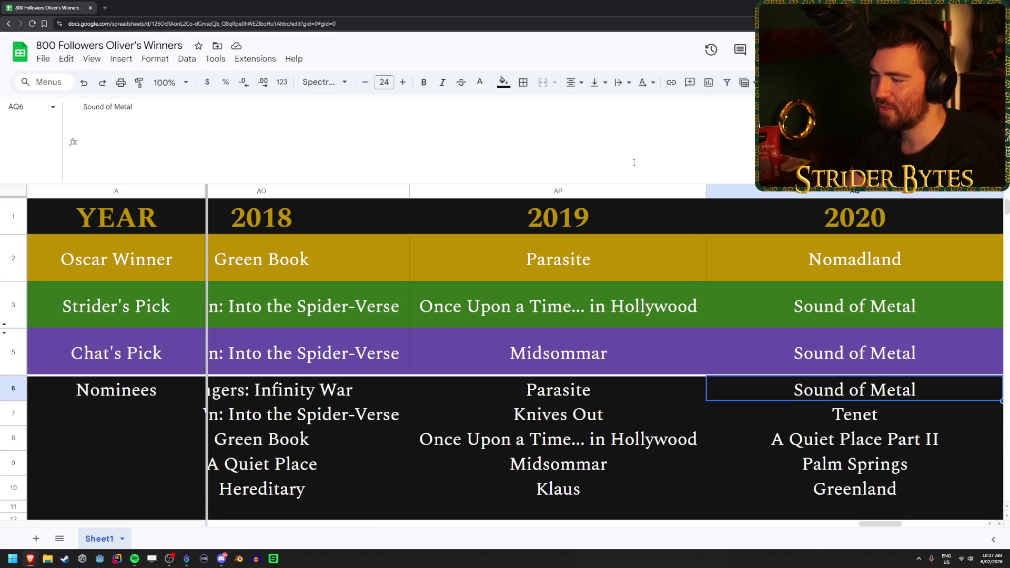
key(Right)
key(Up)
key(Down)
key(Down)
key(Down)
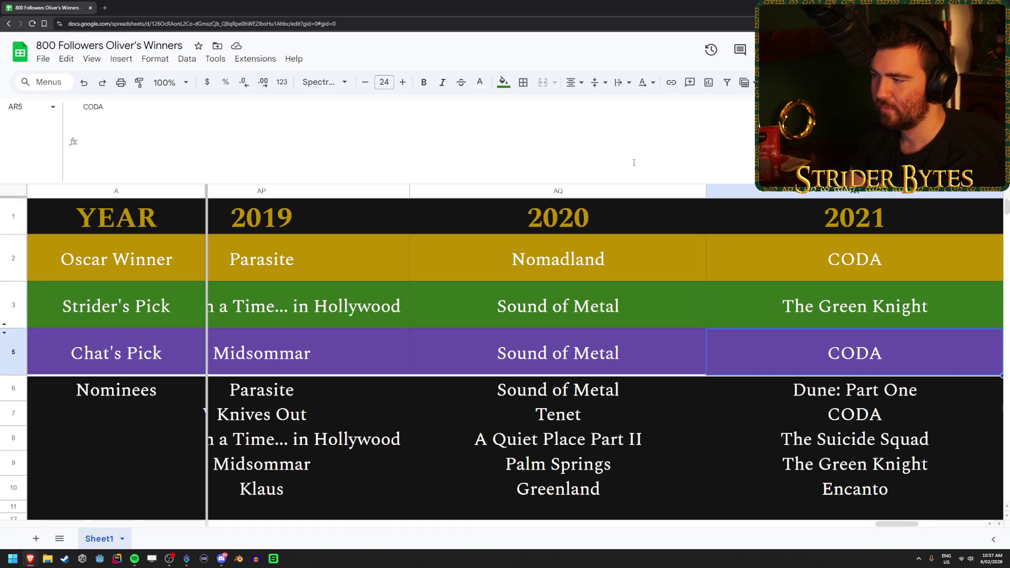
- Compare Strider's 2021 pick The Green Knight with Chat's pick CODA
key(Up)
key(Up)
key(Up)
key(Up)
key(Down)
key(Down)
key(Up)
key(Up)
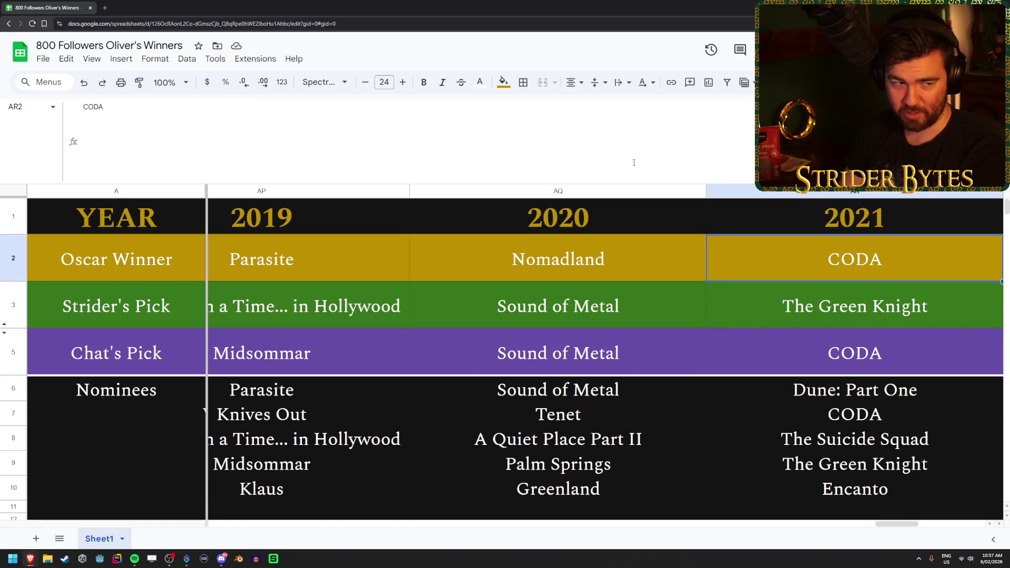
key(Down)
key(Down)
key(Down)
key(Up)
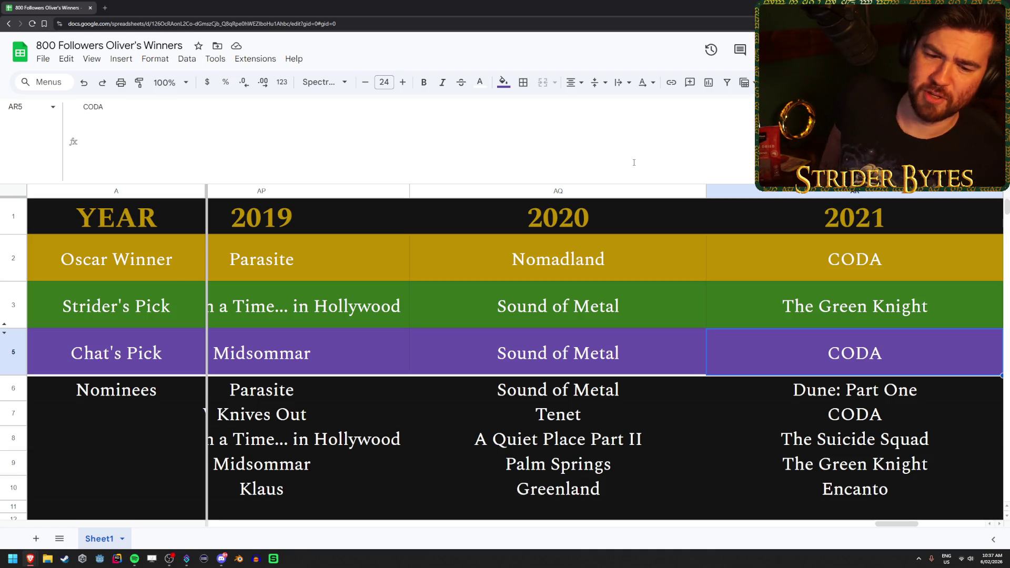
key(Up)
key(Down)
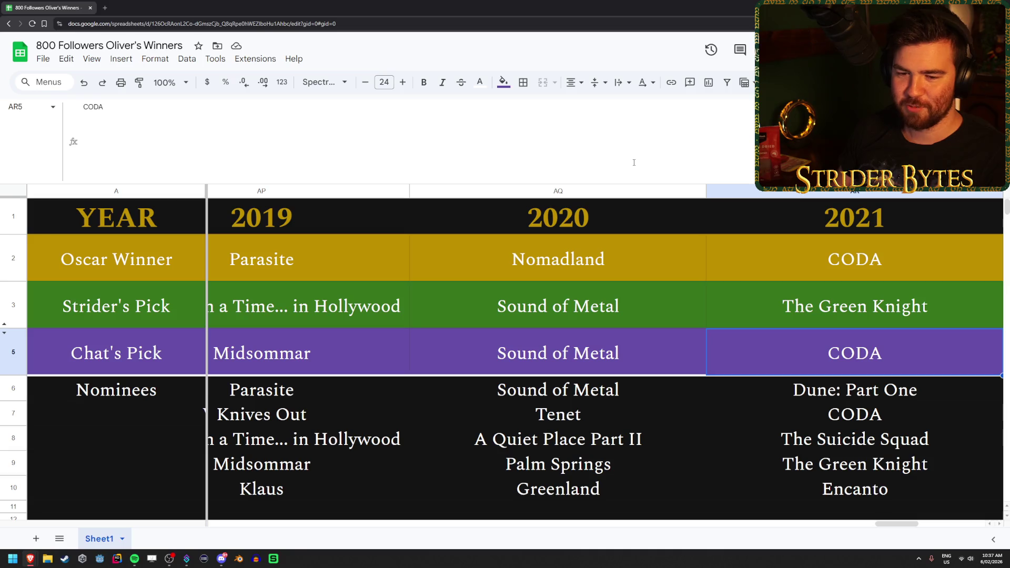
- Glance back at the 2019 picks, then step through the 2021 nominees
key(Left)
key(Left)
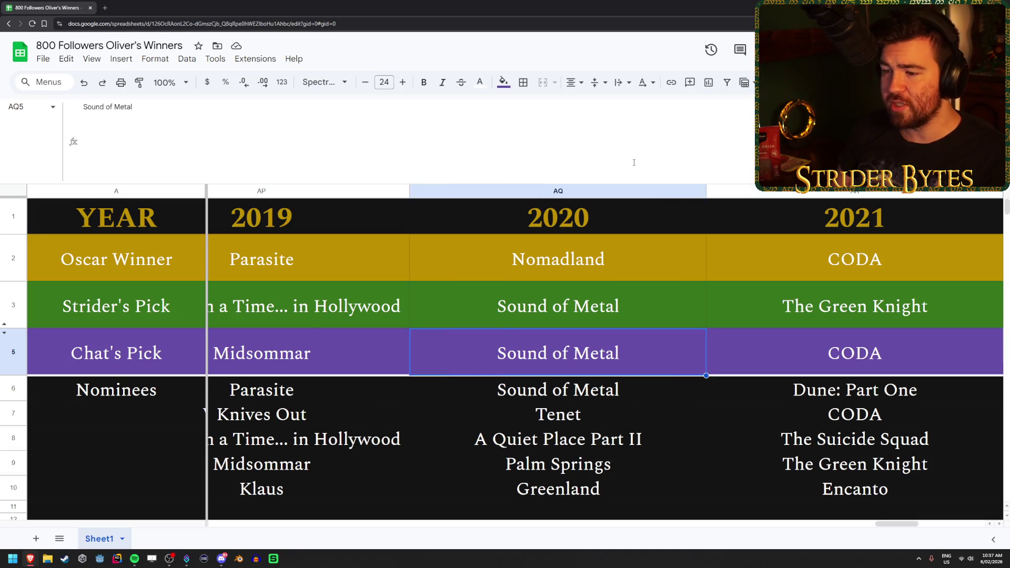
key(Up)
key(Down)
key(Down)
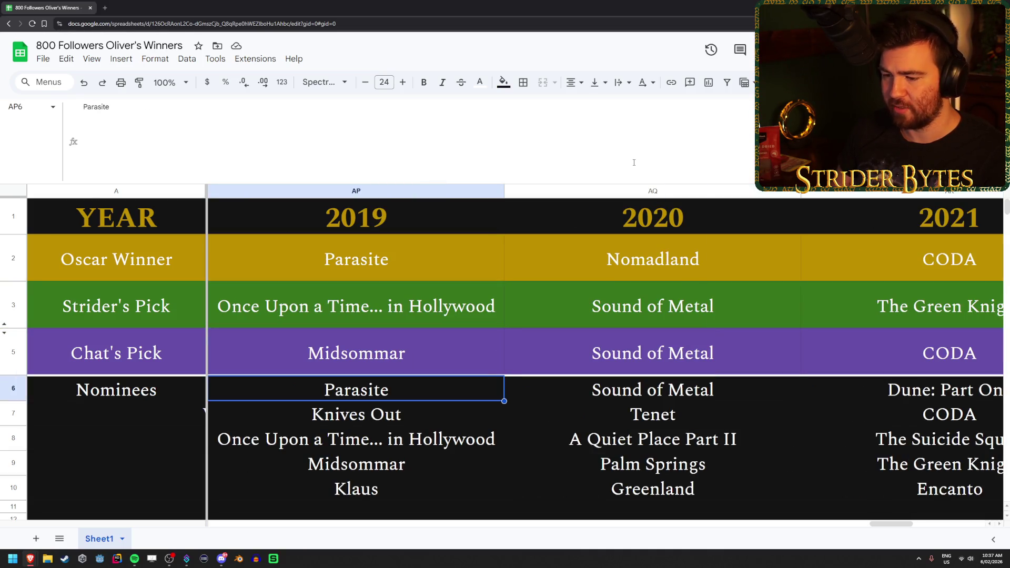
key(Right)
key(Right)
key(Down)
key(Down)
key(Down)
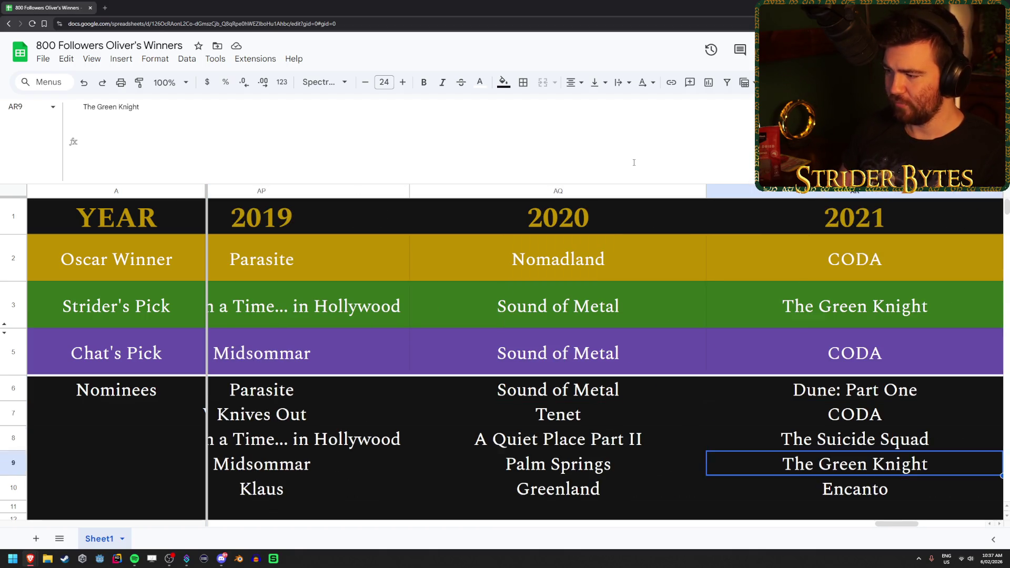
key(Up)
key(Up)
key(Up)
key(Down)
key(Down)
key(Up)
key(Up)
key(Up)
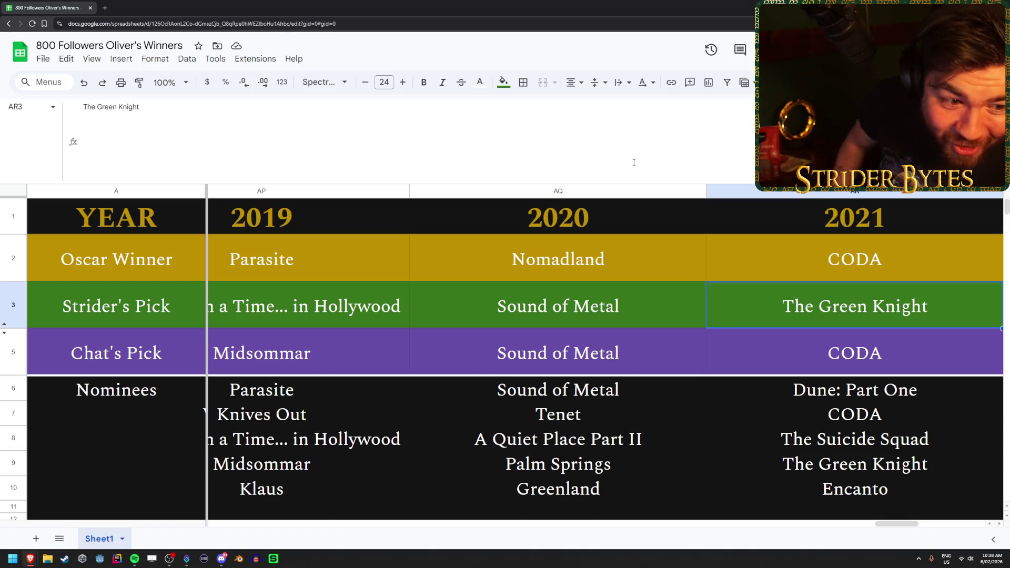
- Check the CODA, The Suicide Squad and The Green Knight nominees, then reach 2022's The Batman
key(Down)
key(Down)
key(Down)
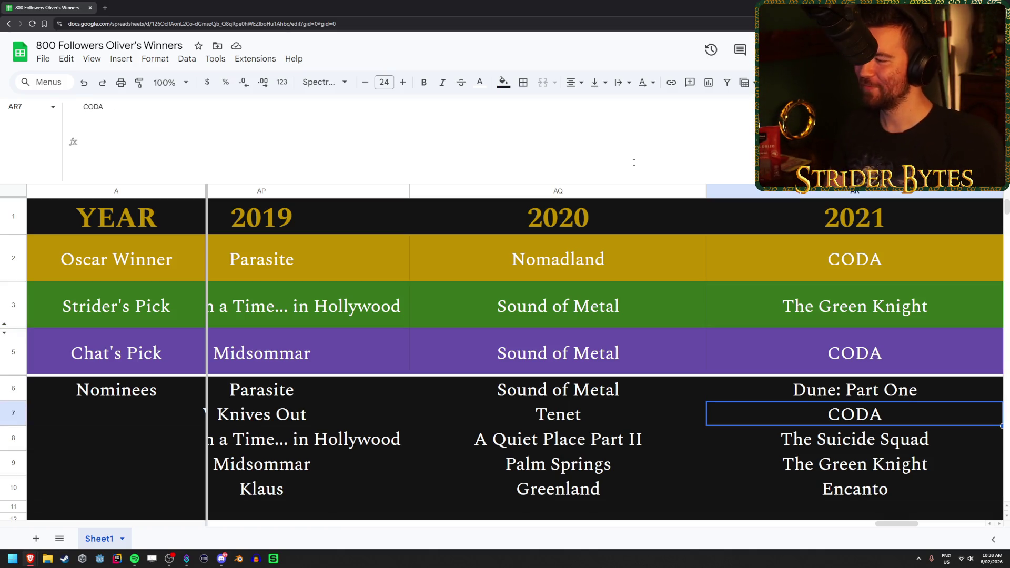
key(Down)
key(Down)
key(Up)
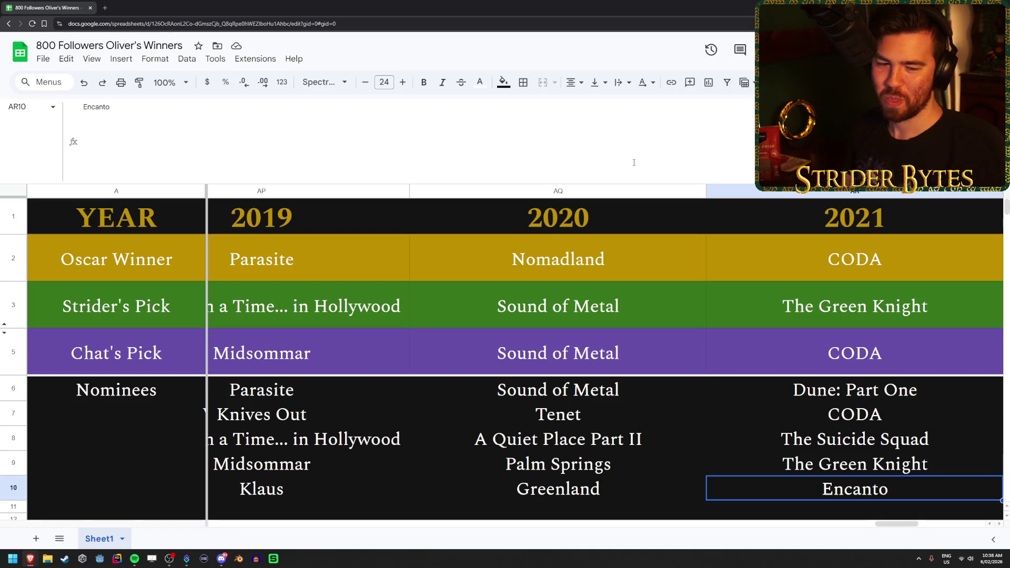
key(Up)
key(Up)
key(Down)
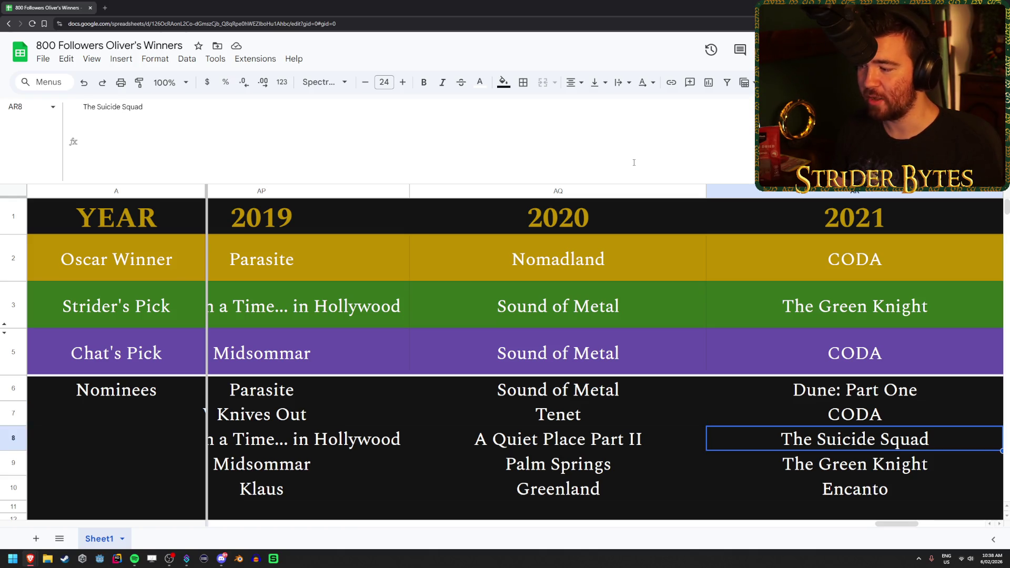
key(Down)
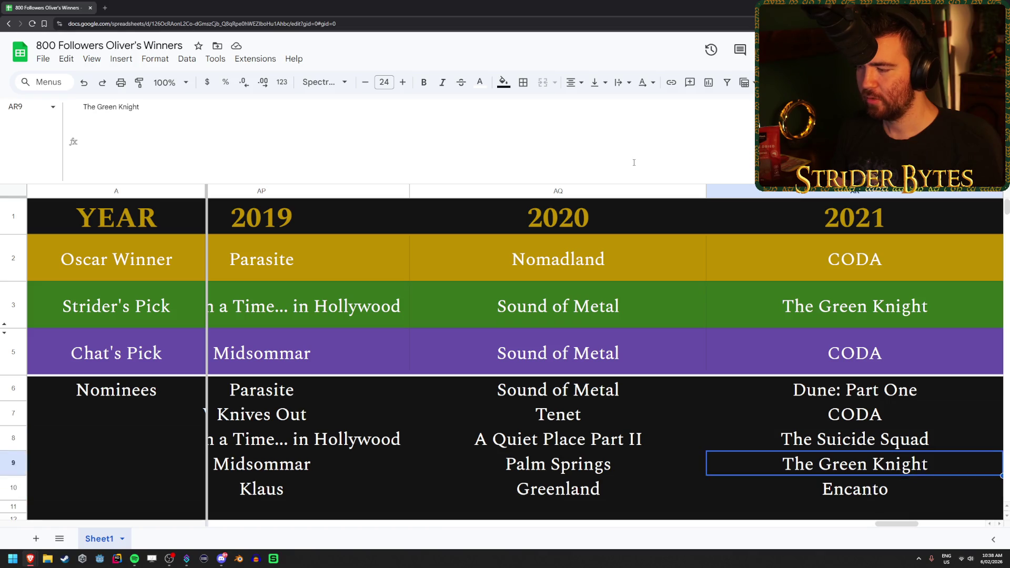
key(Up)
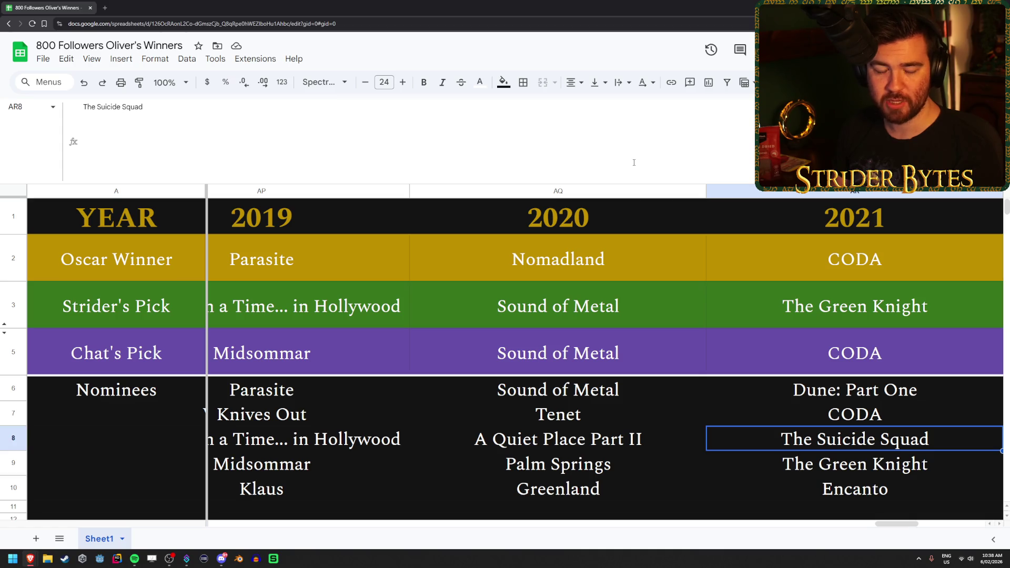
key(Up)
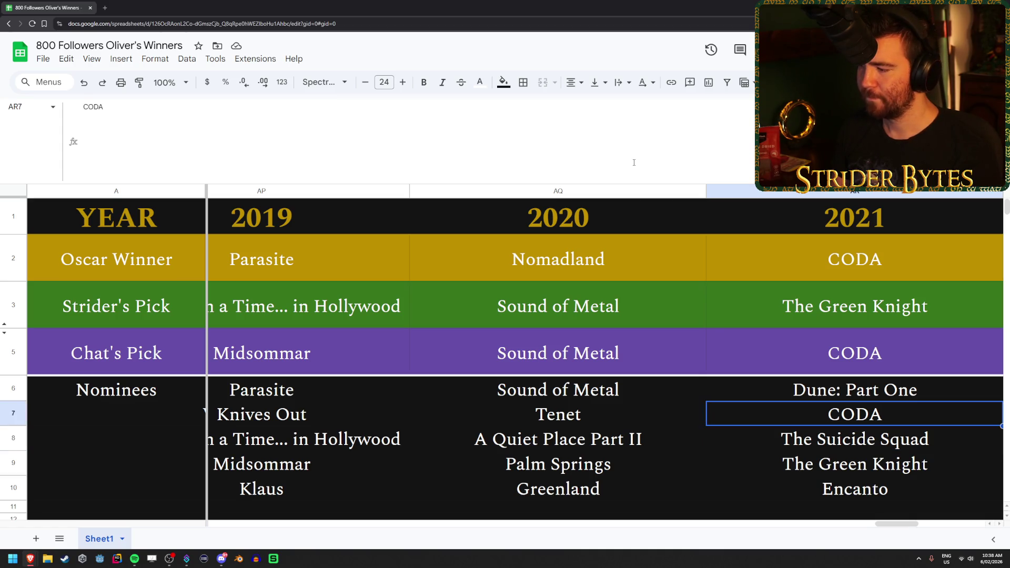
key(Down)
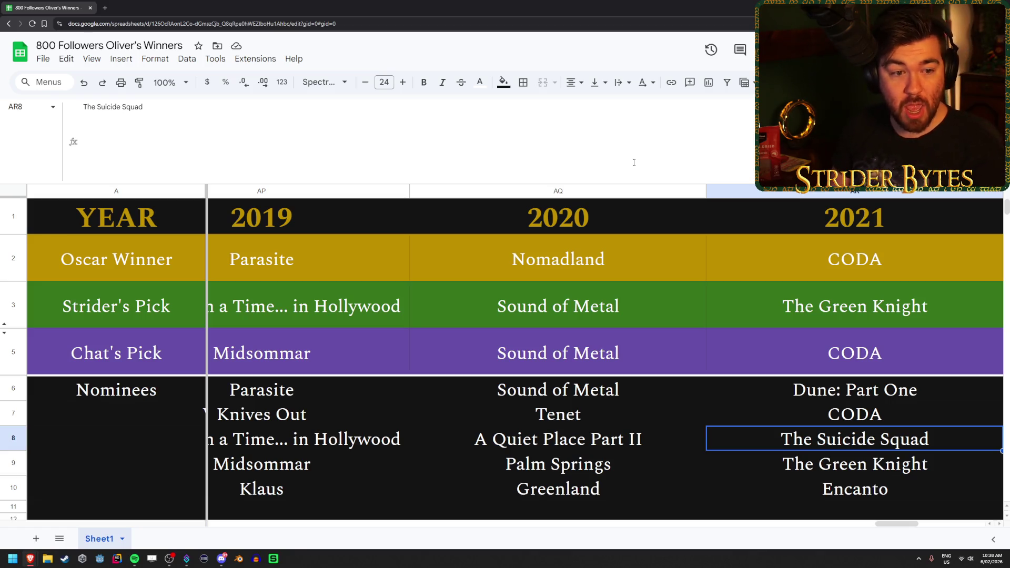
key(Right)
key(Up)
key(Up)
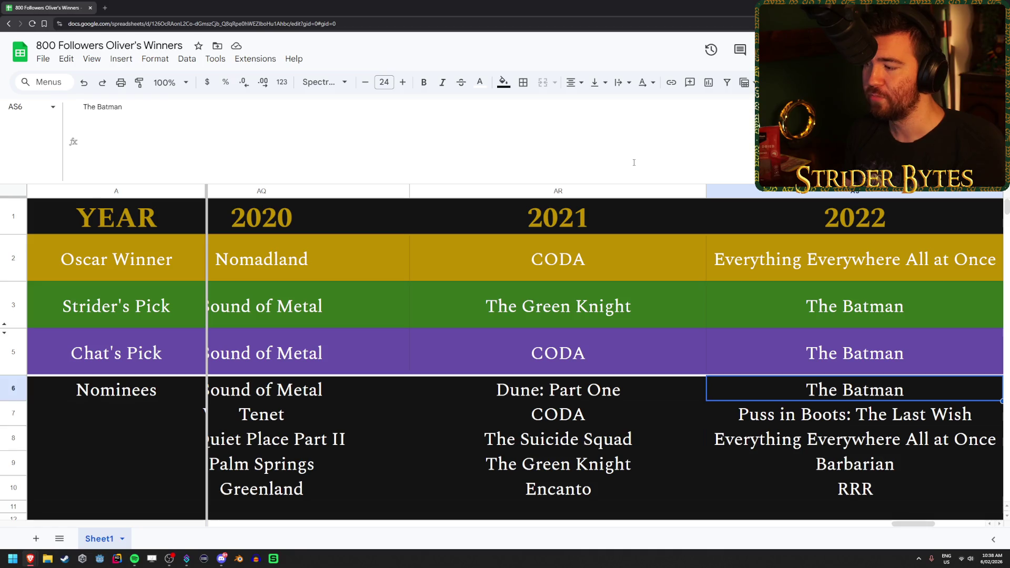
key(Down)
key(Down)
key(Down)
key(Up)
key(Up)
key(Up)
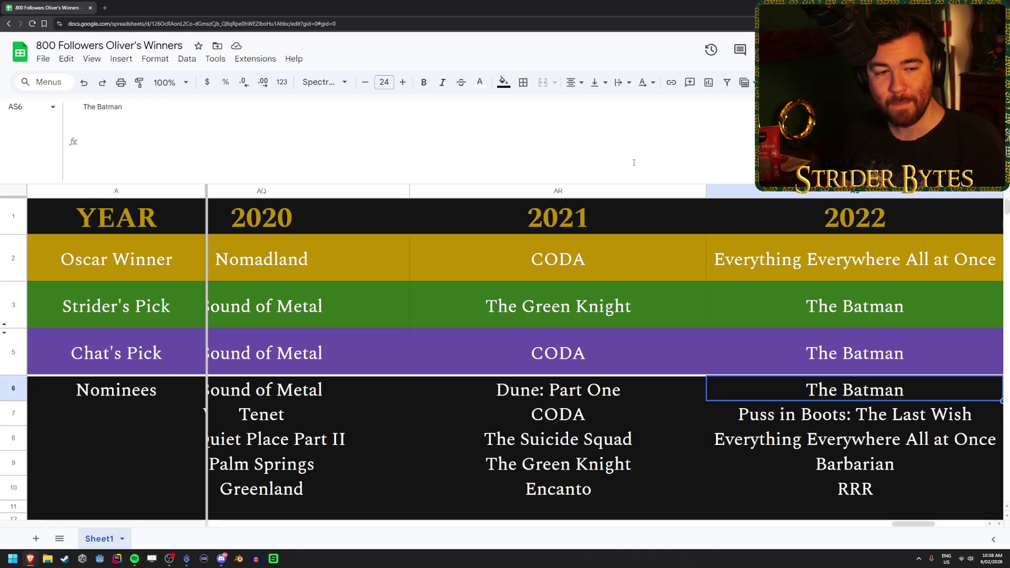
key(Down)
key(Down)
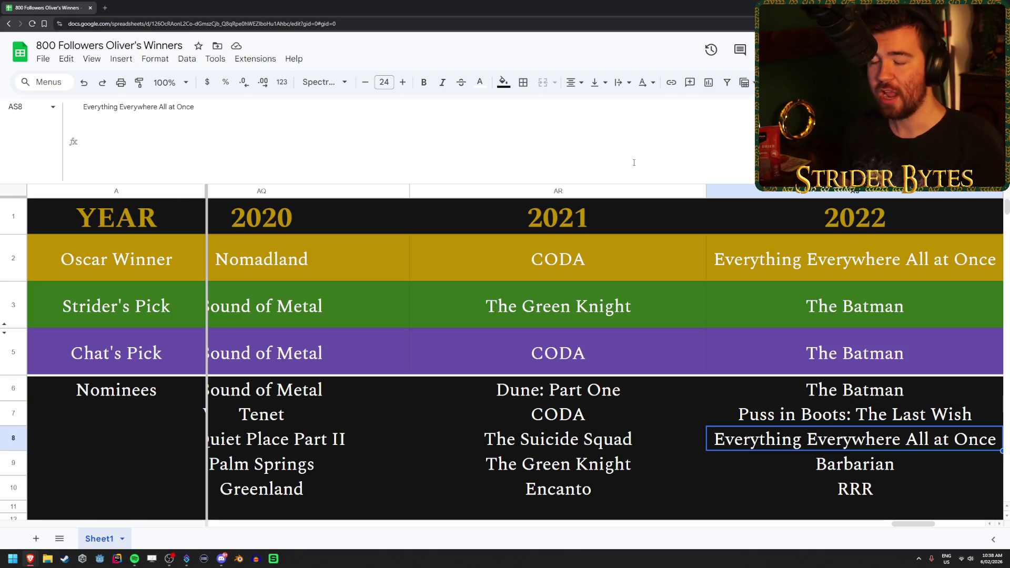
key(Down)
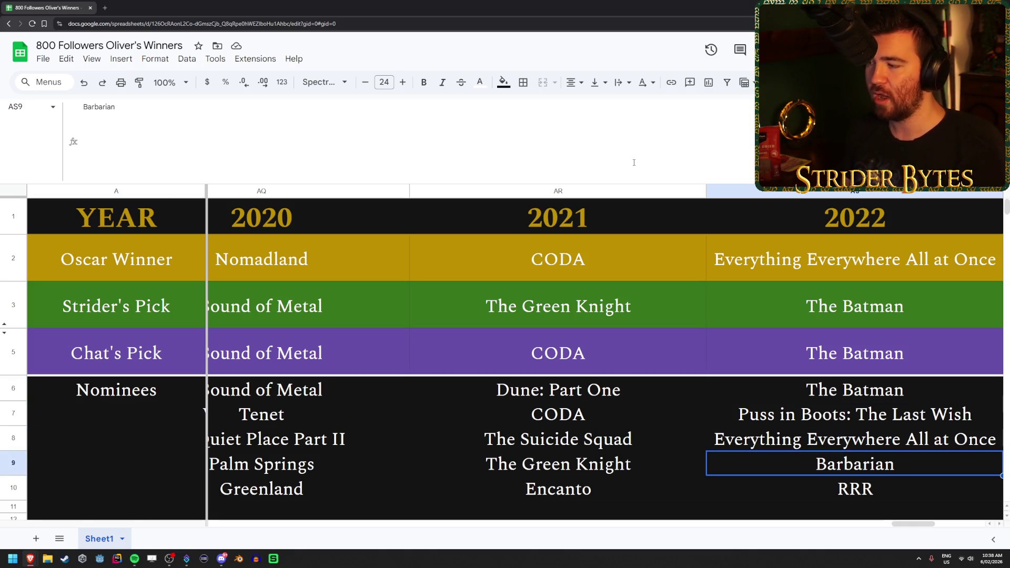
key(Down)
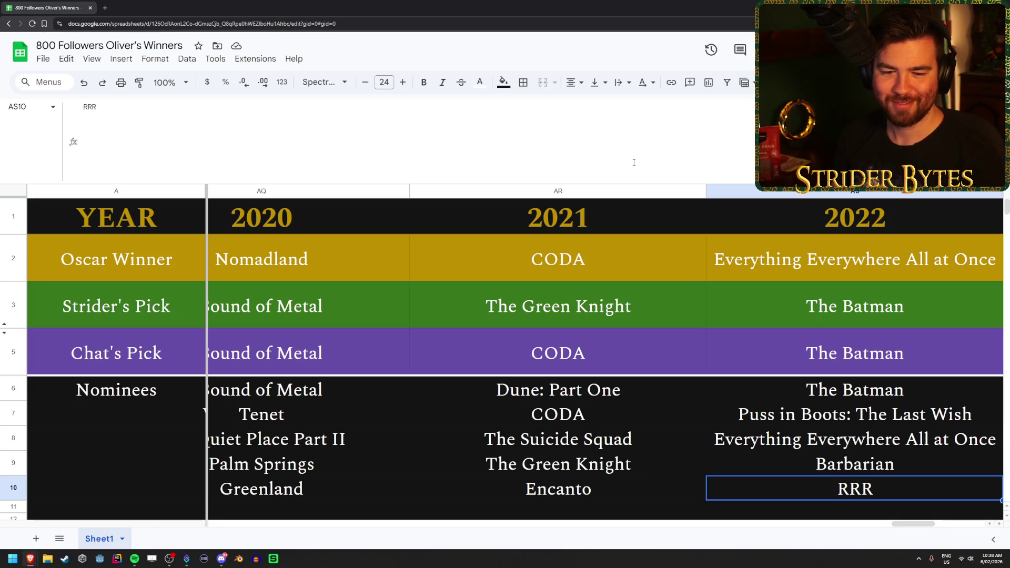
key(Up)
key(Up)
key(Up)
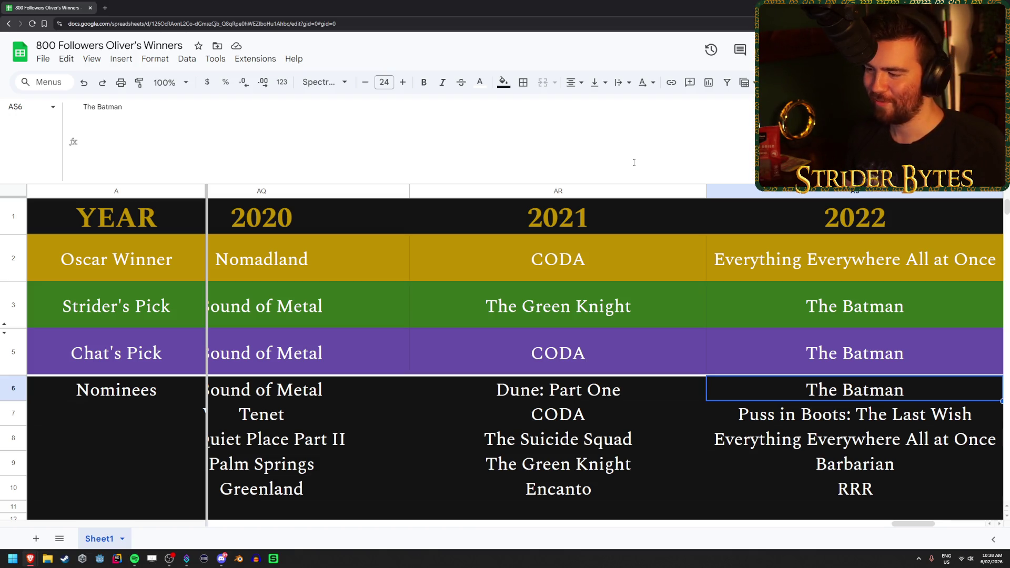
key(Down)
key(Down)
key(Down)
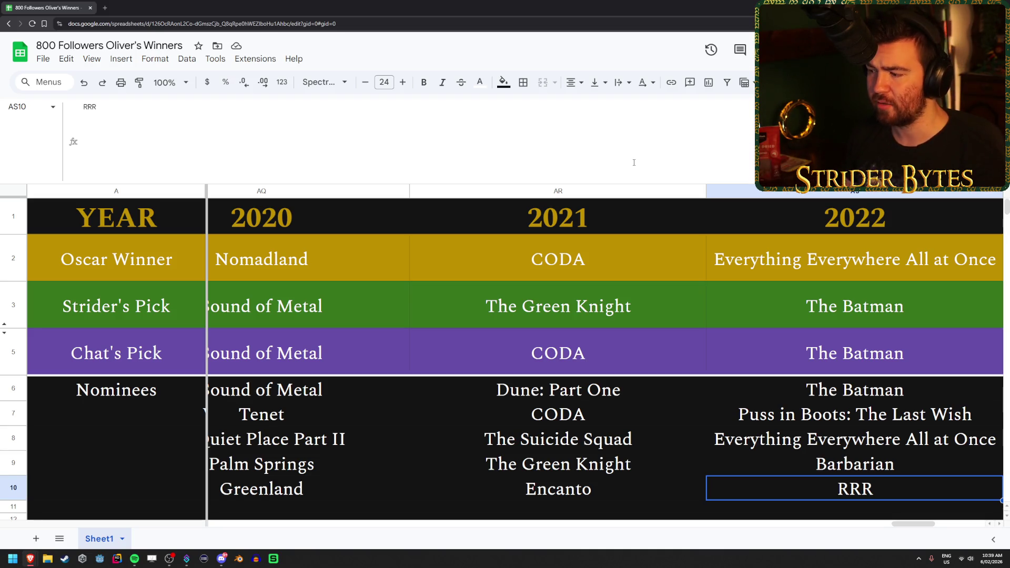
key(Up)
key(Up)
key(Up)
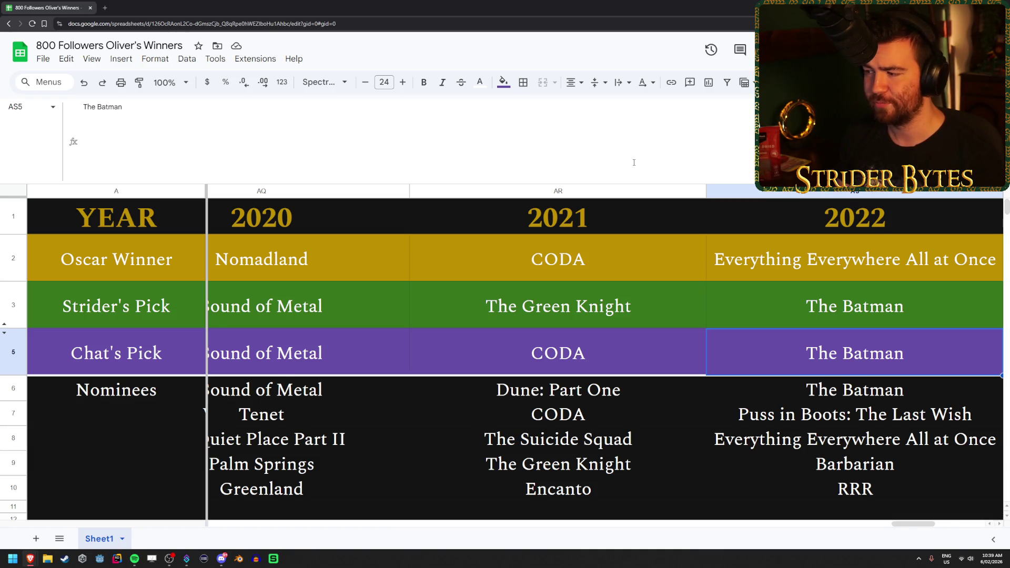
key(Right)
key(Down)
key(Down)
key(Down)
- Look over the 2023 nominees and Strider's 2023 pick, Godzilla Minus One
key(Up)
key(Up)
key(Up)
key(Up)
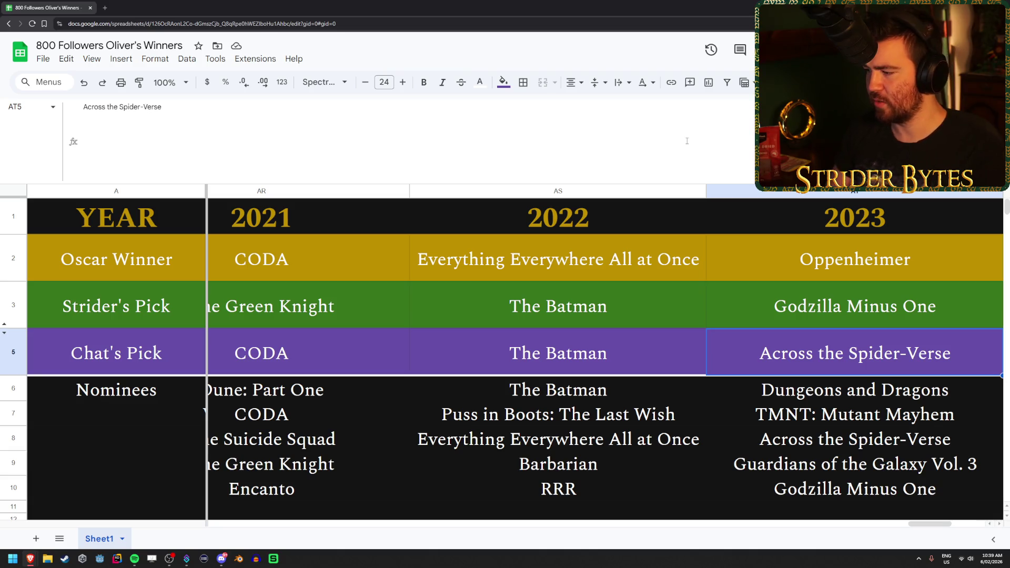
key(Up)
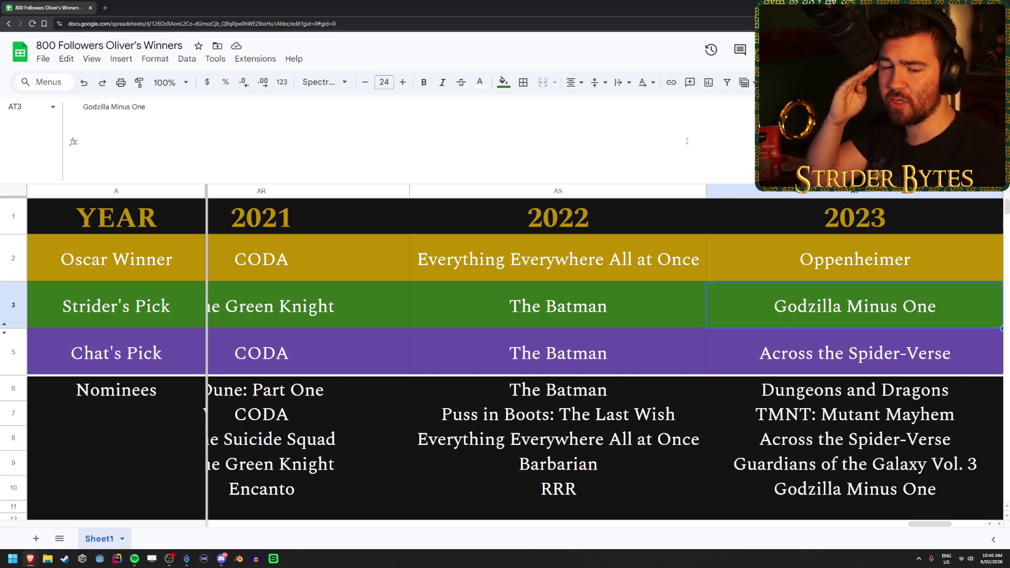
key(Down)
key(Down)
key(Down)
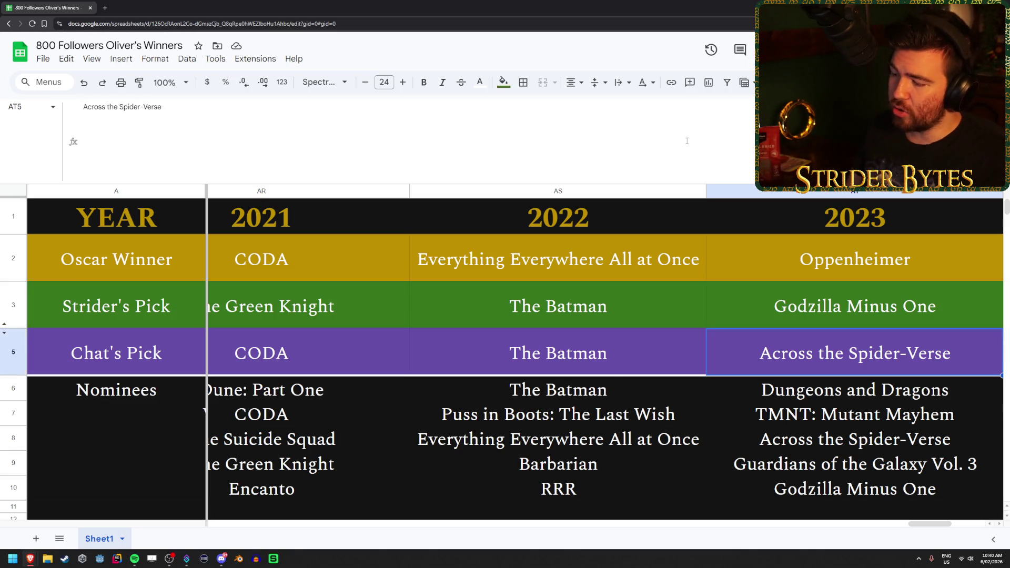
key(Up)
key(Up)
key(Up)
key(Up)
- Look back across earlier Chat's picks like 2015's Chappie, returning to 2023's Across the Spider-Verse
key(Left)
key(Left)
key(Left)
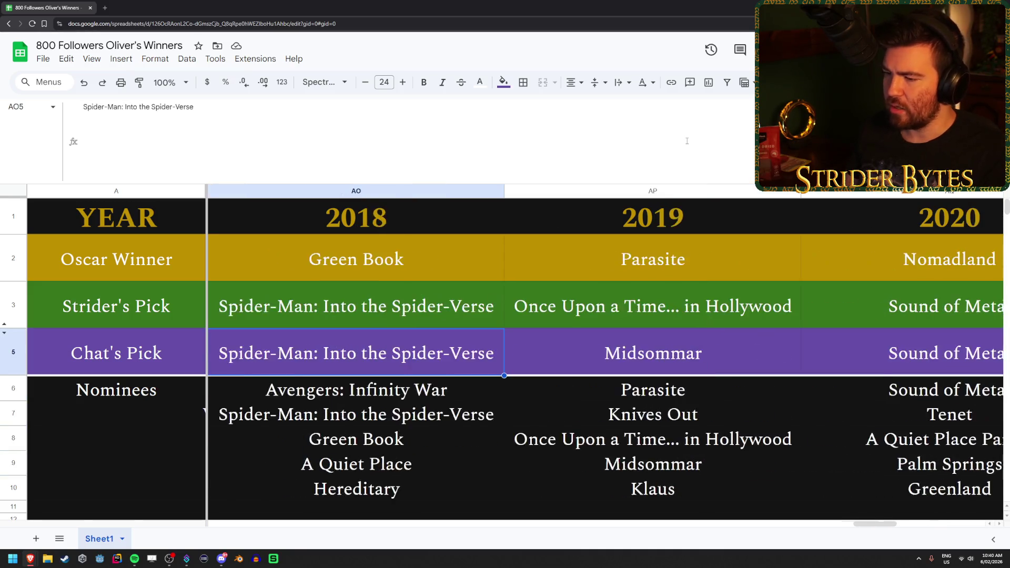
key(Left)
key(Left)
key(Left)
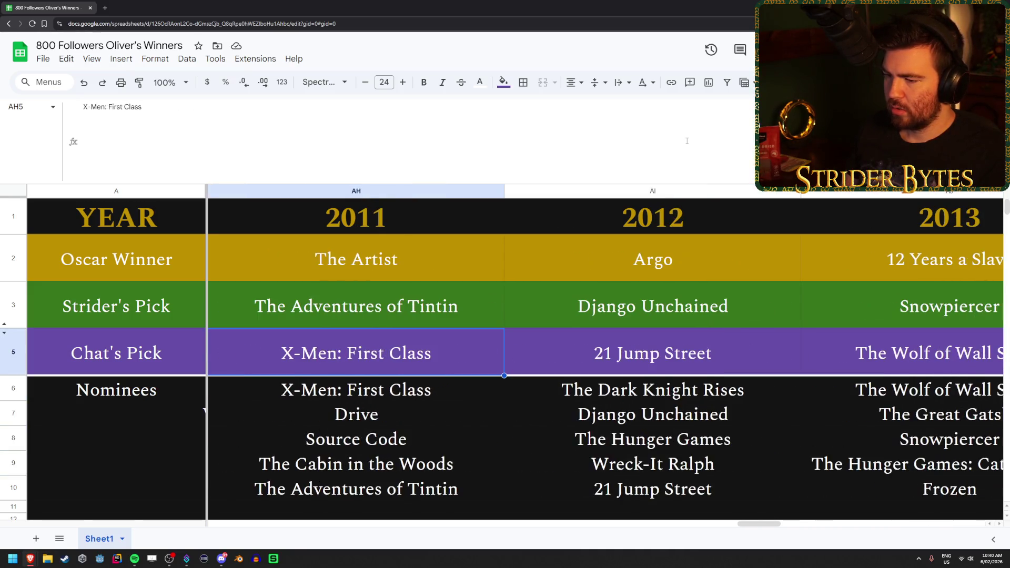
key(Right)
key(Right)
key(Right)
key(Right)
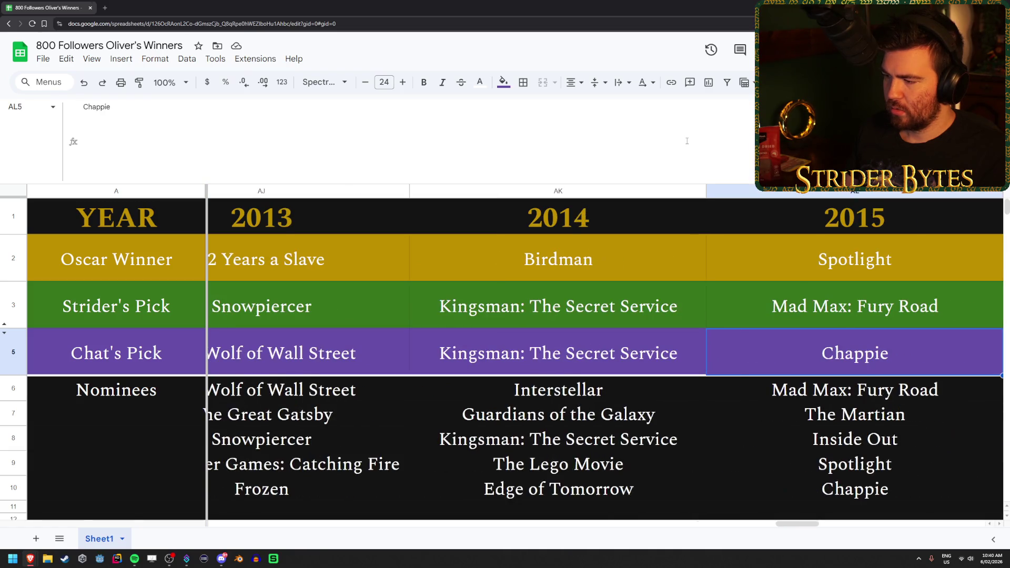
key(Right)
key(Right)
key(Right)
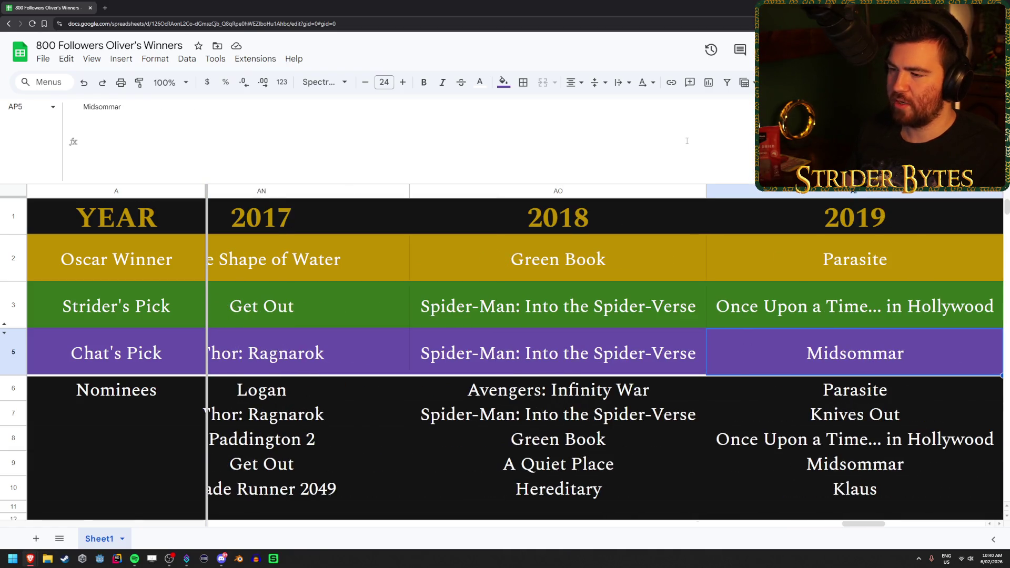
key(Right)
key(Right)
key(Right)
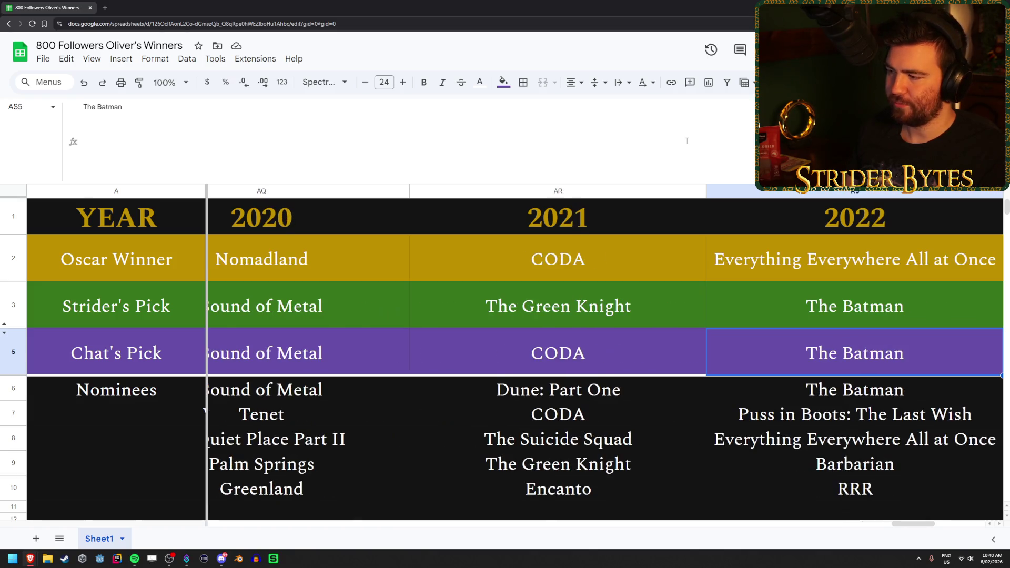
key(Right)
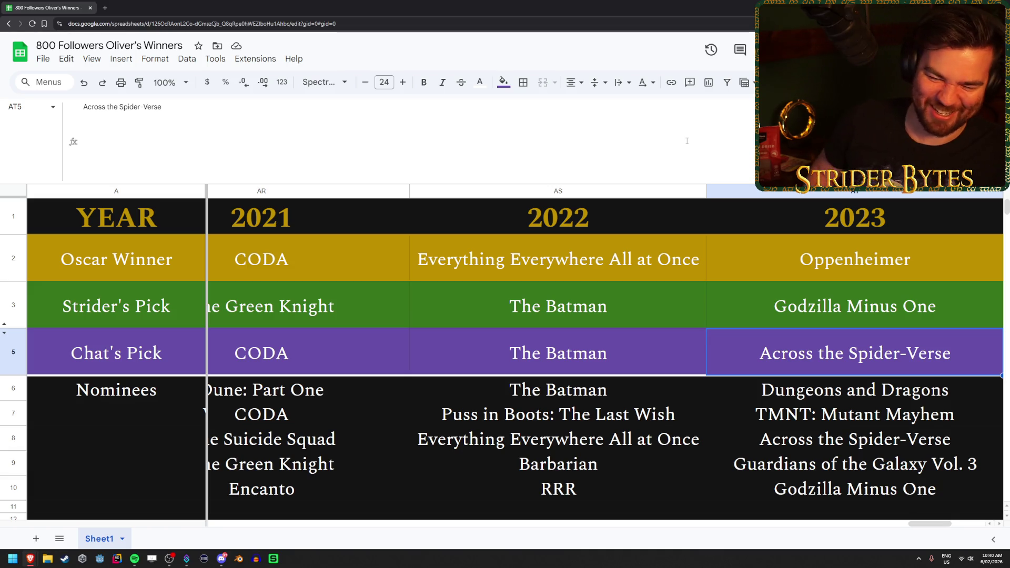
- Check the Guardians of the Galaxy Vol. 3 and TMNT: Mutant Mayhem nominees, then reach 2024
key(Down)
key(Down)
key(Down)
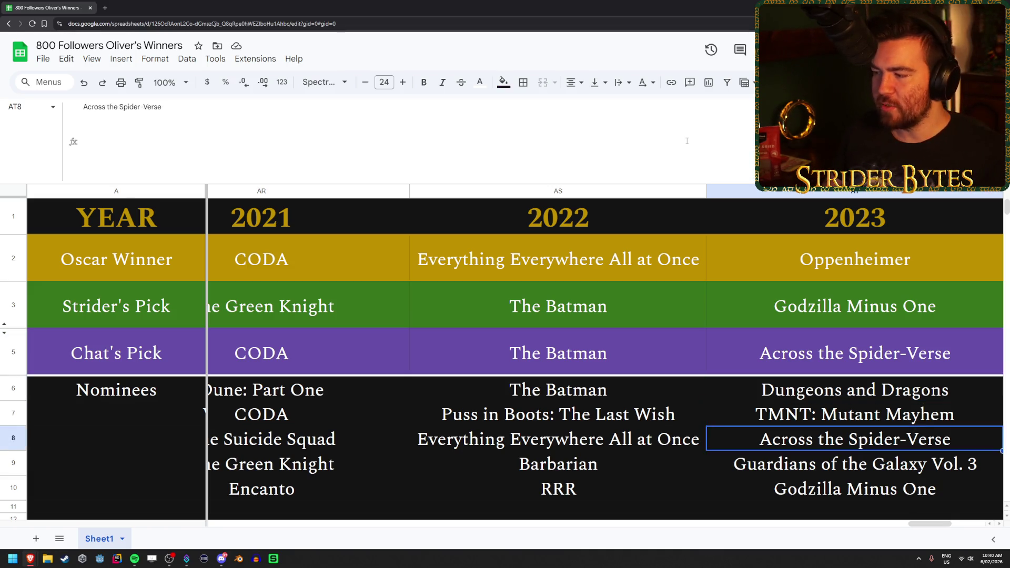
key(Up)
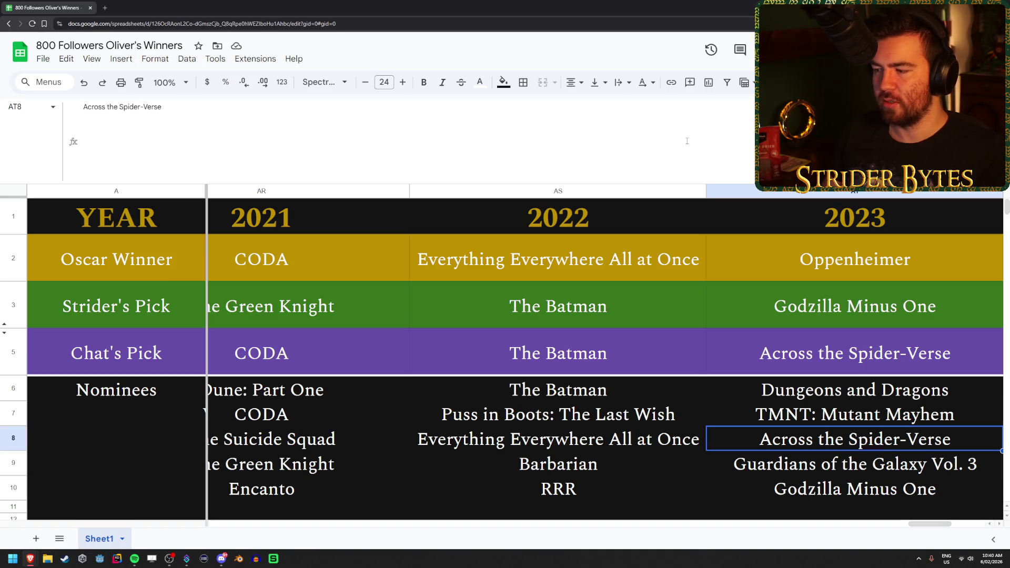
key(Up)
key(Down)
key(Down)
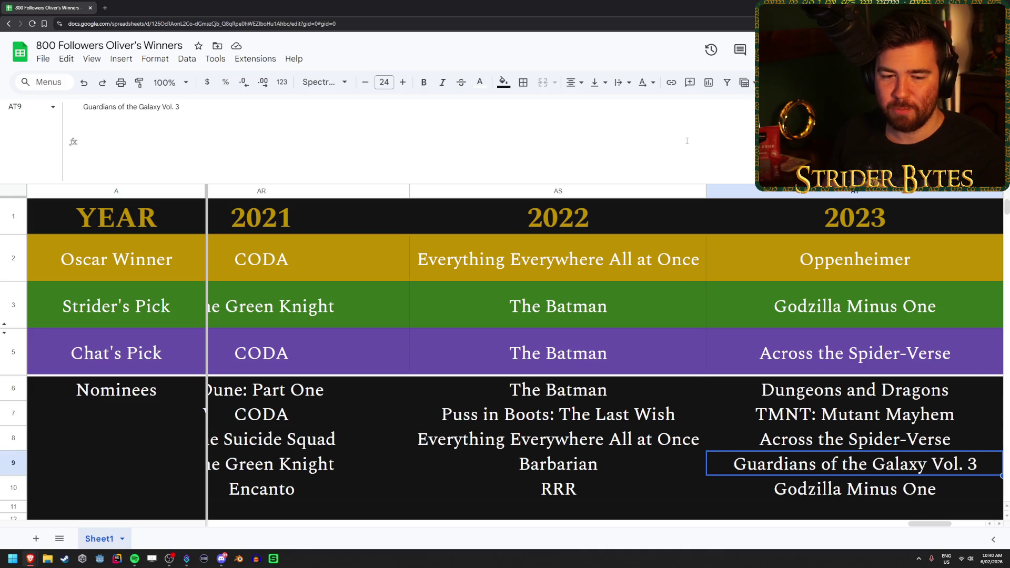
key(Up)
key(Up)
key(Up)
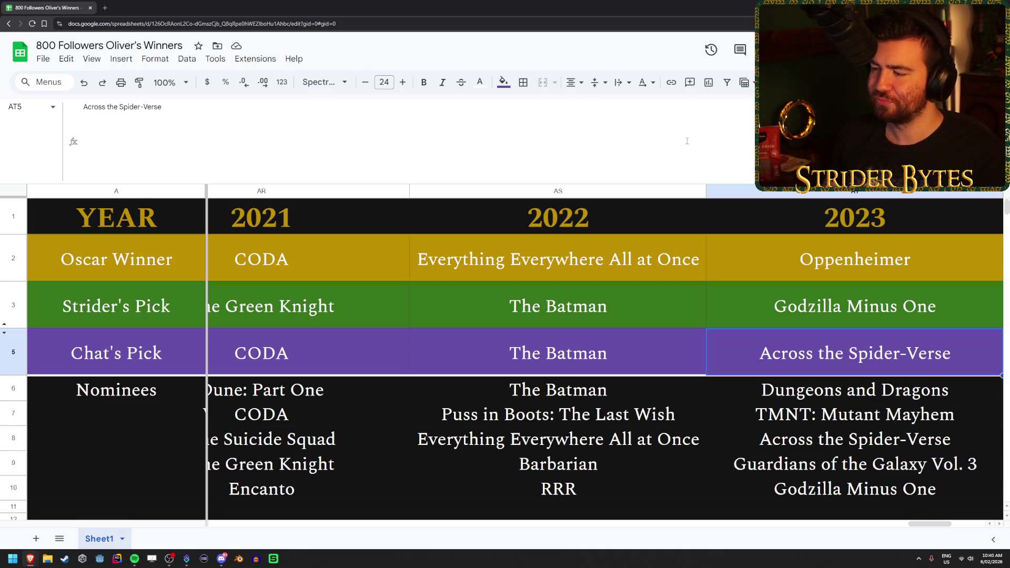
key(Right)
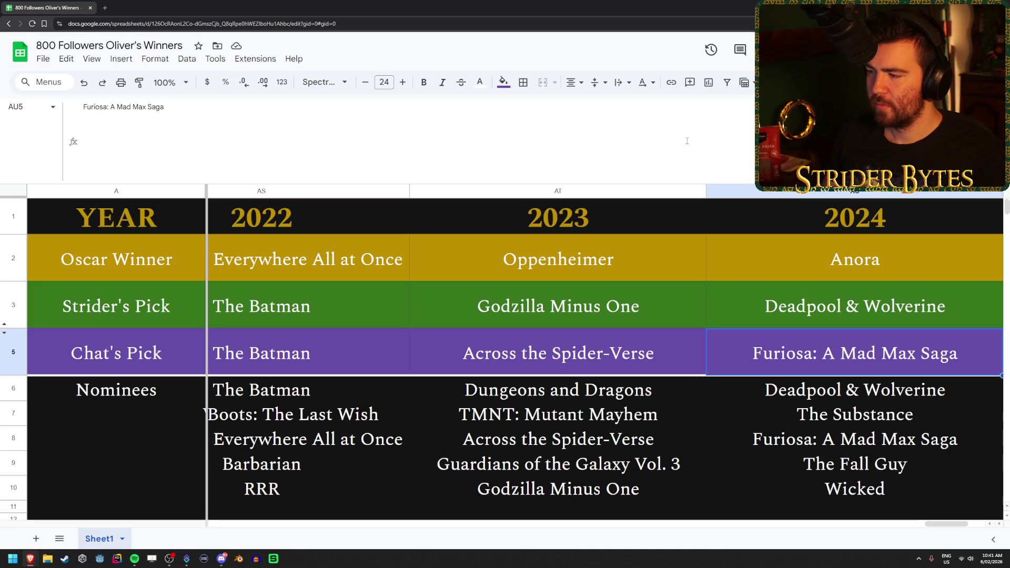
- Run through the 2024 nominees The Substance, Furiosa and Wicked, back to Chat's pick Furiosa
key(Down)
key(Down)
key(Down)
key(Up)
key(Up)
key(Up)
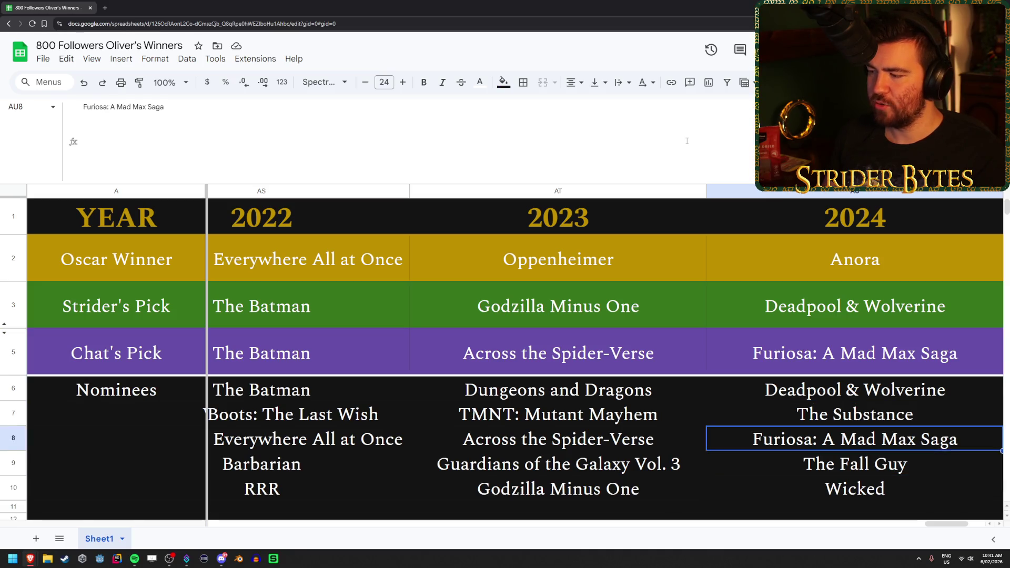
key(Down)
key(Down)
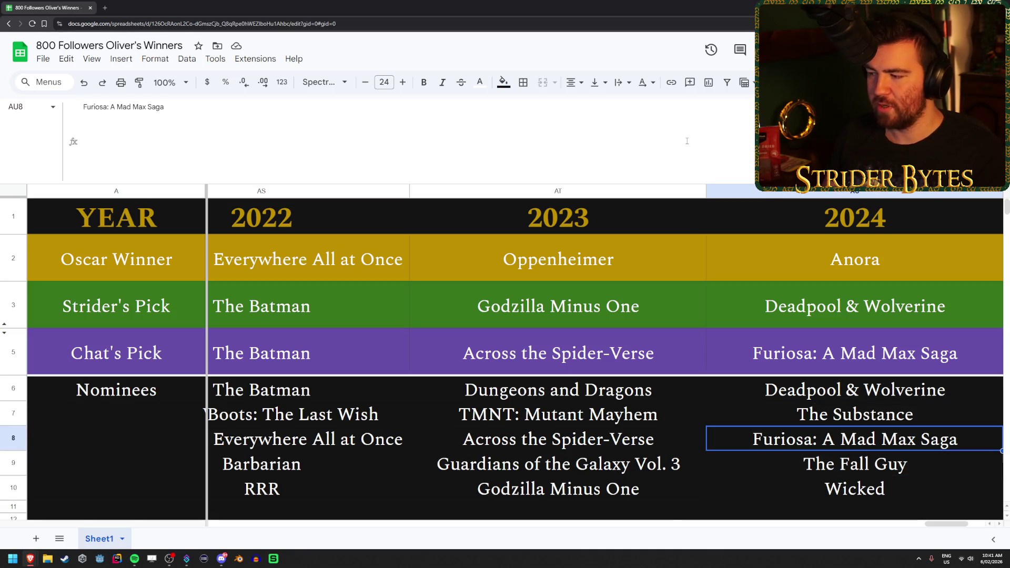
key(Down)
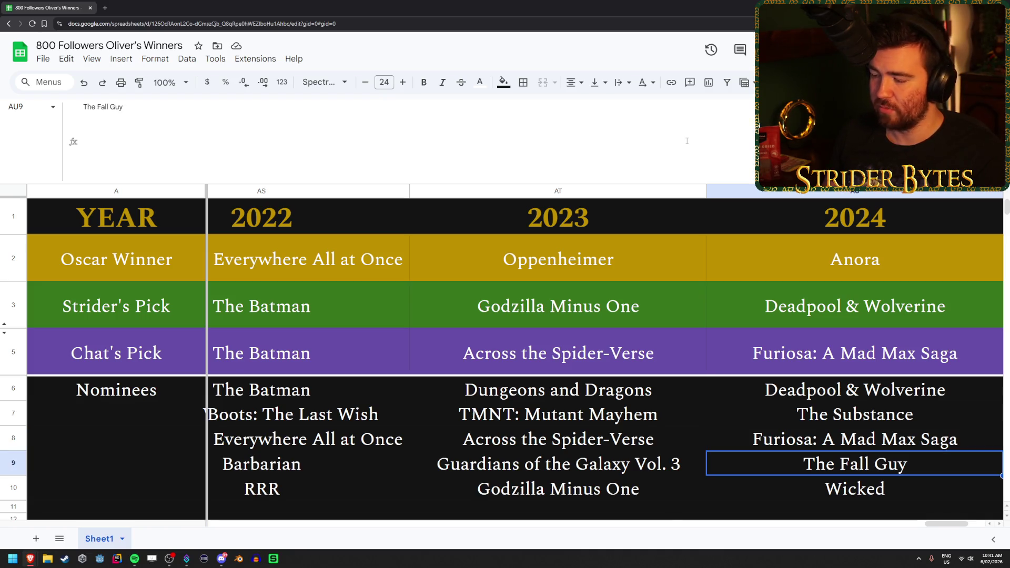
key(Down)
key(Up)
key(Up)
key(Up)
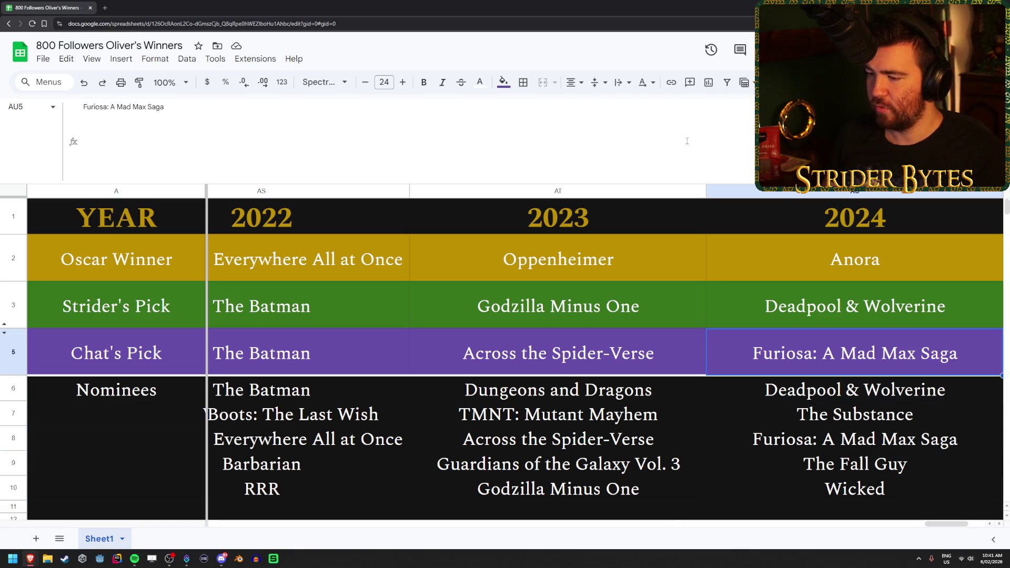
- Check Strider's pick Deadpool & Wolverine and The Fall Guy nominee, then reach 2025's Weapons
key(Up)
key(Down)
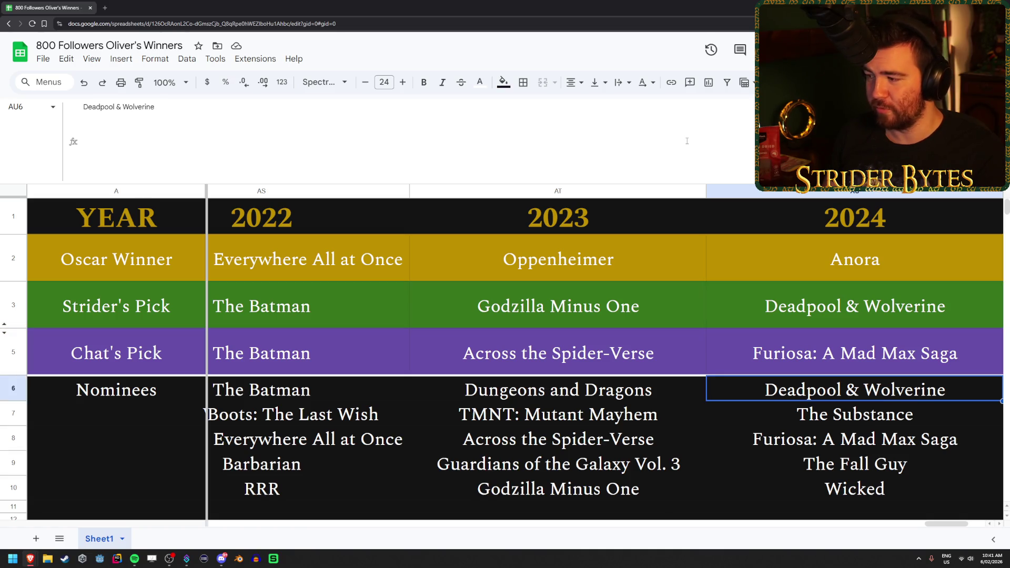
key(Up)
key(Down)
key(Down)
key(Down)
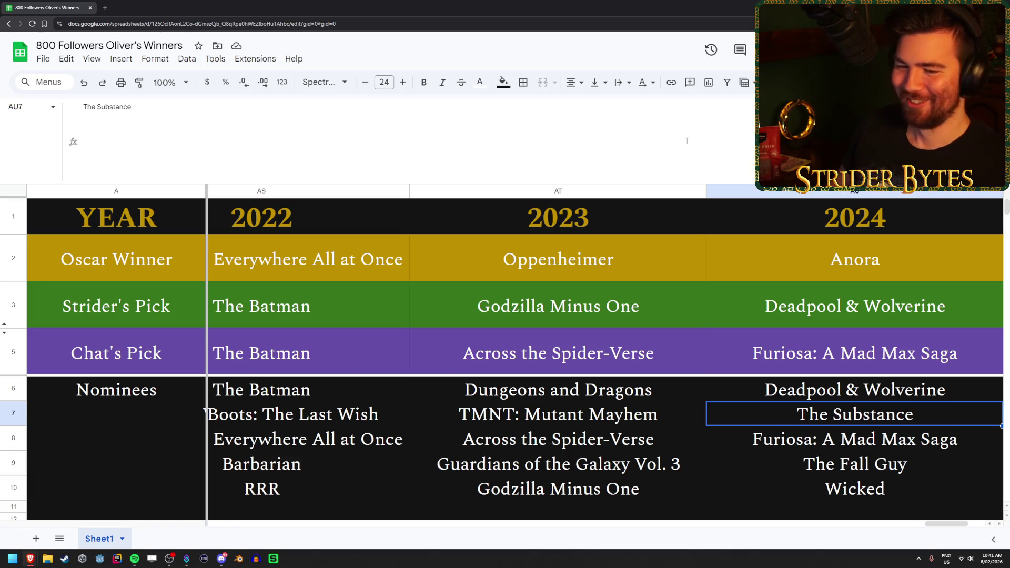
key(Down)
key(Down)
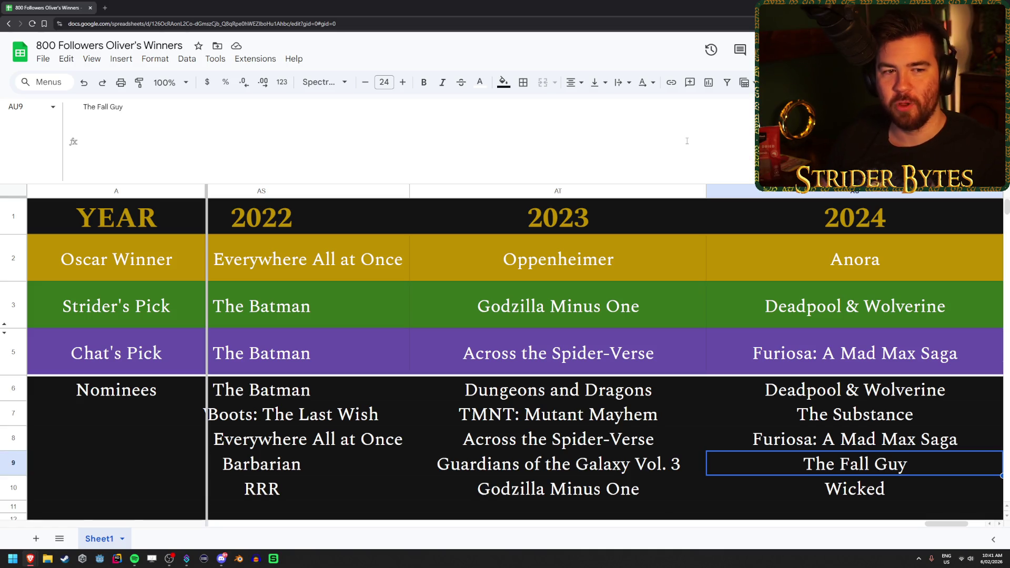
key(Up)
key(Up)
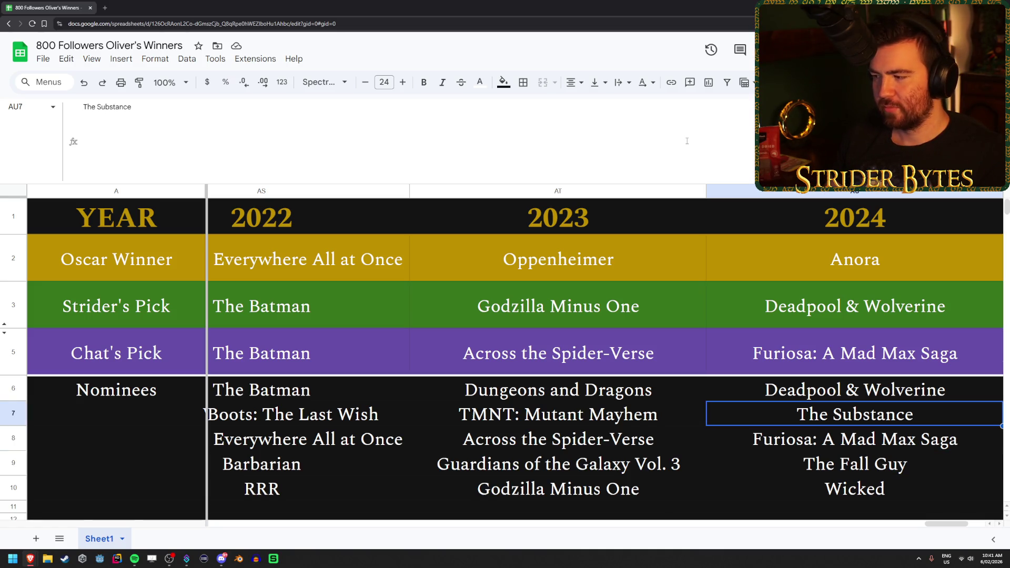
key(Up)
key(Up)
key(Up)
key(Right)
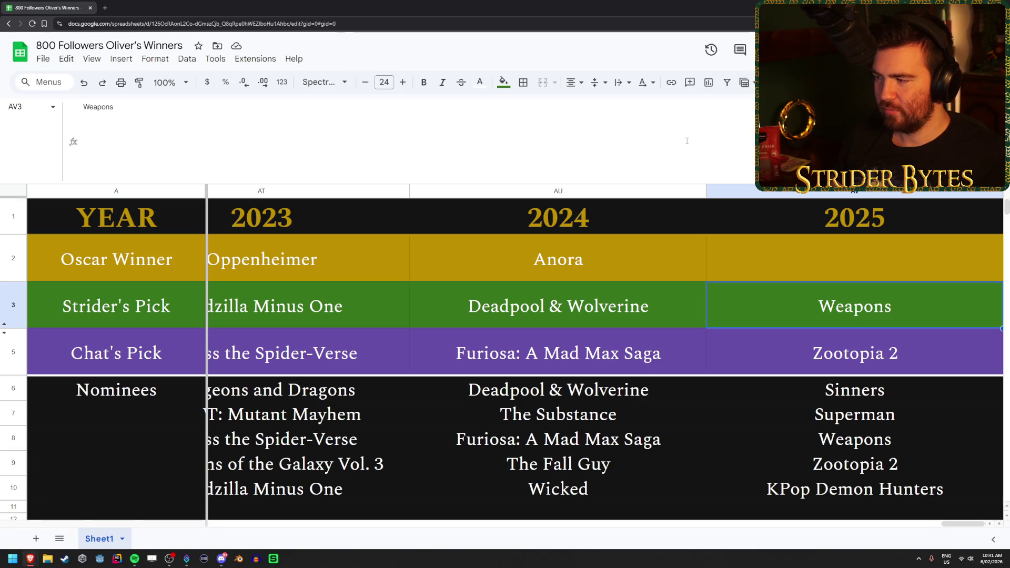
key(Up)
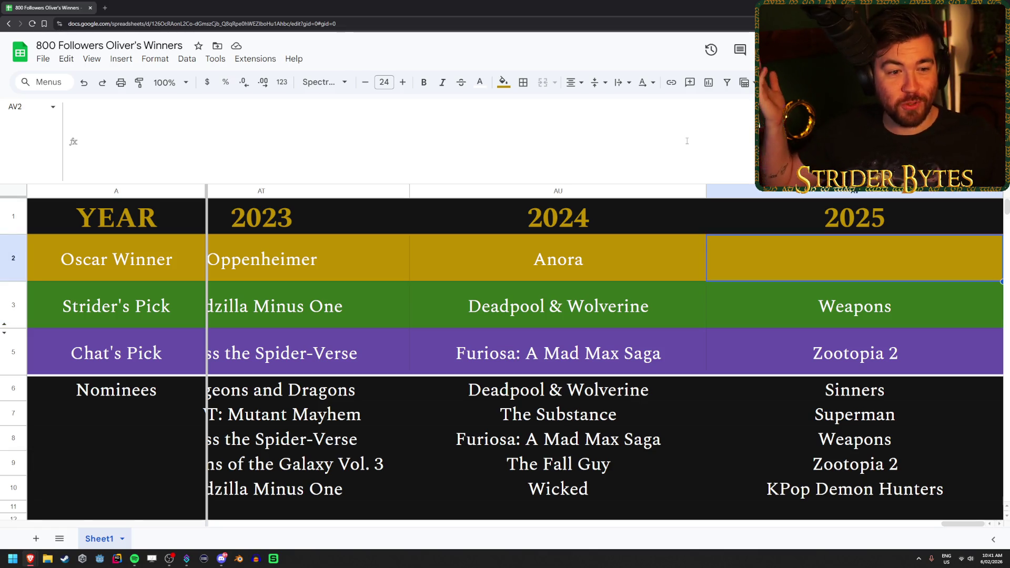
key(Down)
key(Down)
key(Down)
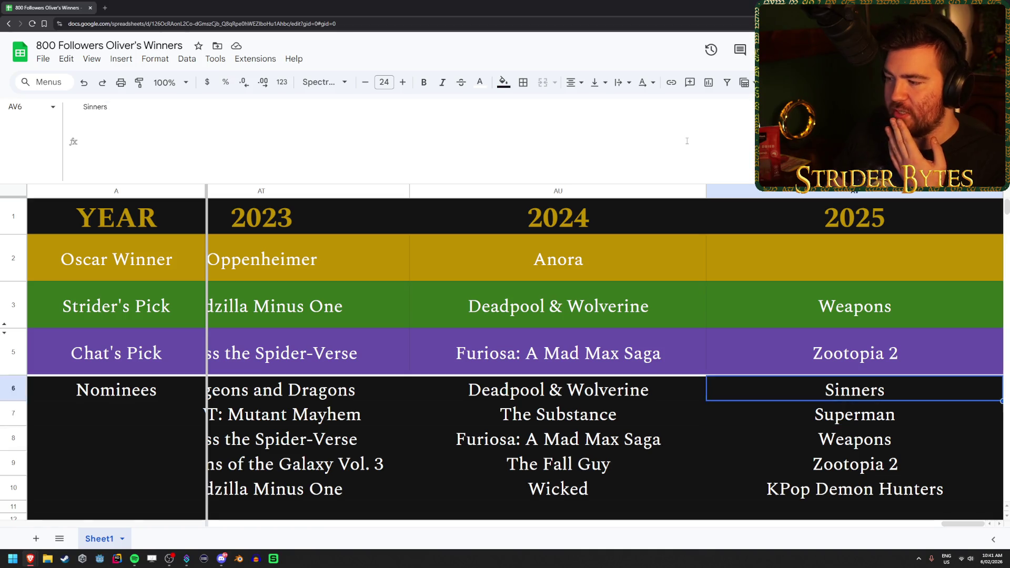
key(Down)
key(Down)
key(Up)
key(Down)
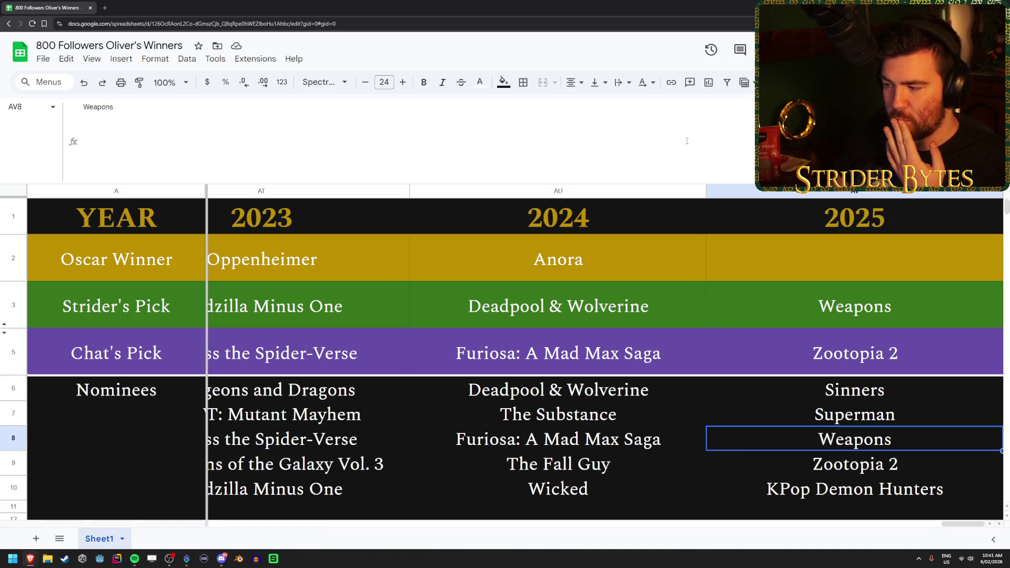
key(Down)
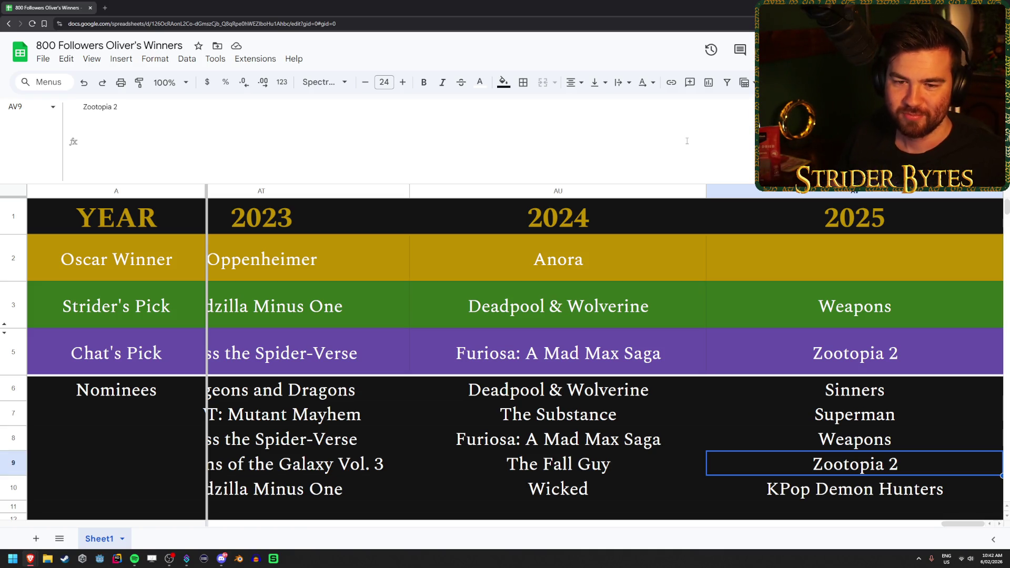
key(Left)
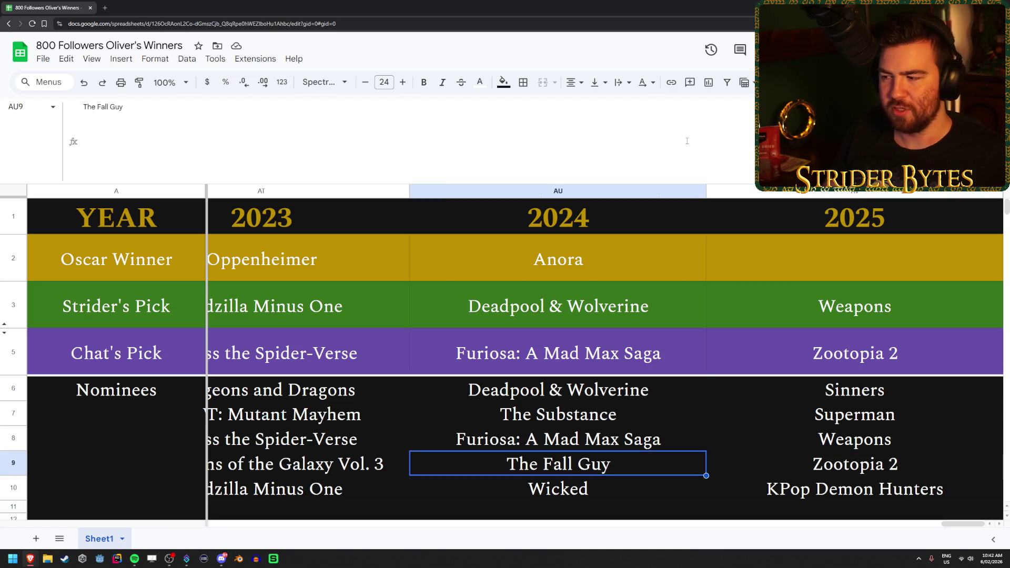
key(Up)
key(Up)
key(Right)
key(Left)
key(Right)
key(Left)
key(Right)
key(Left)
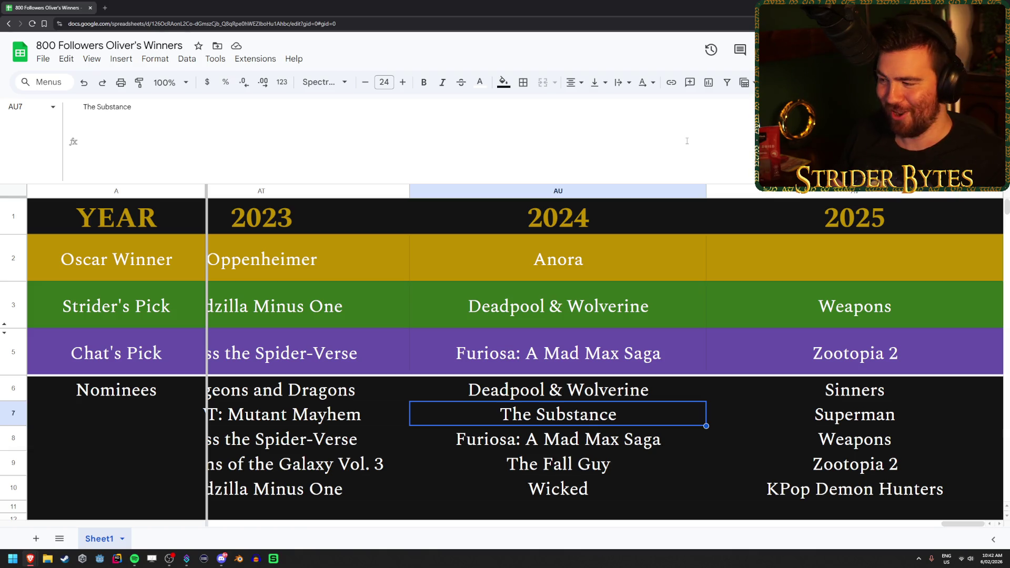
key(Right)
key(Down)
key(Down)
key(Down)
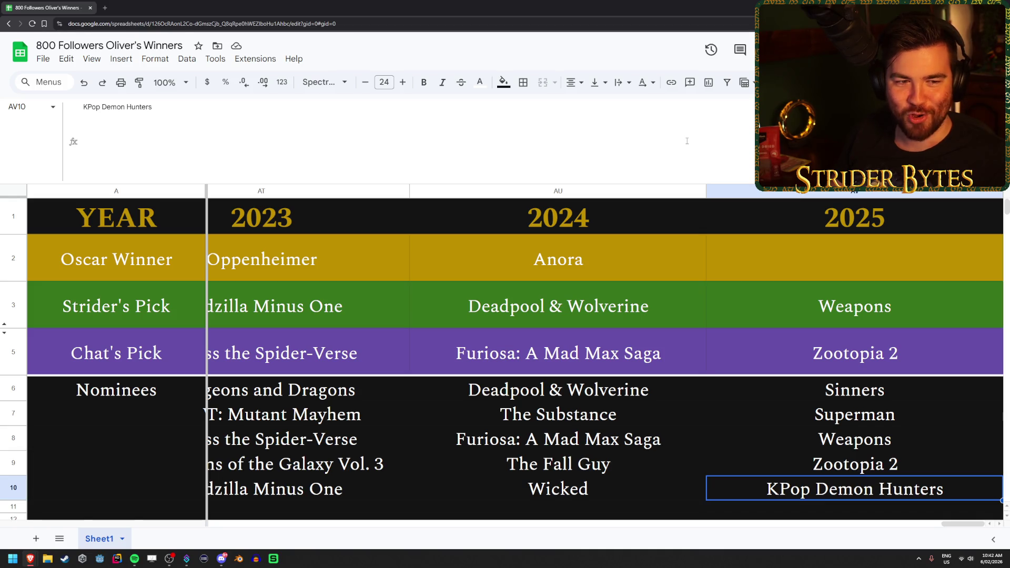
key(Up)
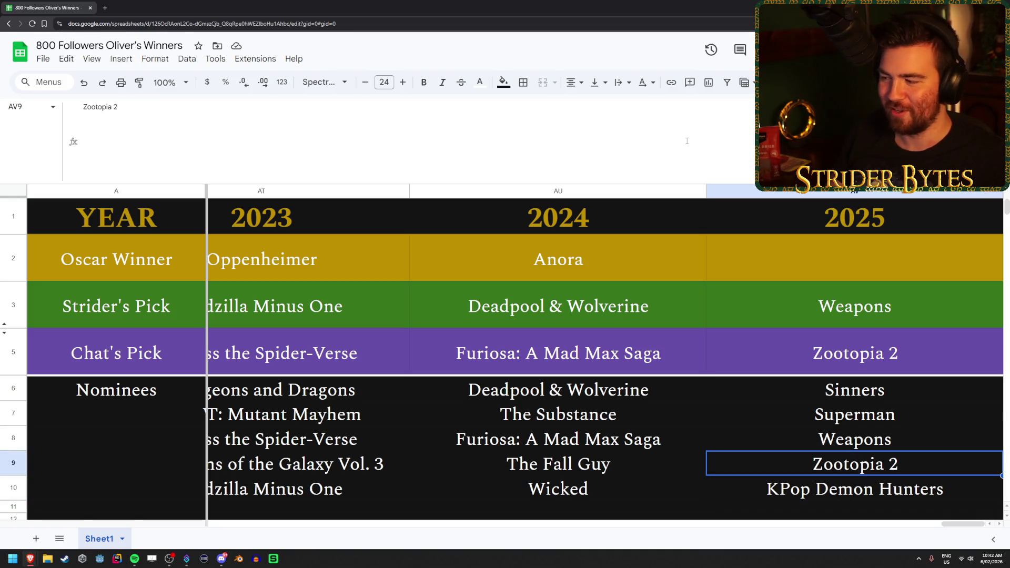
key(Up)
key(Up)
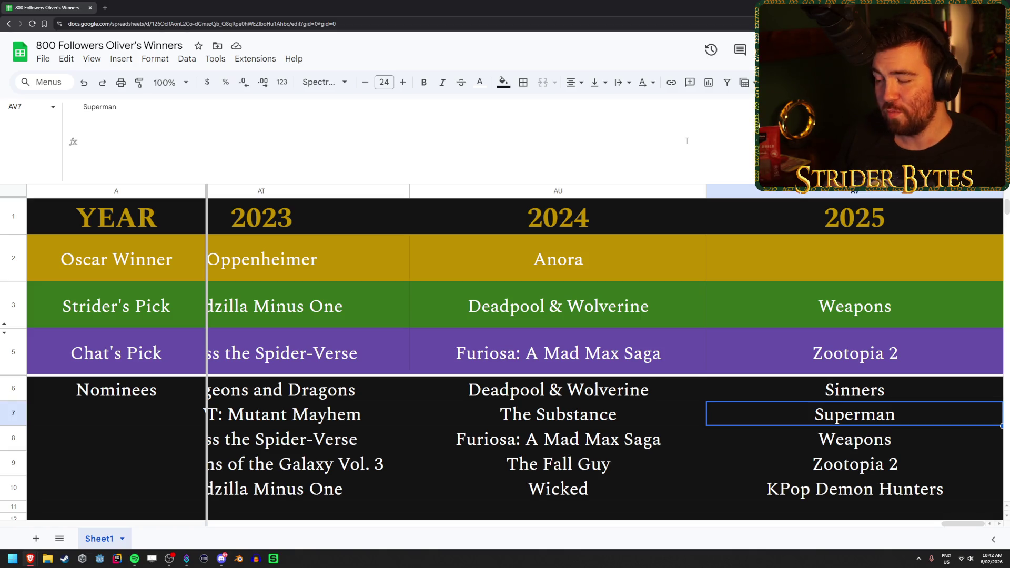
key(Up)
key(Up)
key(Up)
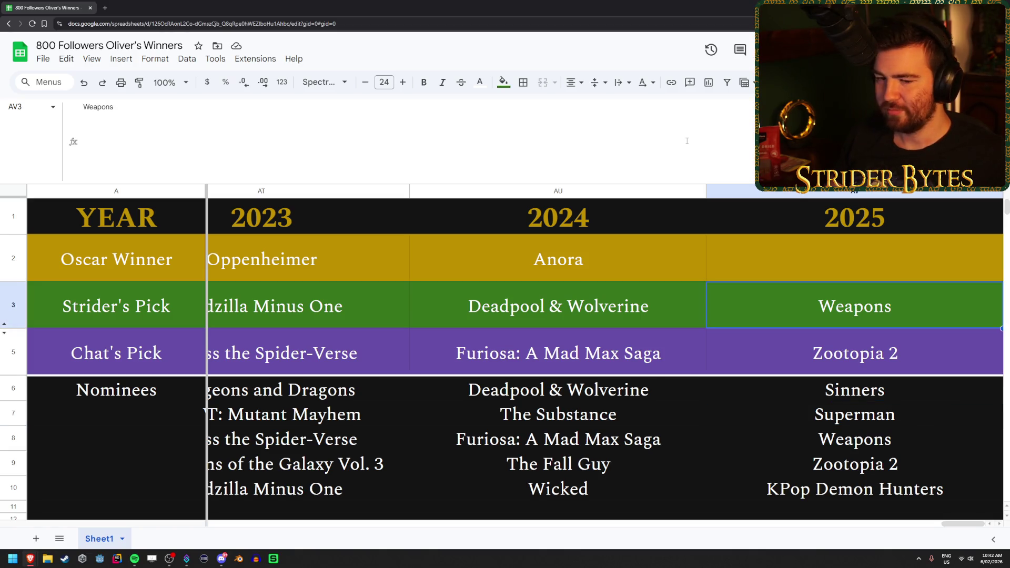
key(Up)
key(Down)
key(Down)
key(Down)
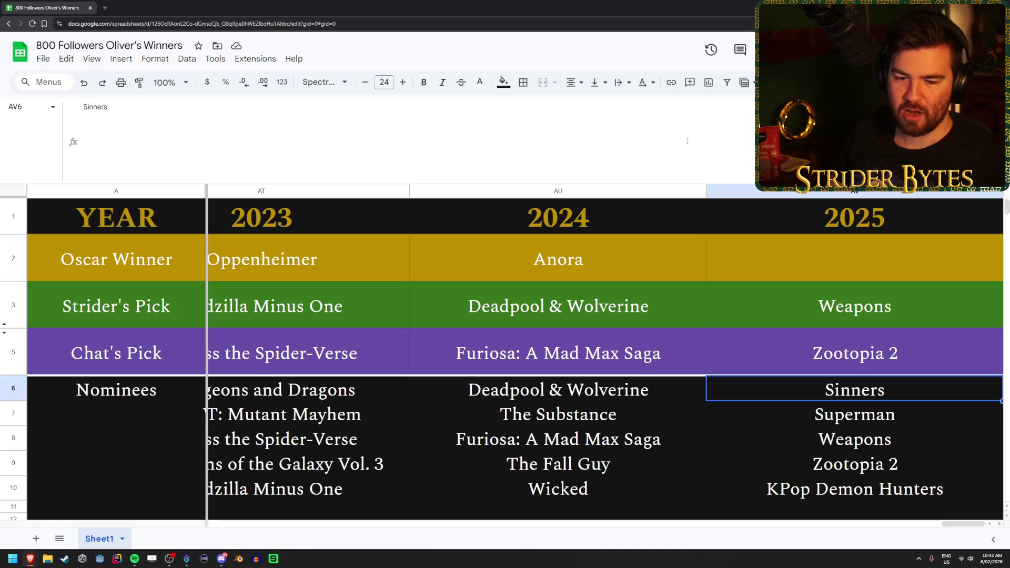
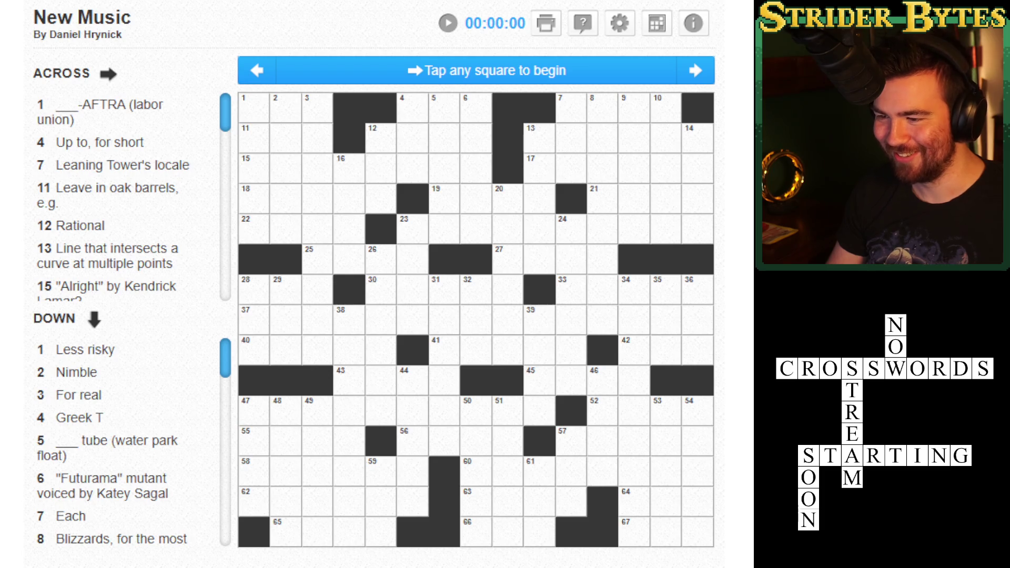
- Start the New Music puzzle at 1-Across and enter SAG
click(255, 107)
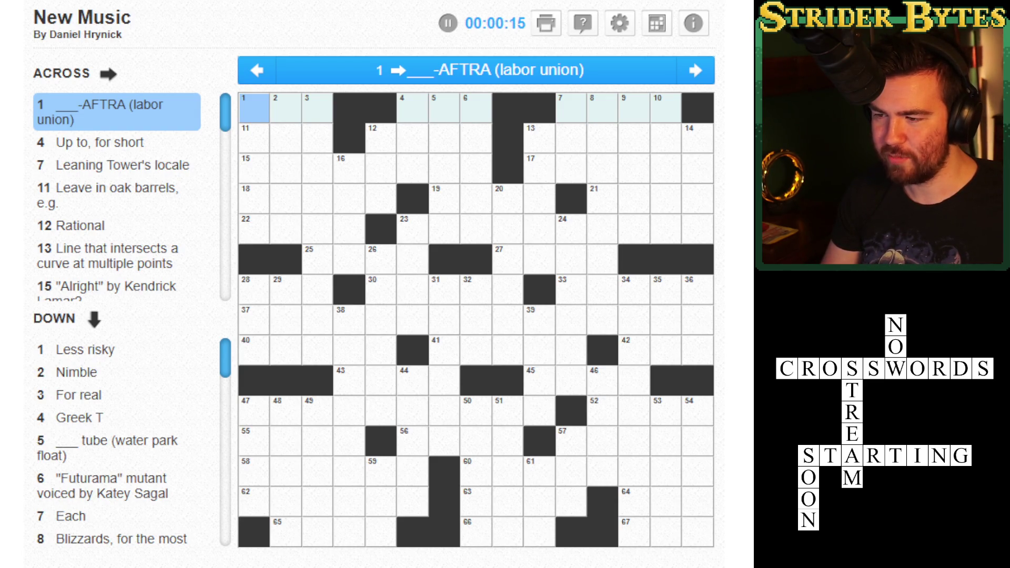
text(SAG)
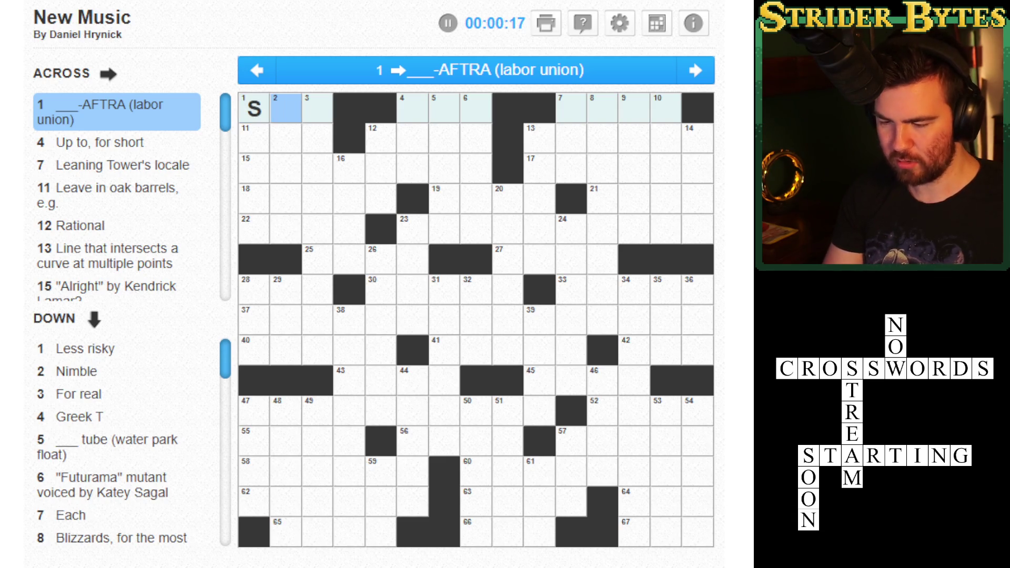
key(Left)
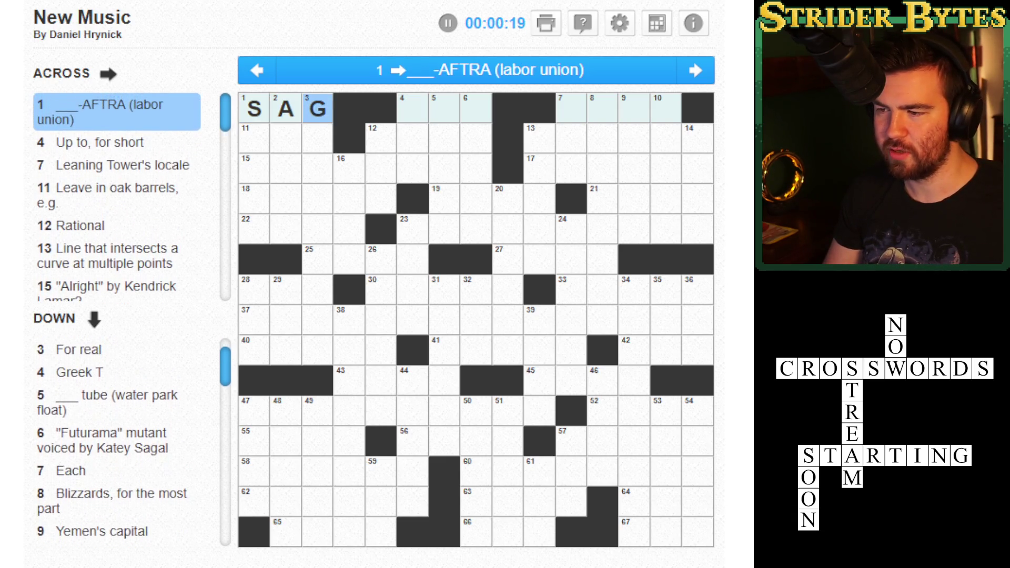
- Enter TIL at 4-Across, then PISA and AGE in the following across entries
click(413, 109)
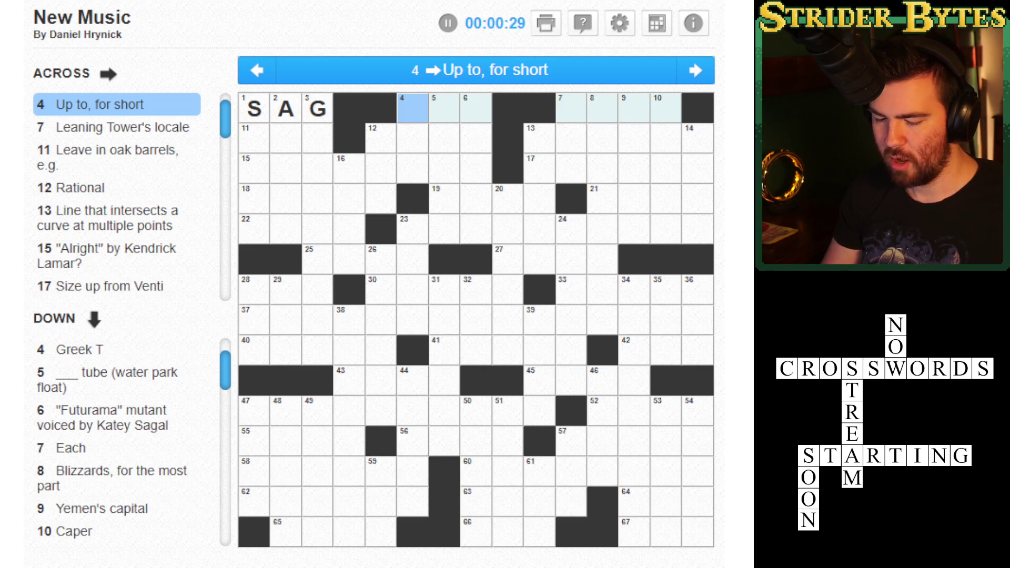
text(til)
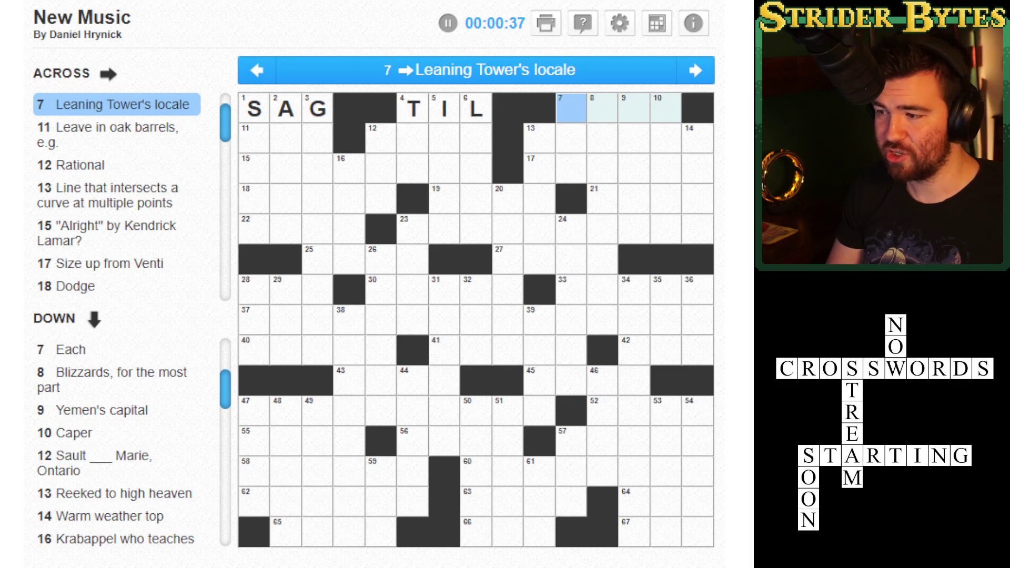
text(PISA)
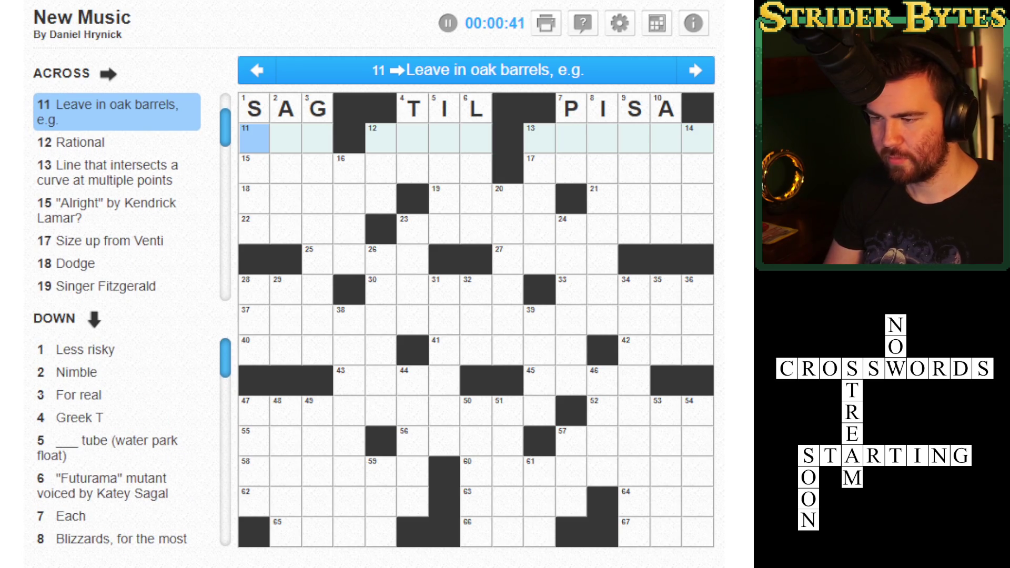
text(AGE)
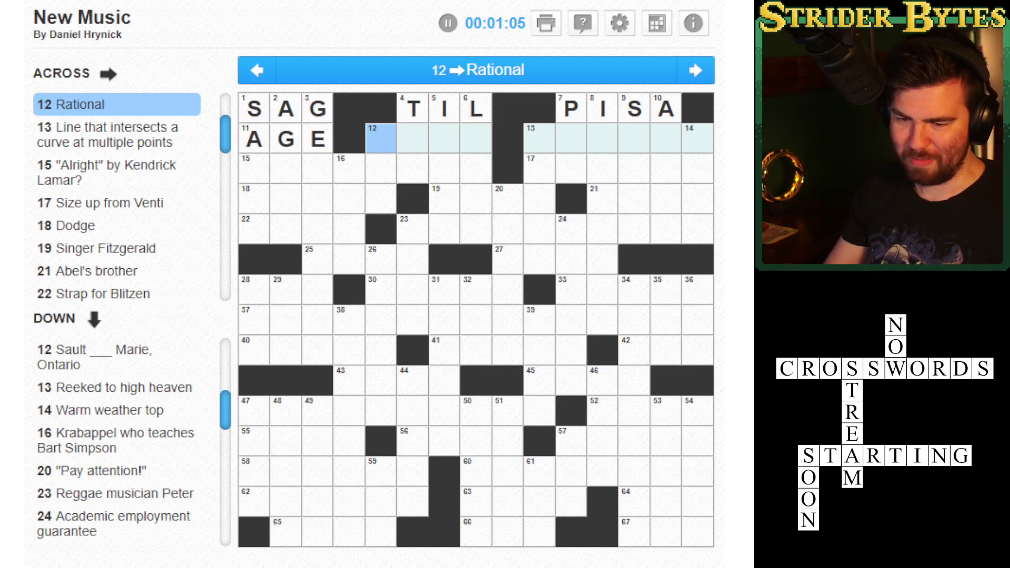
- Enter SECANT in 13-Across and GRANDE in 17-Across, then erase the attempted AVOID from 18-Across
click(539, 138)
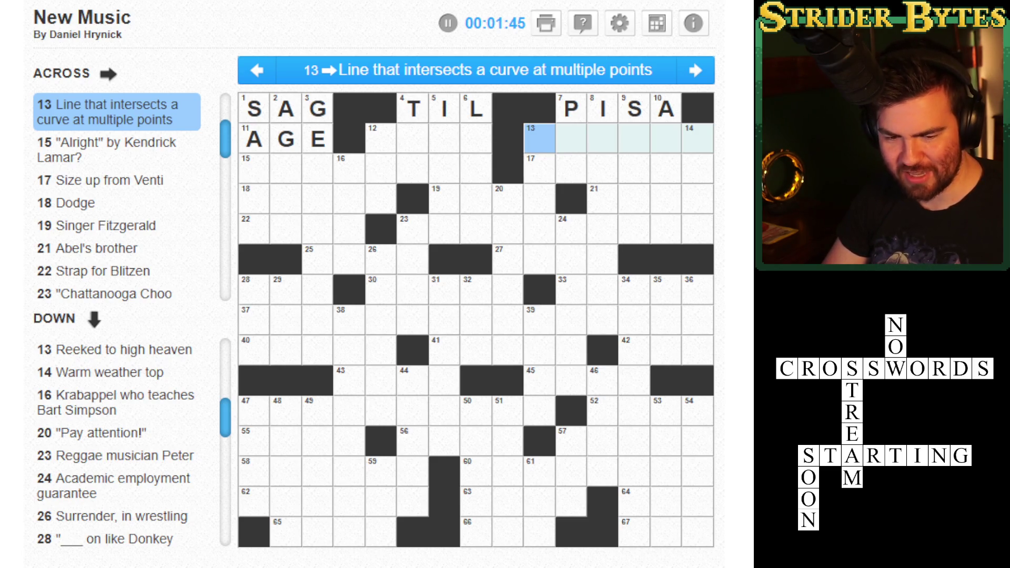
text(SECANT)
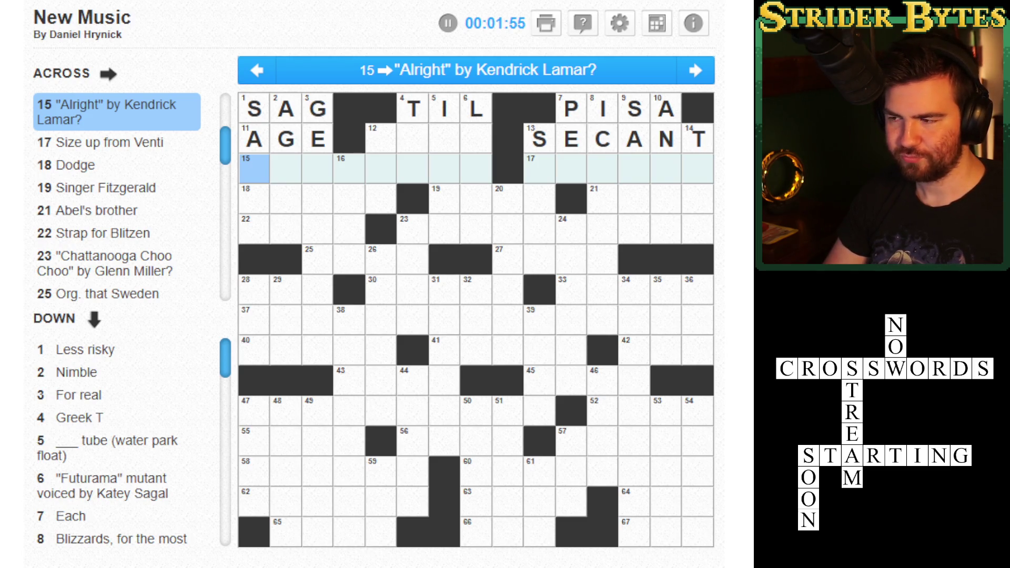
key(Tab)
key(Left)
key(Right)
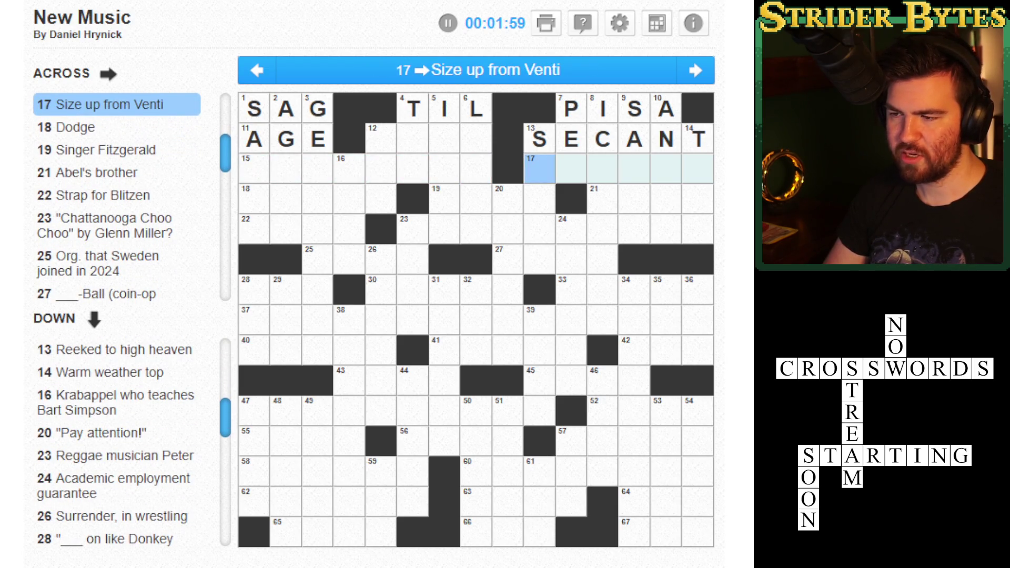
text(GRANDE)
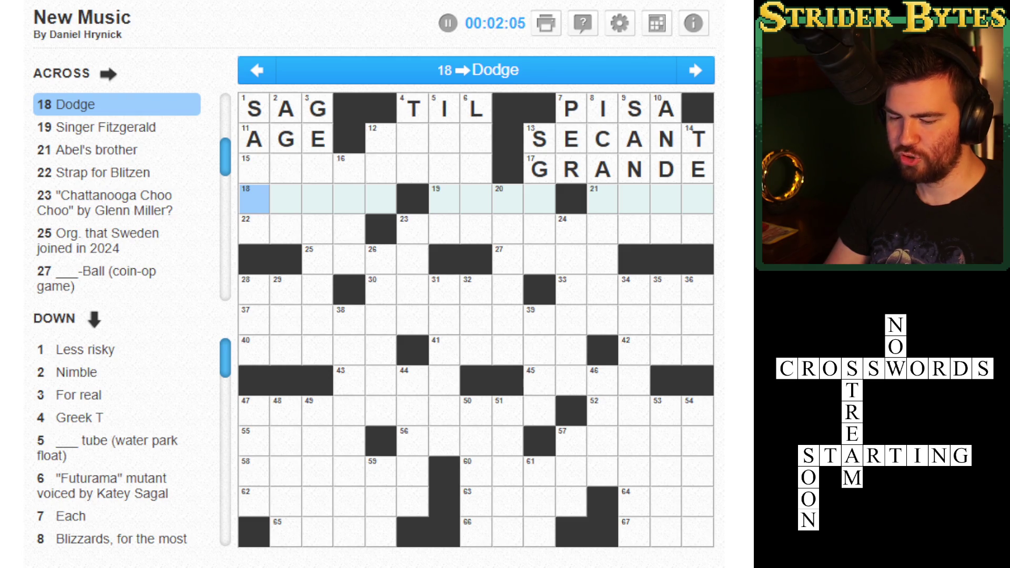
text(AVOID)
key(BackSpace)
key(BackSpace)
key(BackSpace)
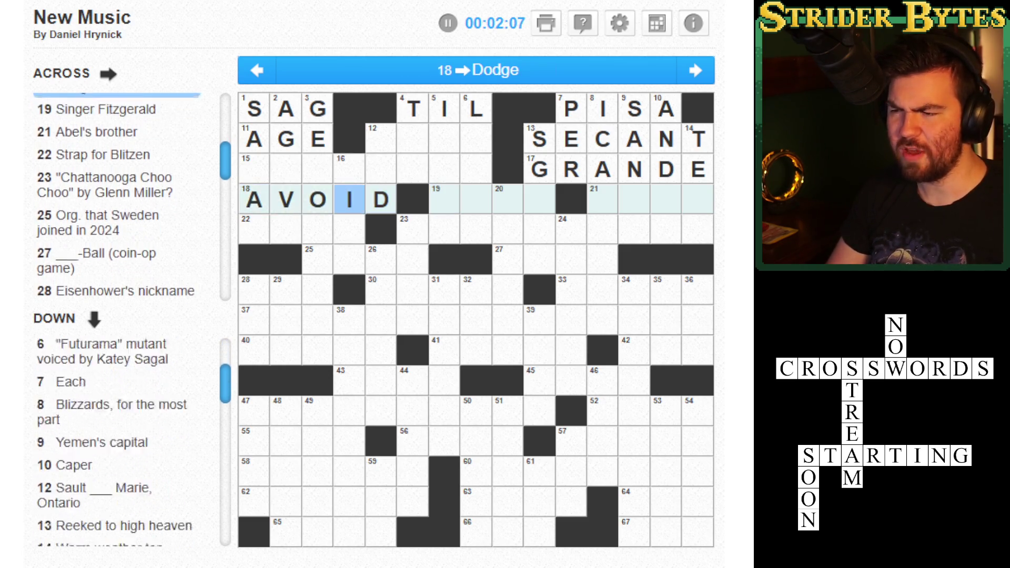
key(BackSpace)
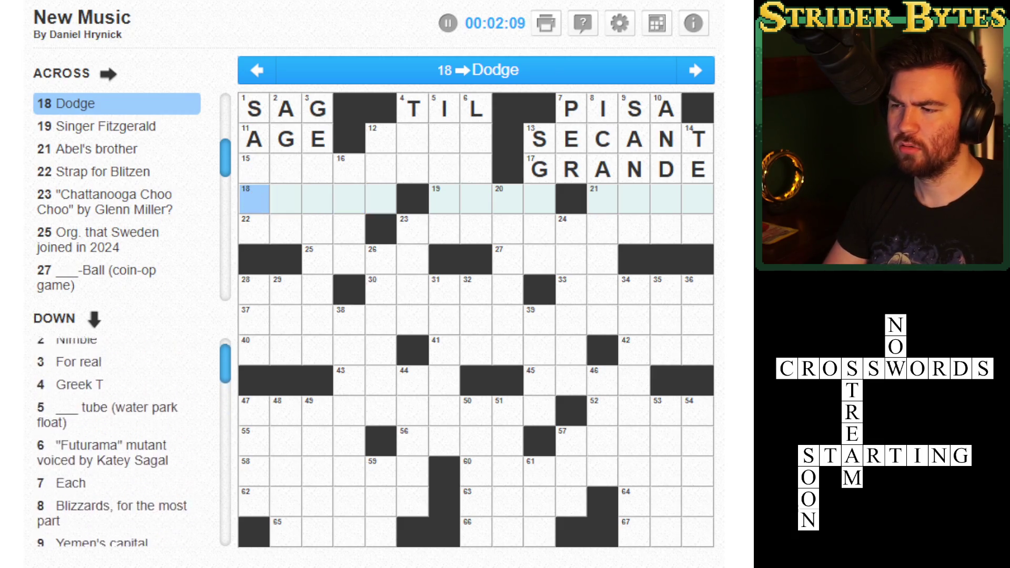
key(Tab)
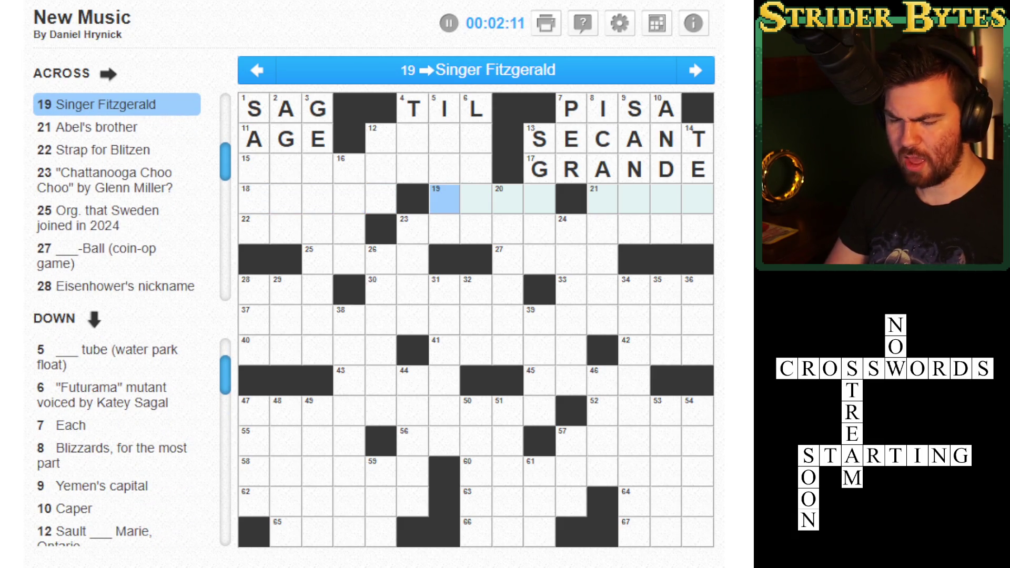
- Type ELLA, CAIN and REIN into 19-, 21- and 22-Across, and NATO into 25-Across
text(ELLA)
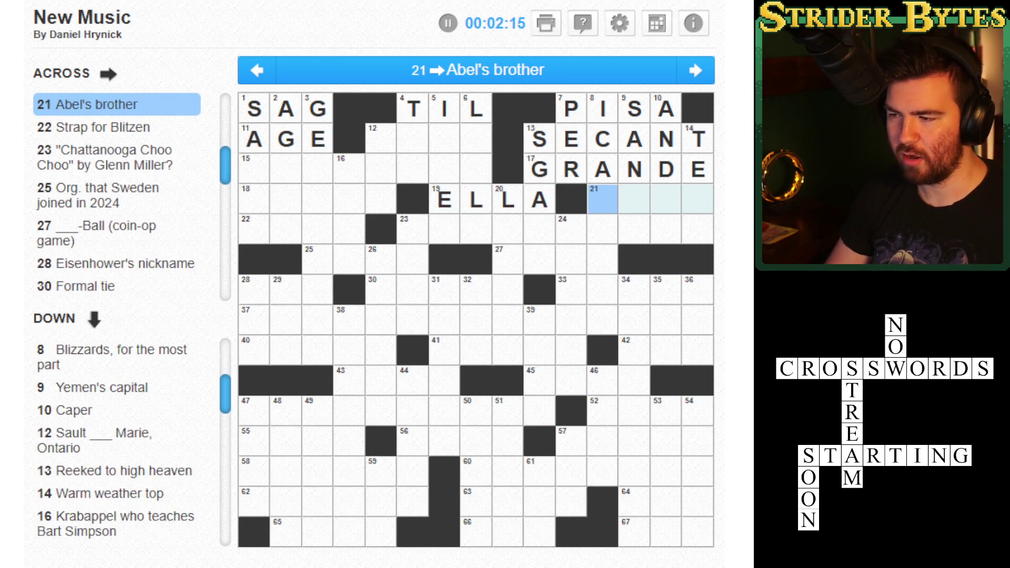
text(cain)
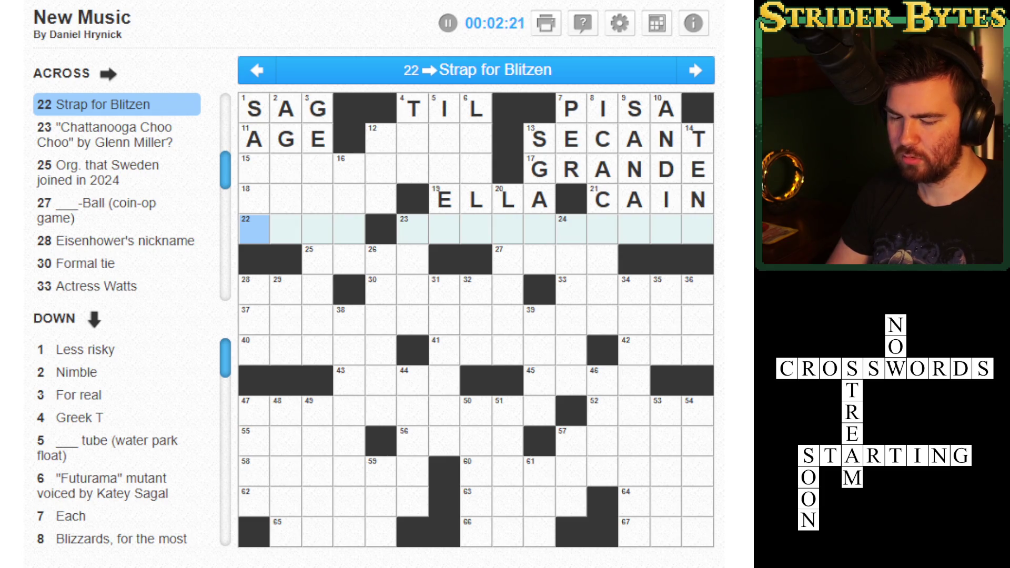
text(rein)
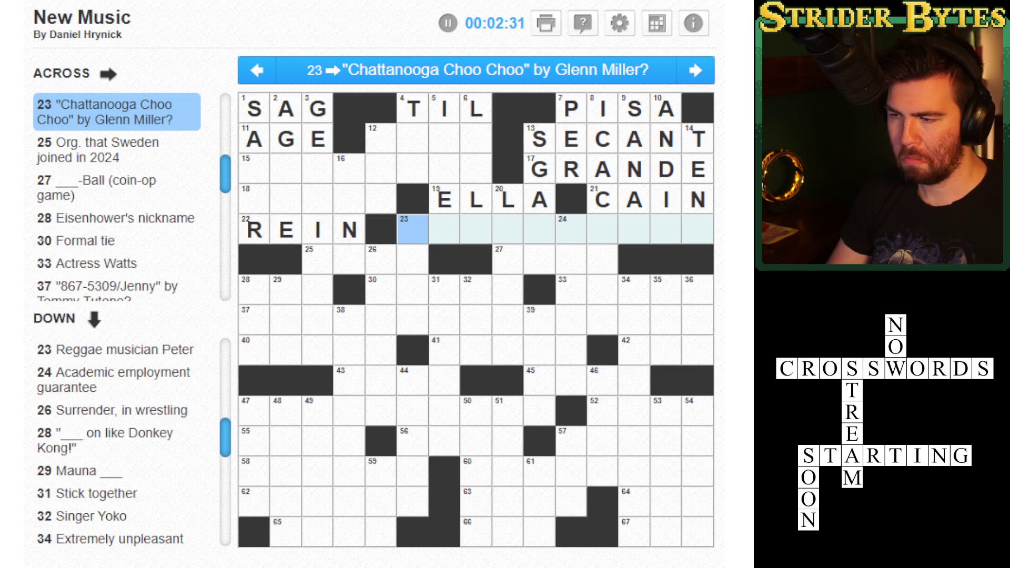
click(317, 259)
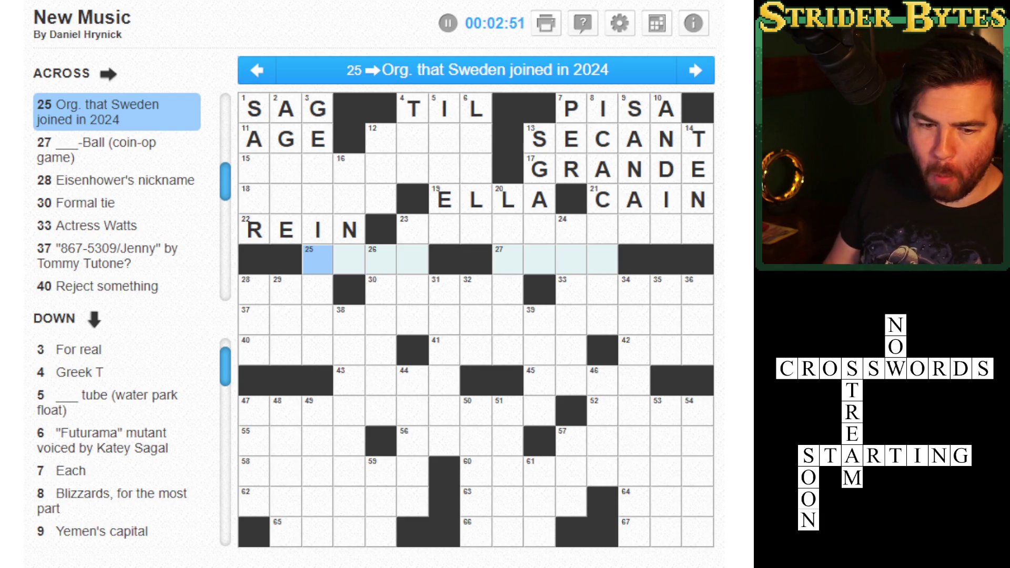
text(NATO)
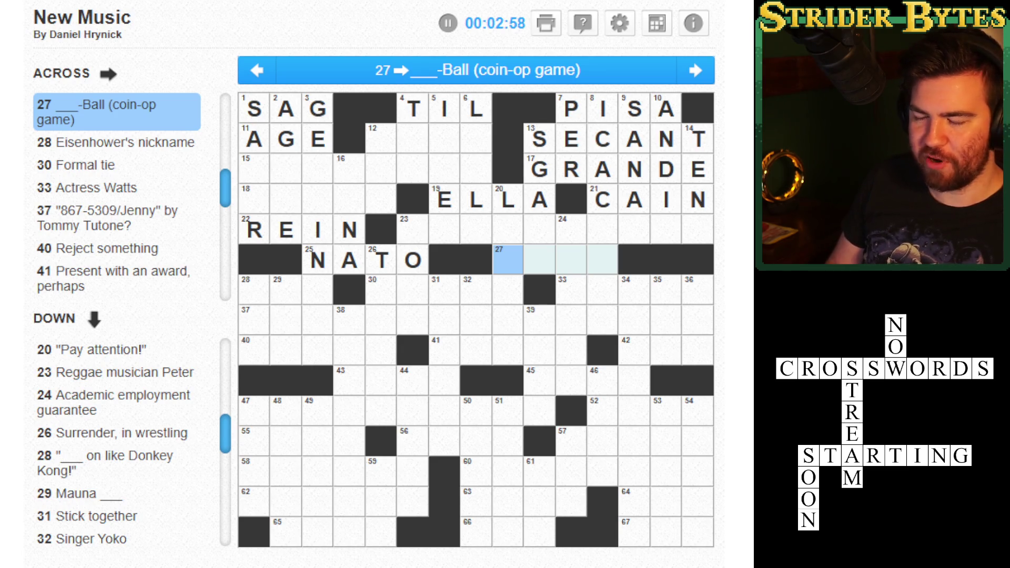
- Browse several across clues, including 56-, 60- and 30-Across, before returning to 27-Across
click(413, 230)
click(349, 169)
click(349, 229)
click(413, 319)
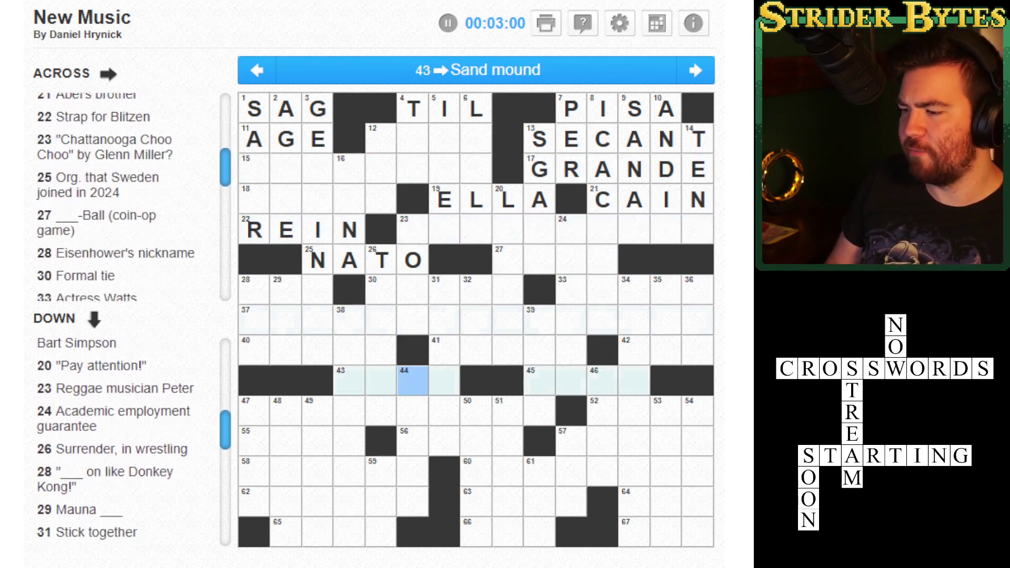
click(444, 440)
click(508, 471)
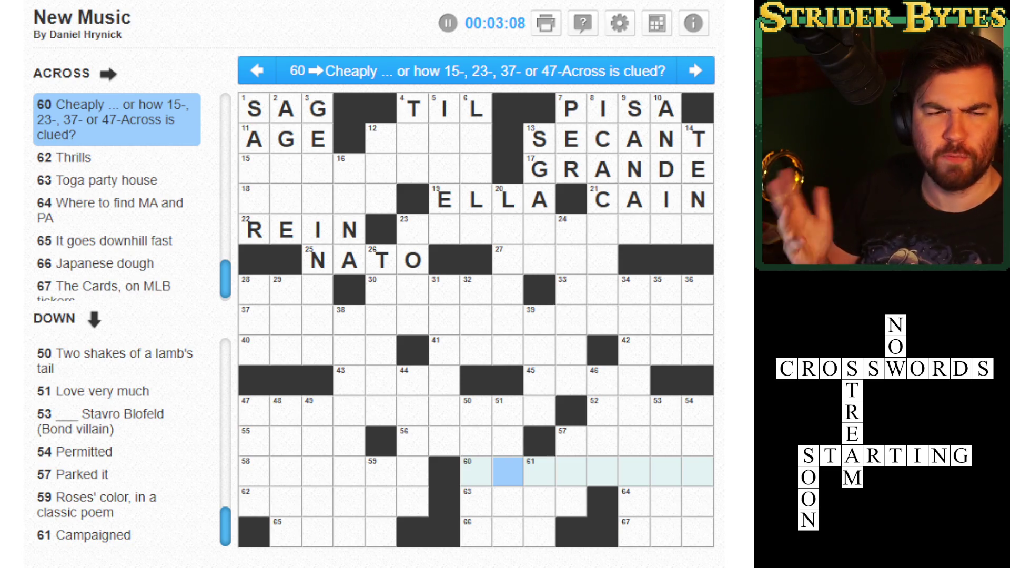
click(445, 382)
click(444, 230)
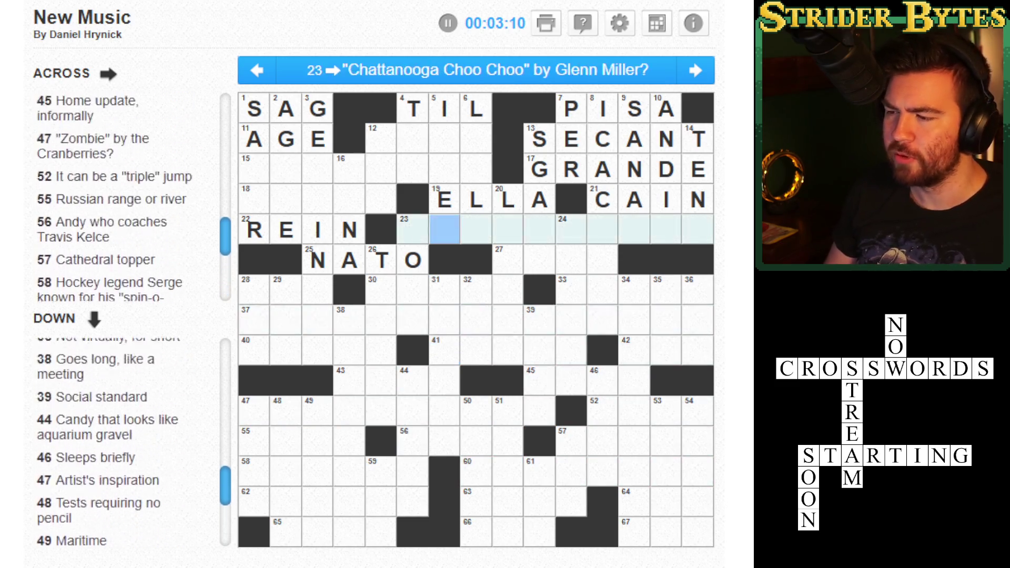
click(444, 290)
click(507, 290)
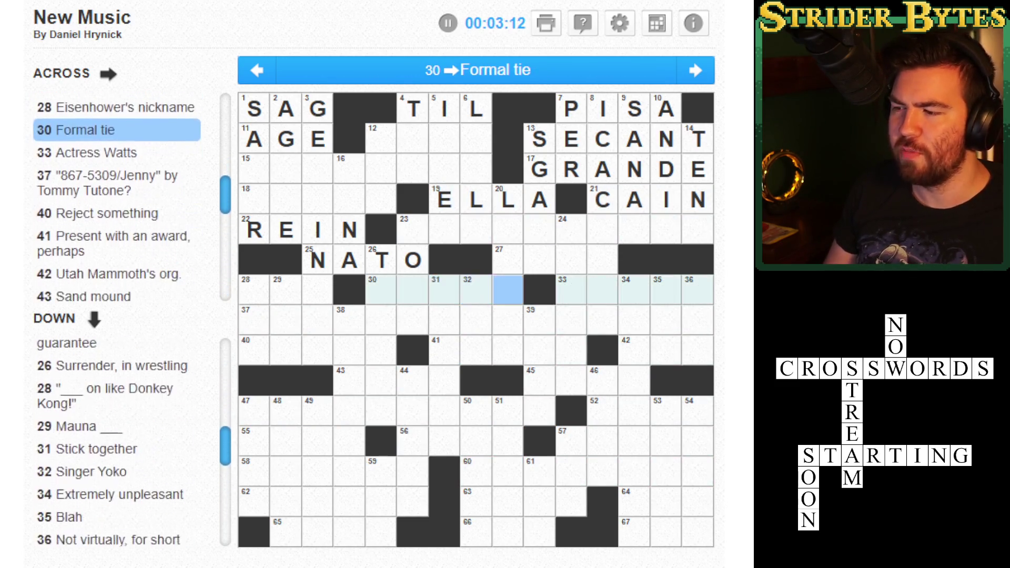
click(507, 260)
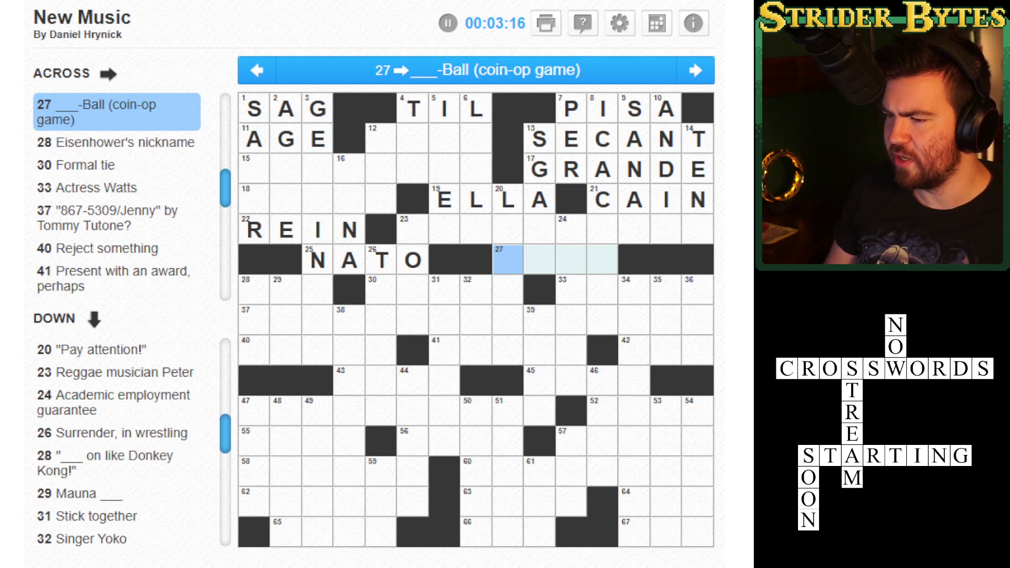
- Enter A in 9-Down from GRANDE's N, then return to 27-Across
click(539, 230)
click(539, 199)
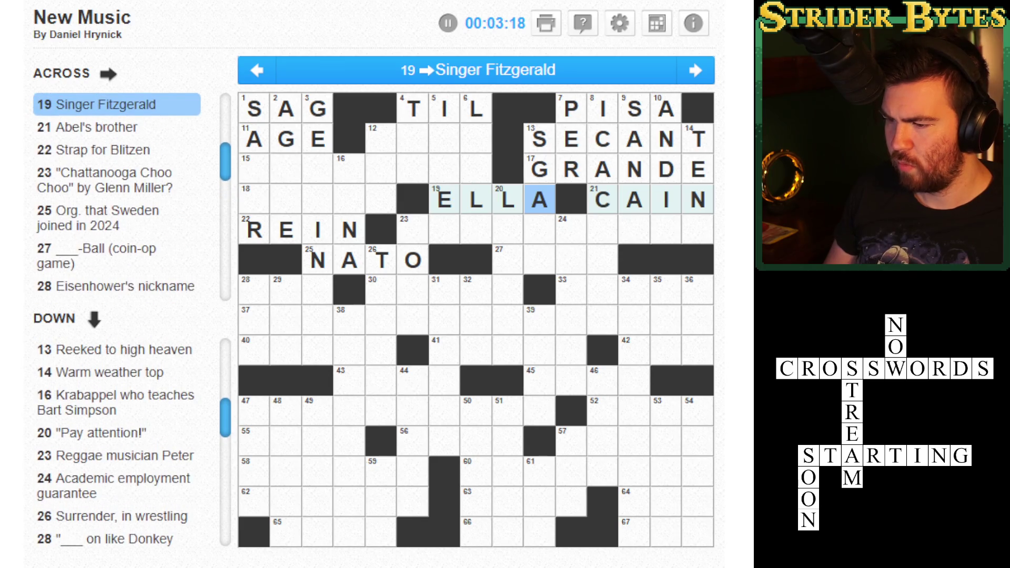
key(Up)
key(Left)
key(Left)
key(Left)
key(Right)
key(Right)
key(Right)
key(Right)
key(Right)
key(Down)
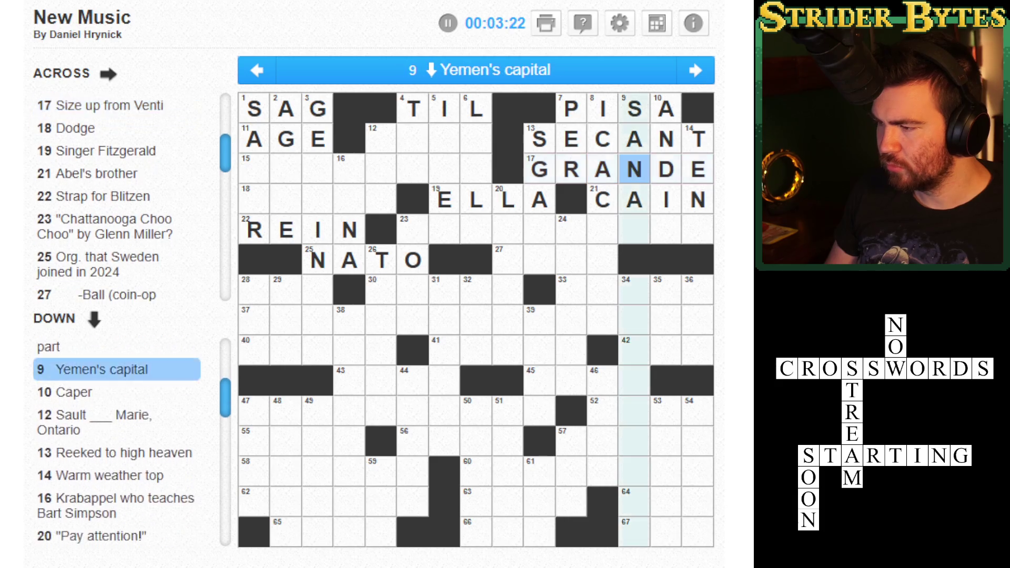
text(a)
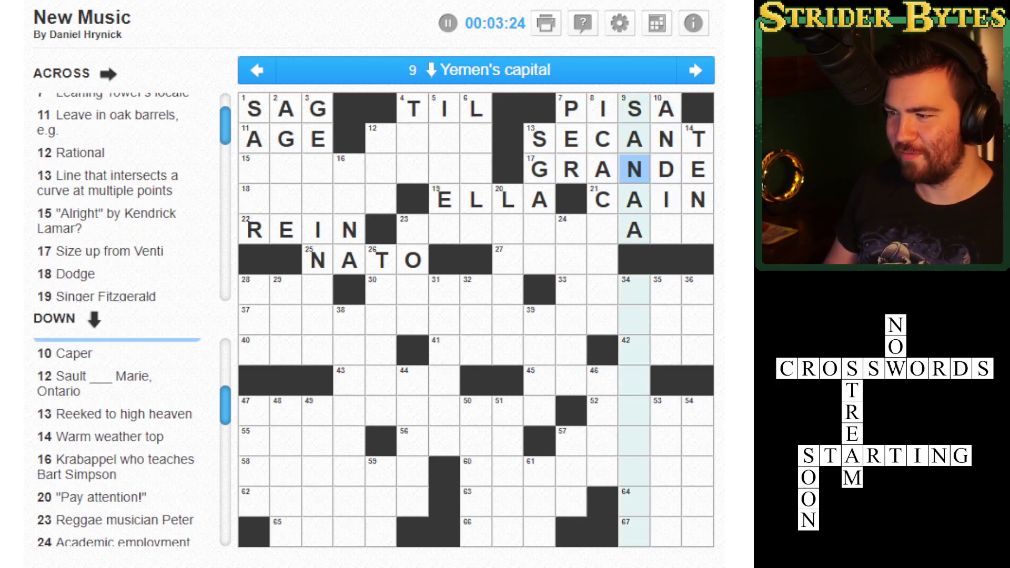
key(Down)
key(Down)
key(Right)
key(Tab)
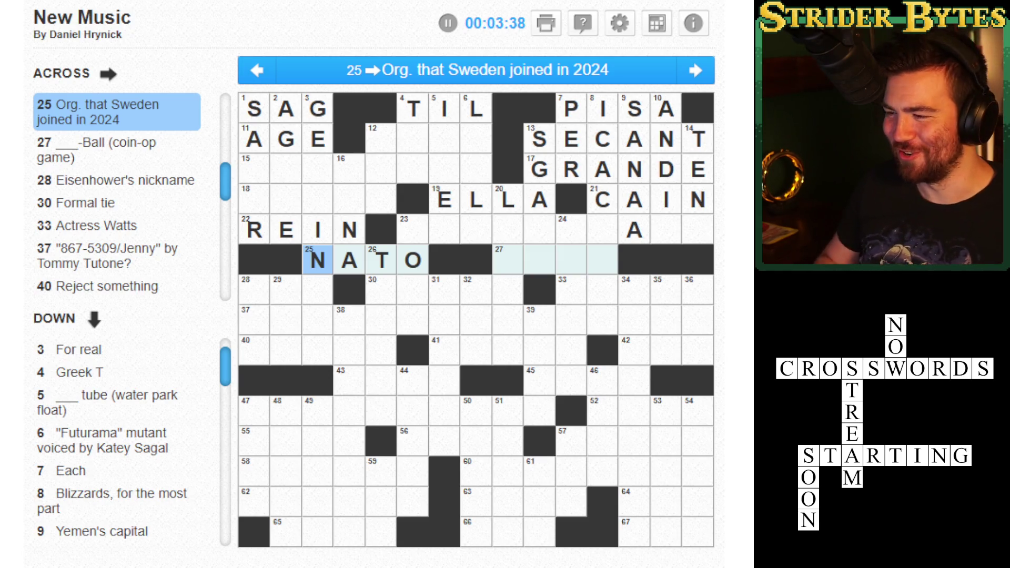
click(508, 260)
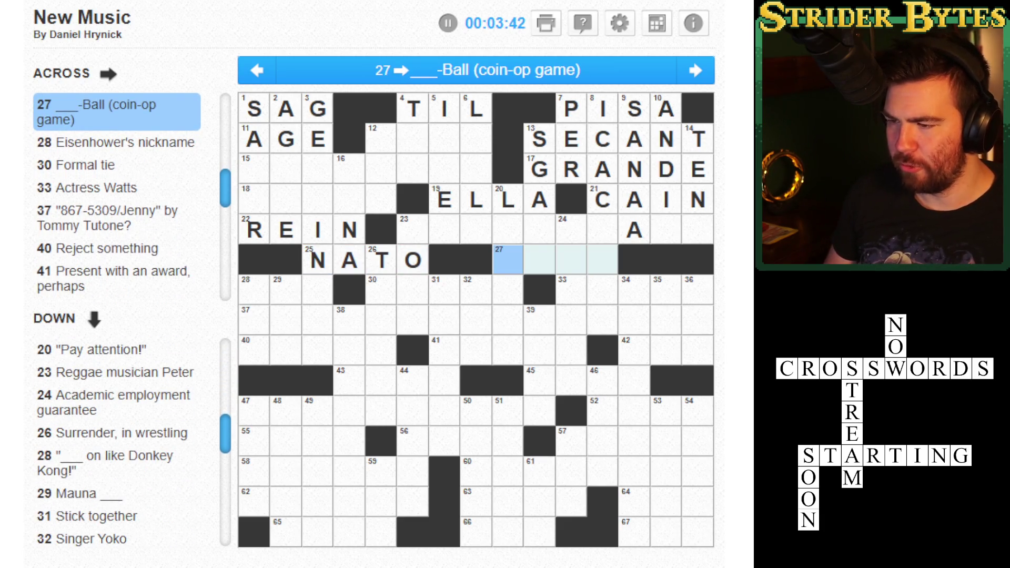
- Enter SKEE at 27-Across and IKE in the next across entry
text(SKEE)
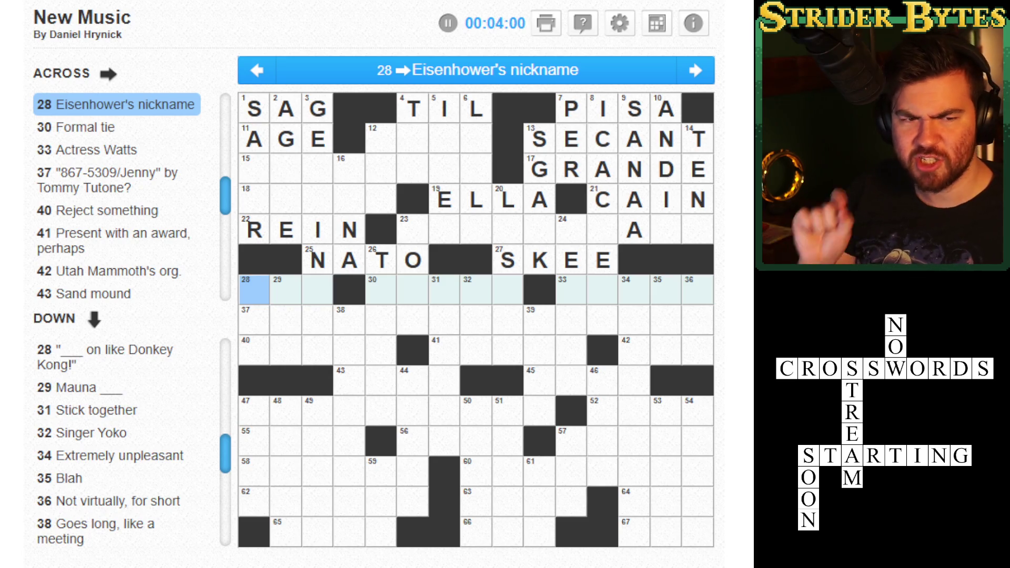
text(IKE)
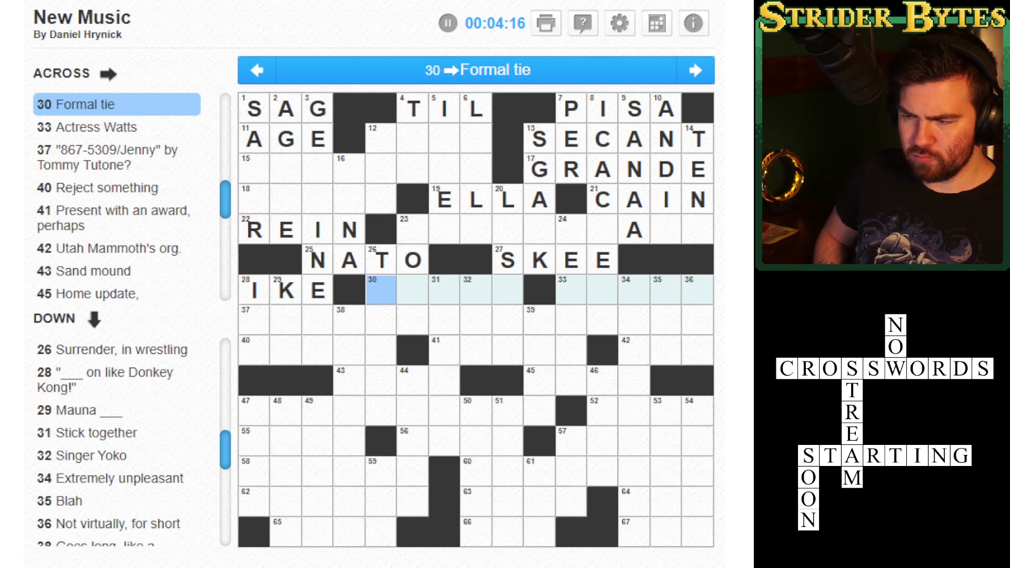
click(571, 289)
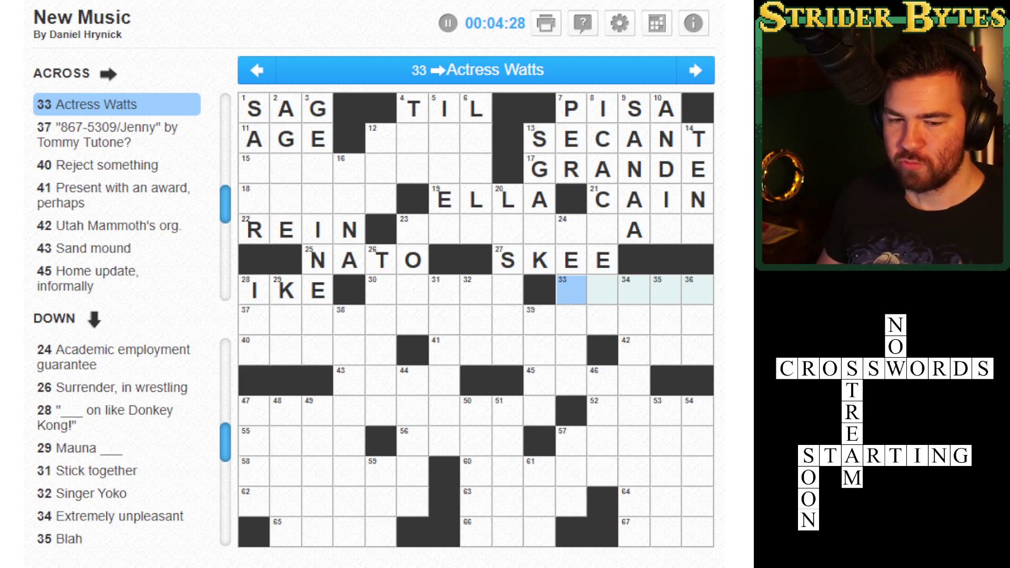
- Fill 28-Down with ITS and 33-Across (Actress Watts) with NAOMI
key(Left)
key(Left)
key(Left)
key(Down)
text(its)
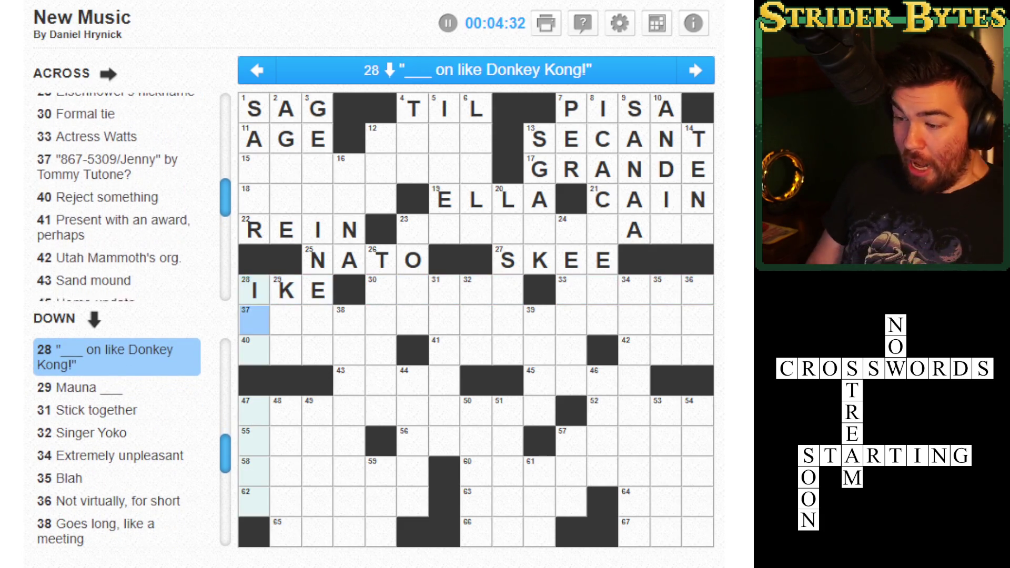
key(Right)
key(Right)
key(Right)
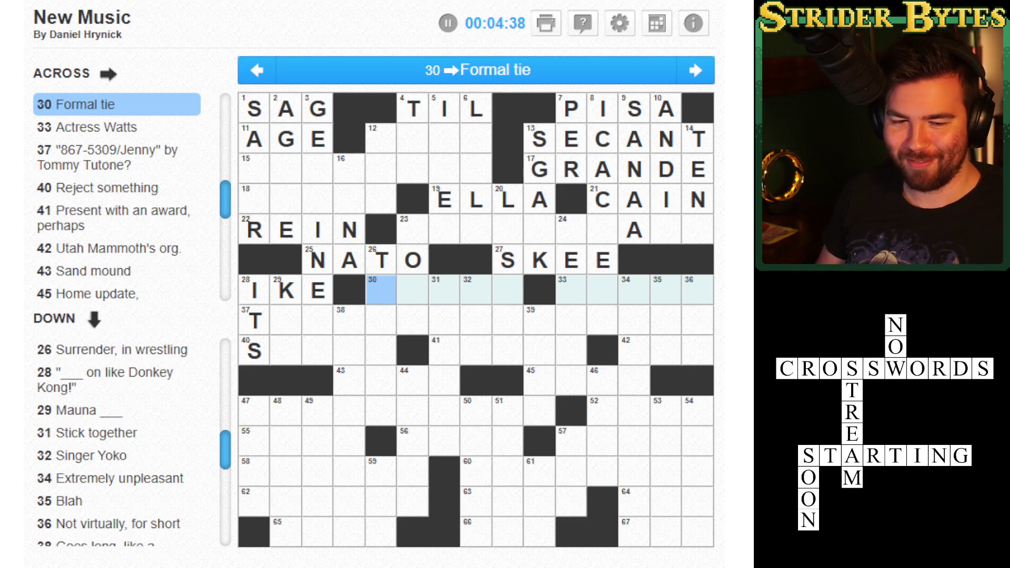
key(Right)
key(Right)
key(Right)
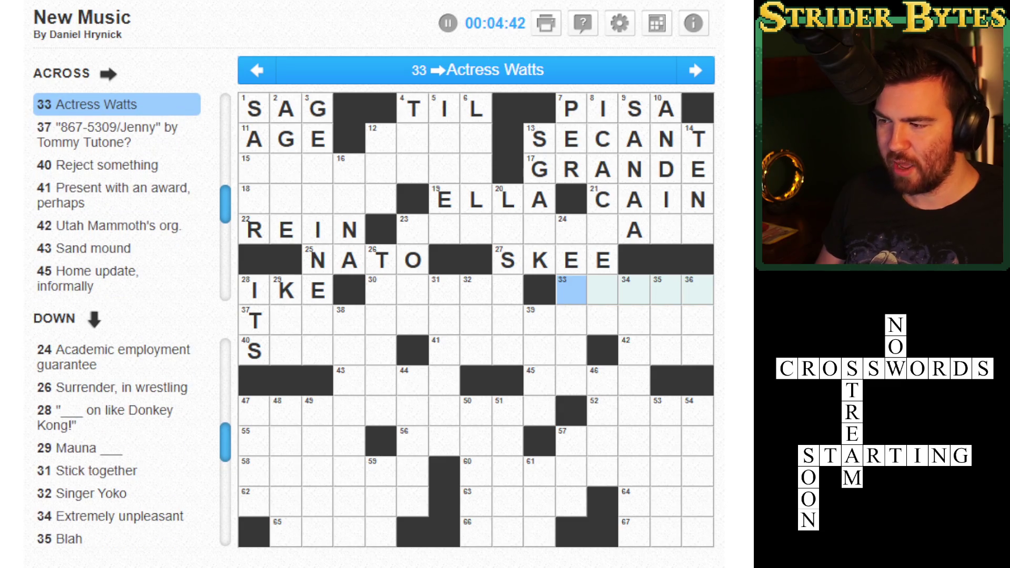
text(NAOMI)
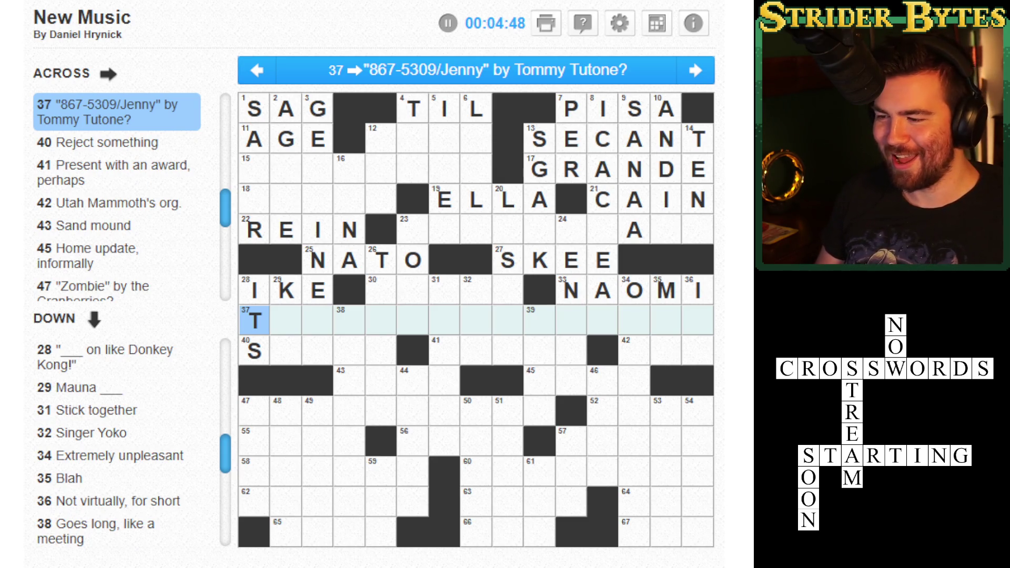
click(254, 349)
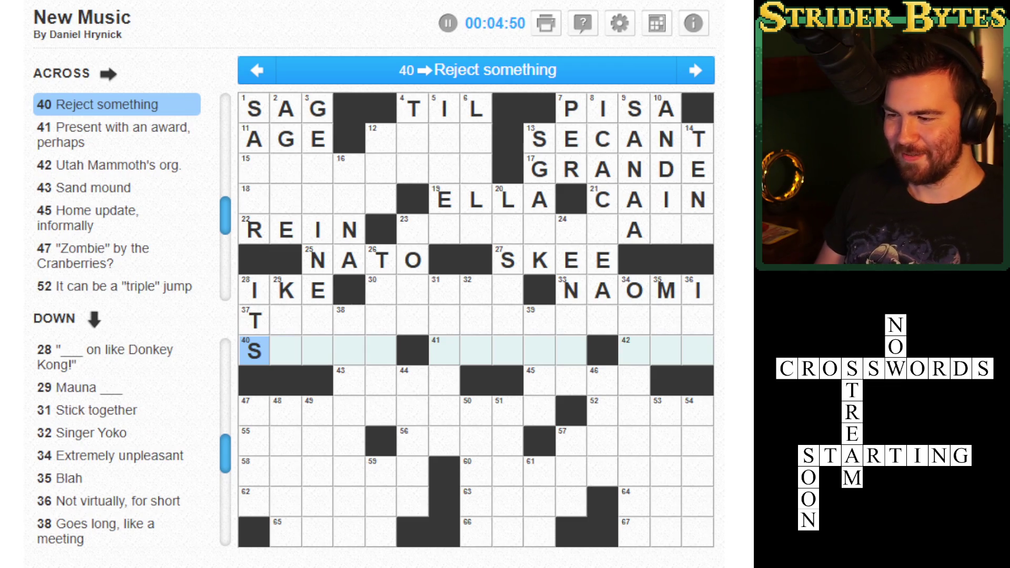
- Enter NHL in 42-Across, continuing straight on with DUNE and RENO
click(285, 350)
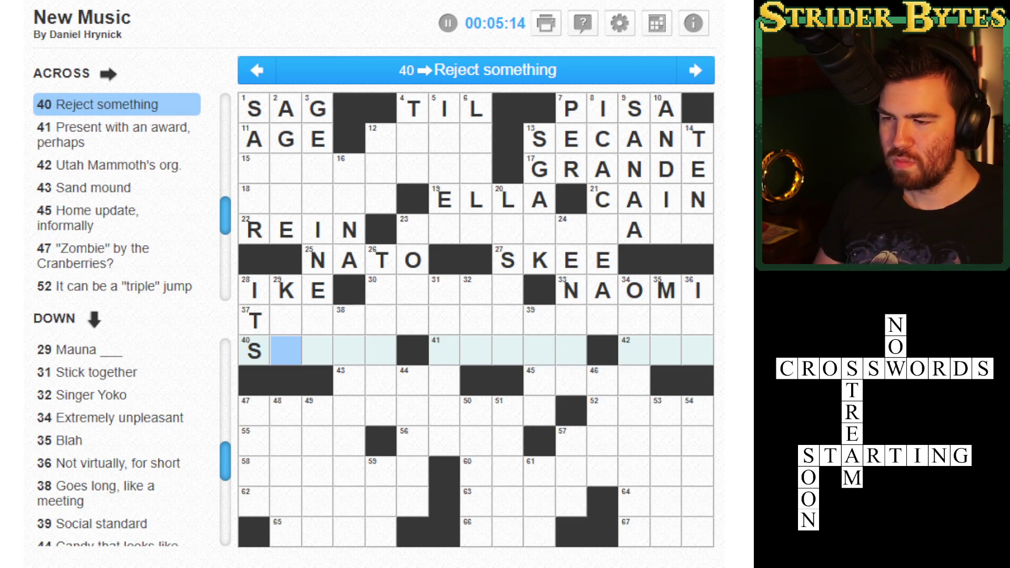
click(444, 350)
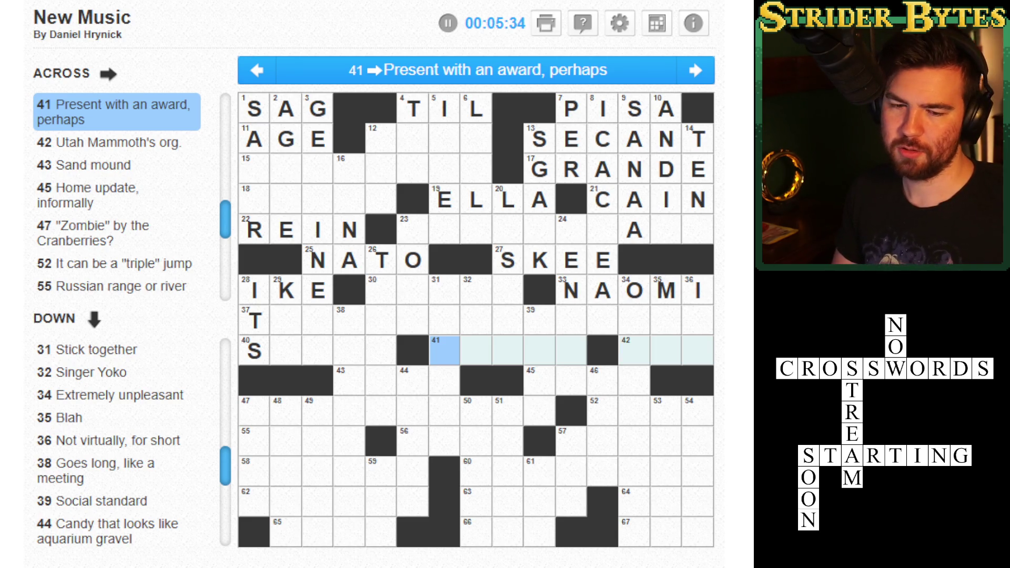
click(634, 350)
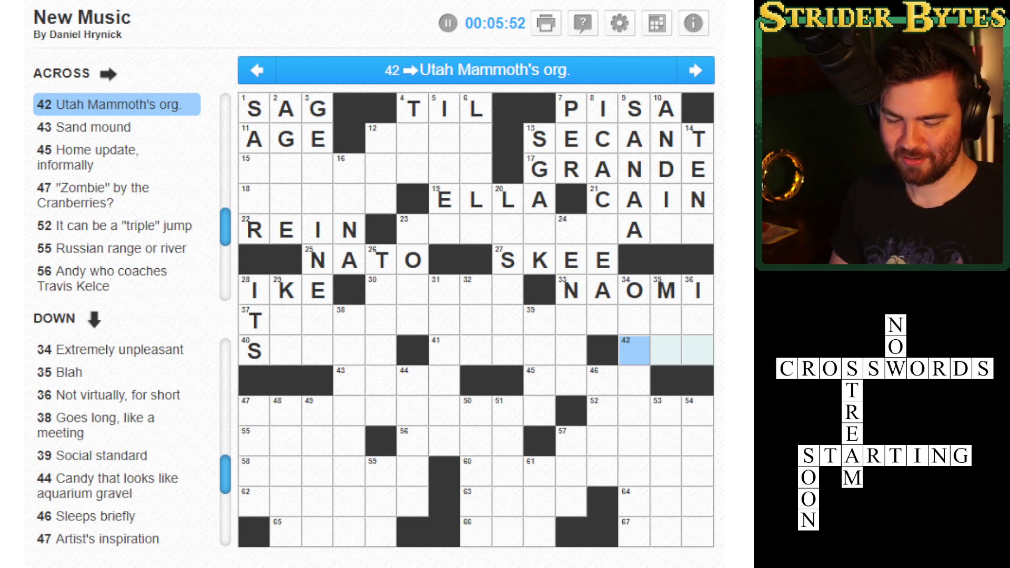
text(NHL )
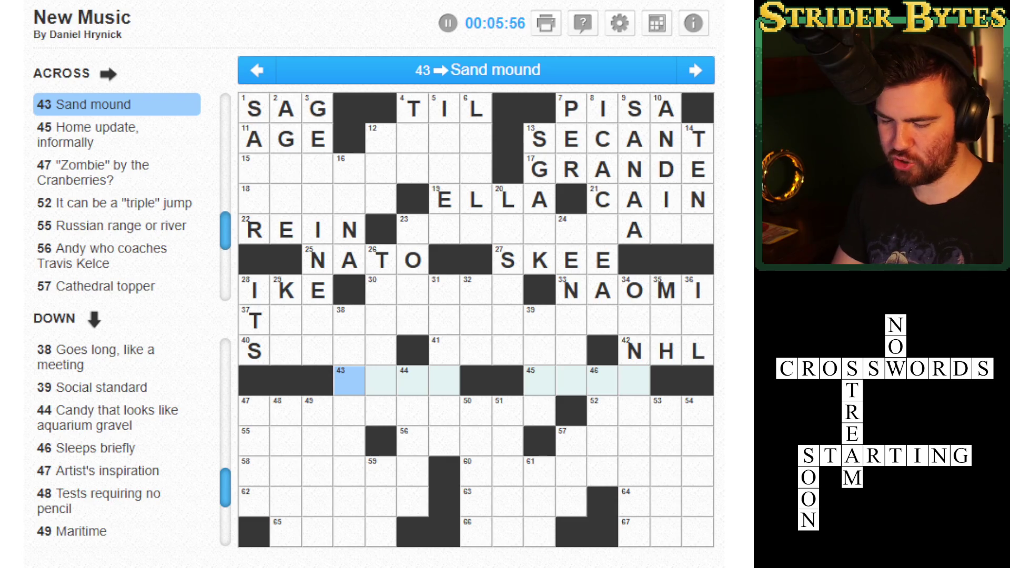
text(DUNE )
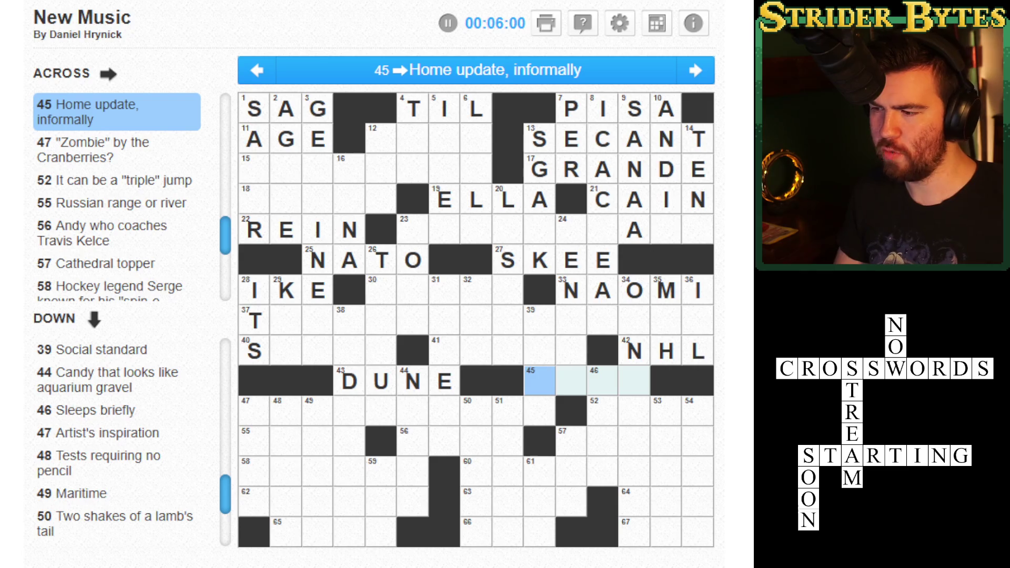
text(RENO)
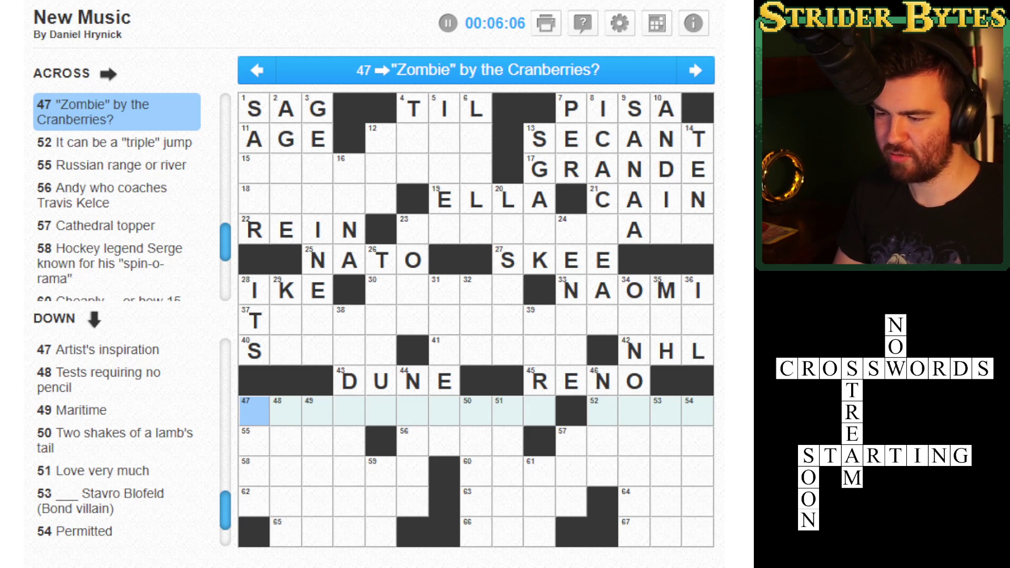
- Jump ahead to the 52-Across square now that DUNE and RENO are in
click(602, 410)
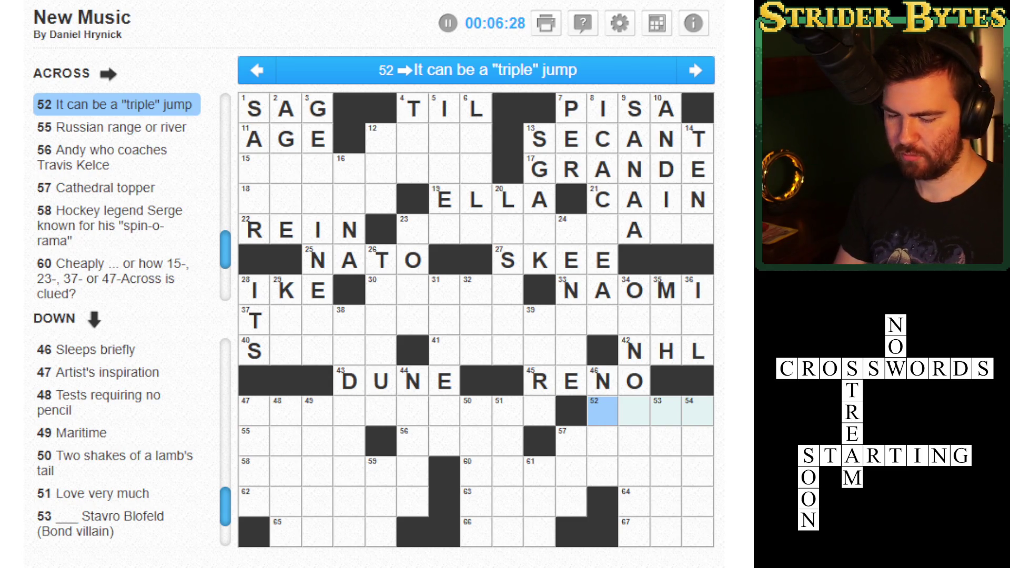
- Try FLIP in 52-Across, check the 46-Down crossing, then erase FLIP
text(FLIP)
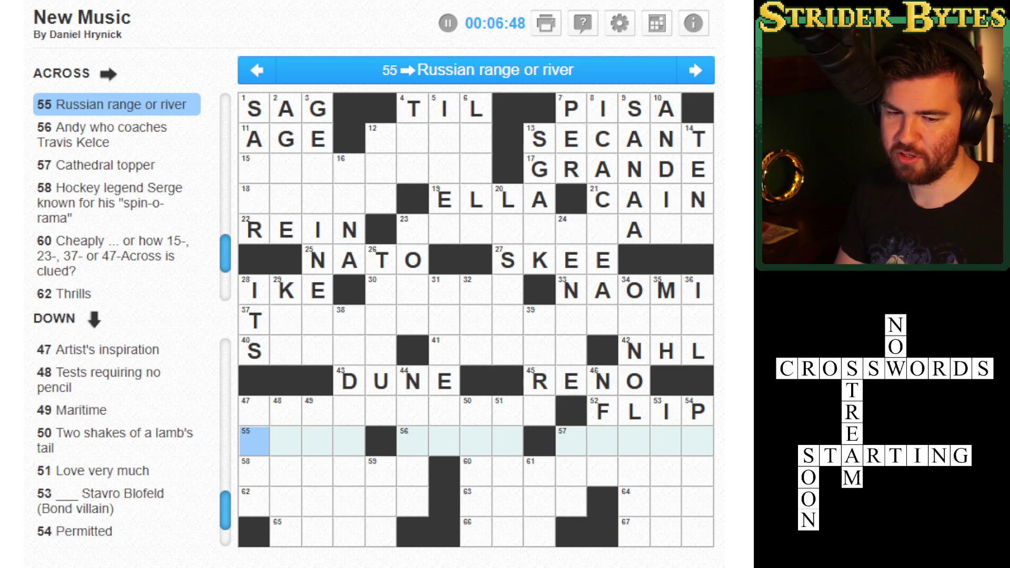
click(412, 441)
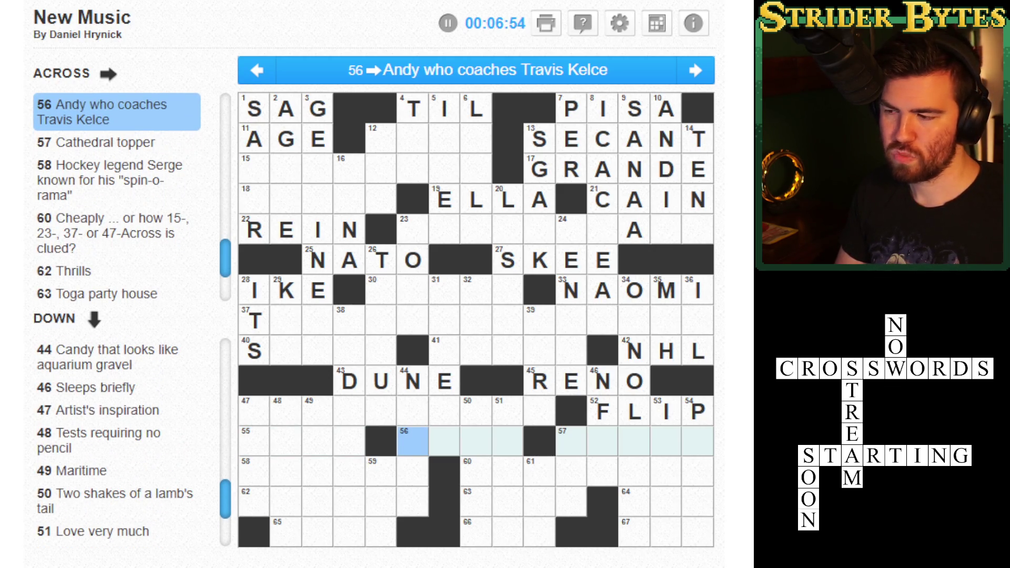
click(603, 441)
click(602, 440)
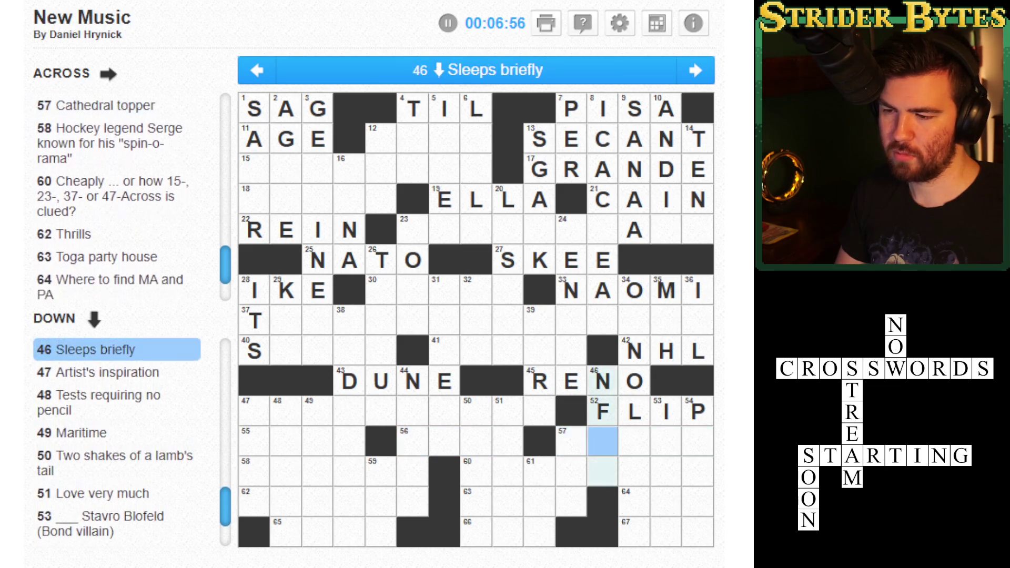
click(603, 441)
click(698, 411)
key(BackSpace)
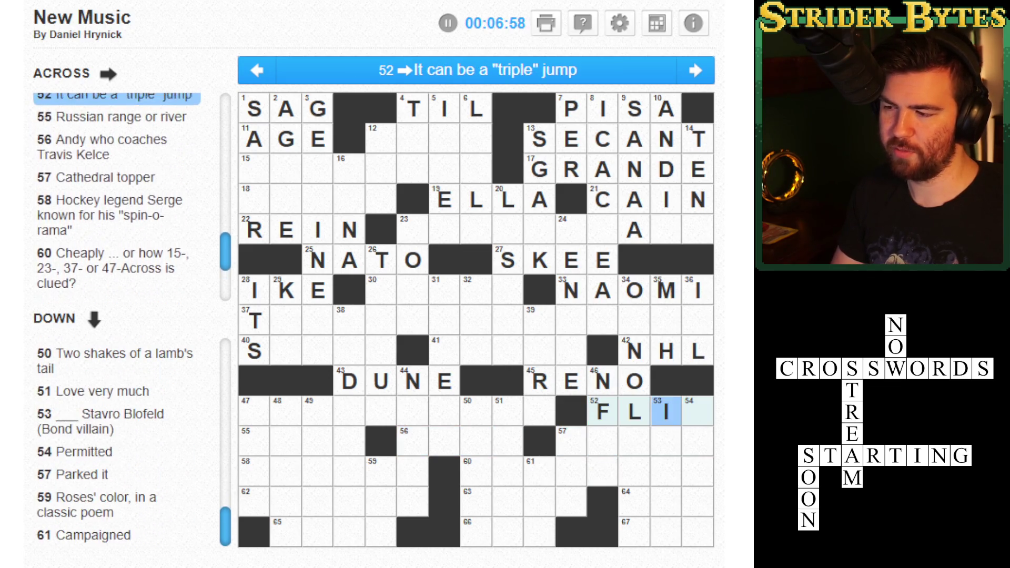
key(BackSpace)
key(BackSpace)
key(BackSpace)
- Enter REID in 56-Across and SAVARD in 58-Across
click(476, 441)
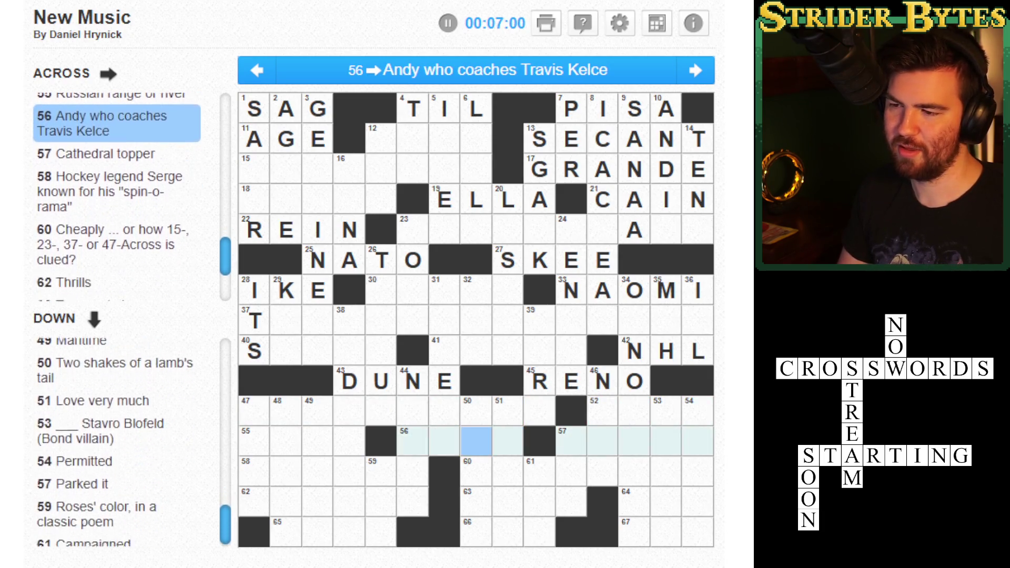
click(413, 441)
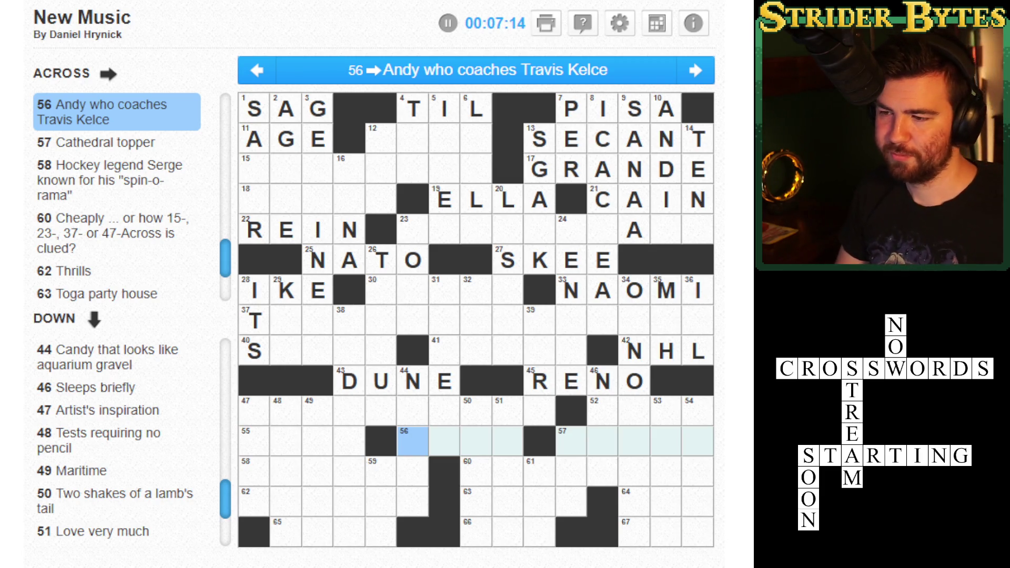
key(Right)
key(Right)
key(Right)
click(571, 441)
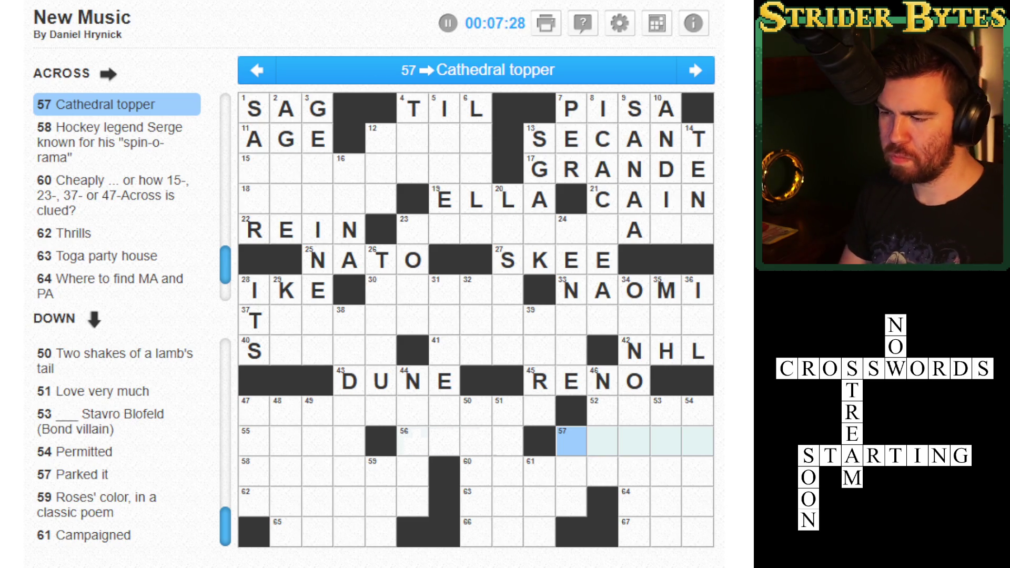
click(412, 440)
text(REID)
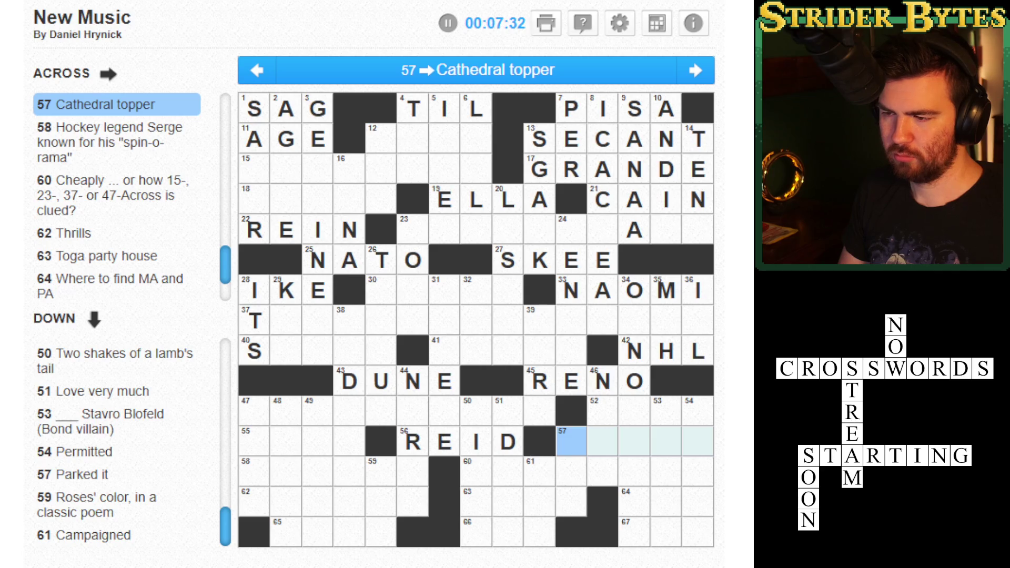
click(254, 471)
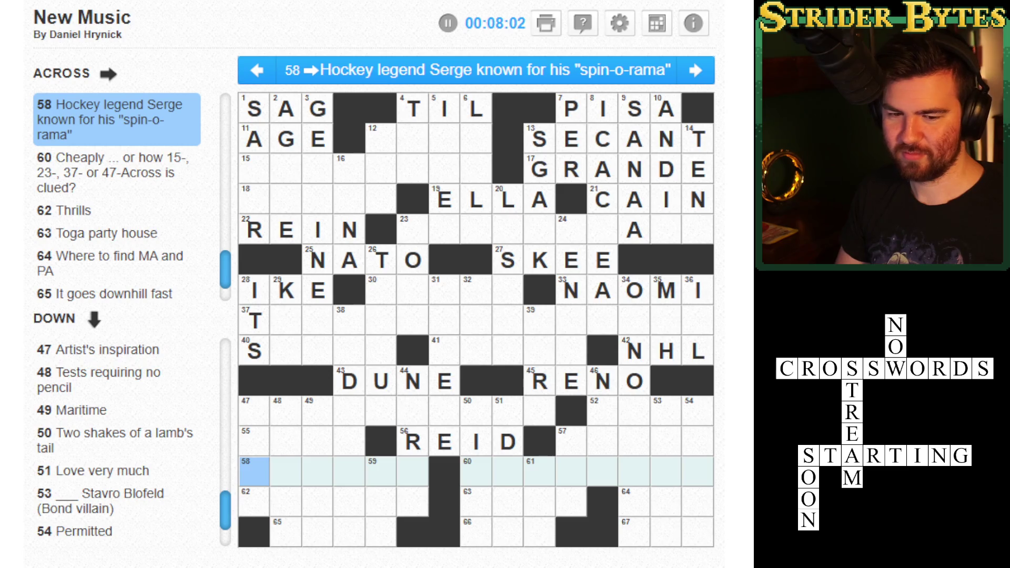
text(SAVARD)
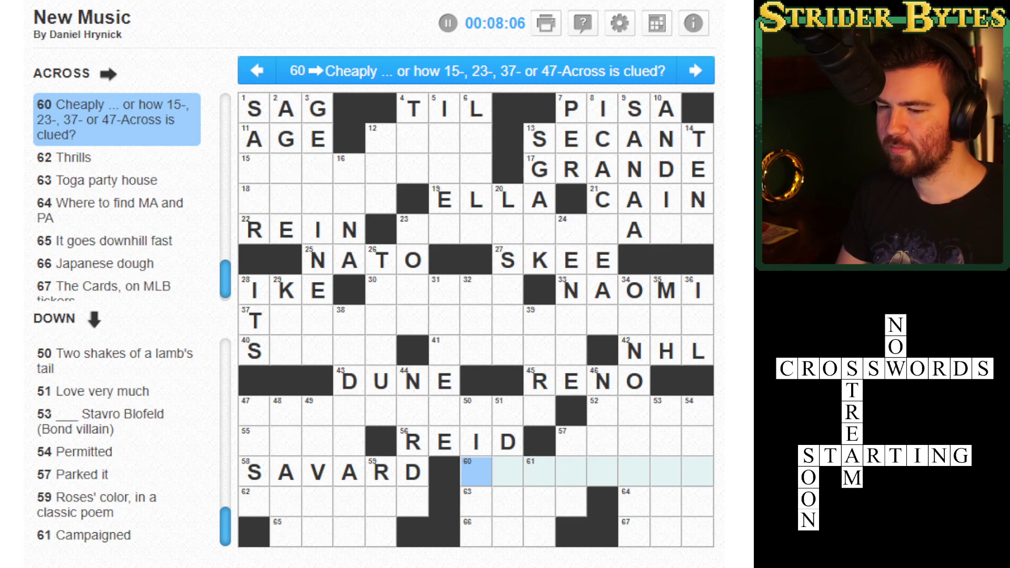
- Enter FRAT in 63-Across
key(Tab)
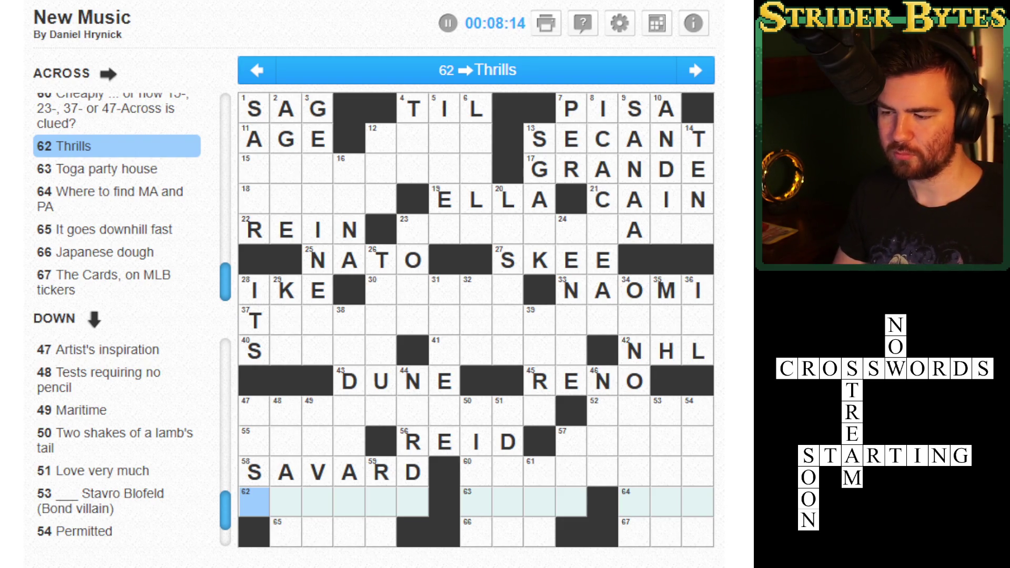
click(476, 501)
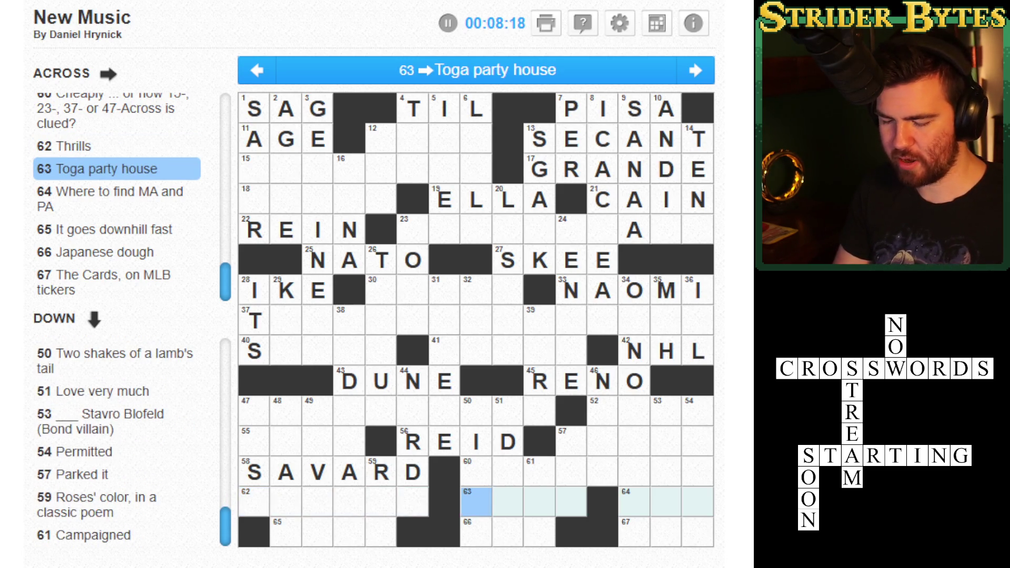
text(FRAT)
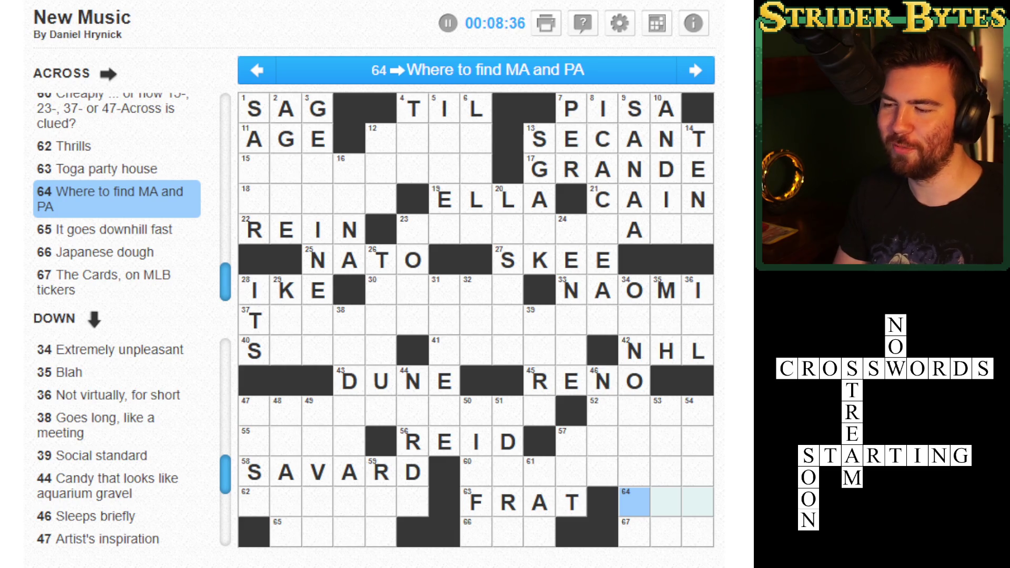
- Fill 64-Across with USA
click(286, 531)
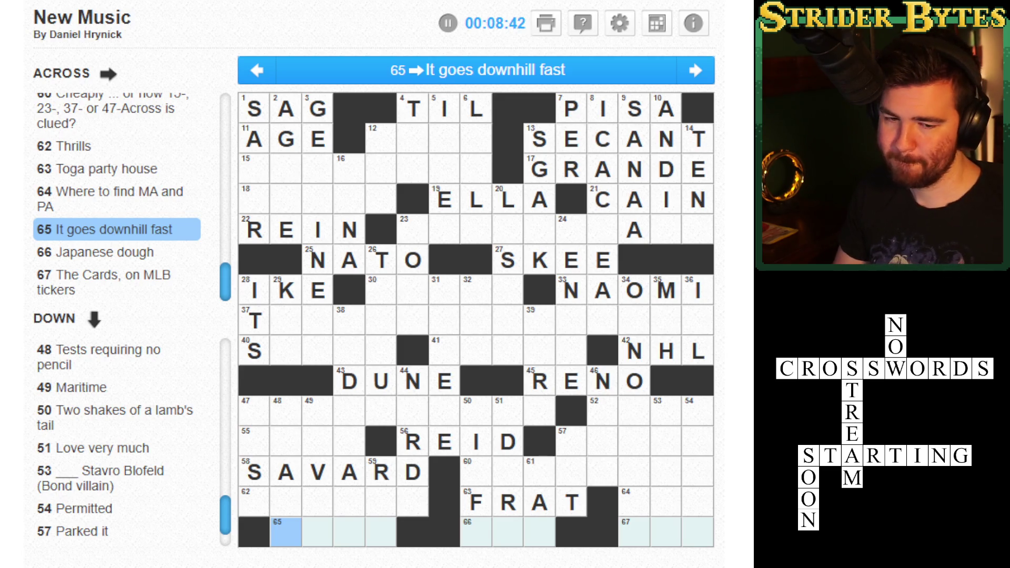
click(666, 502)
click(633, 503)
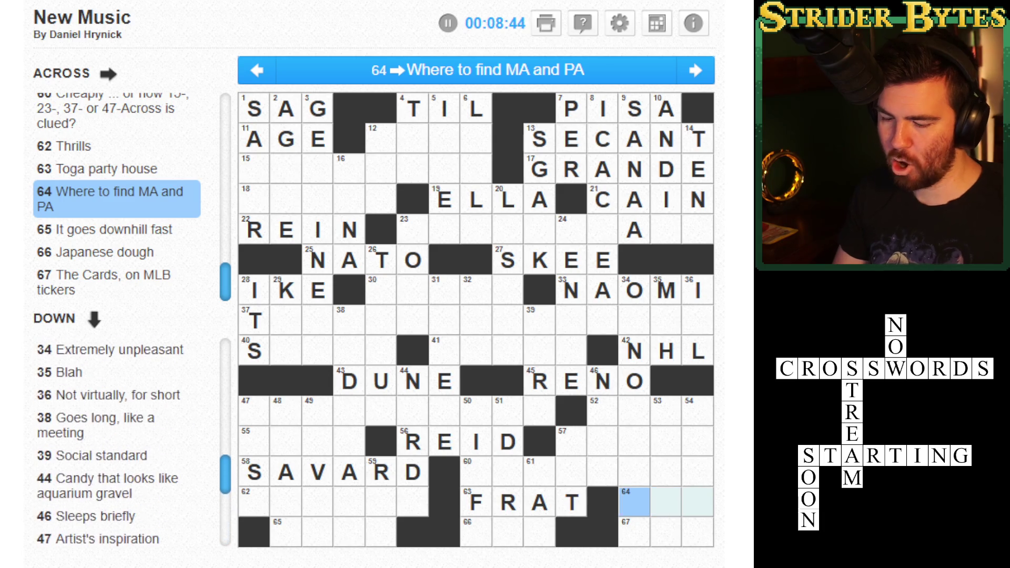
text(USA)
click(697, 503)
text(A)
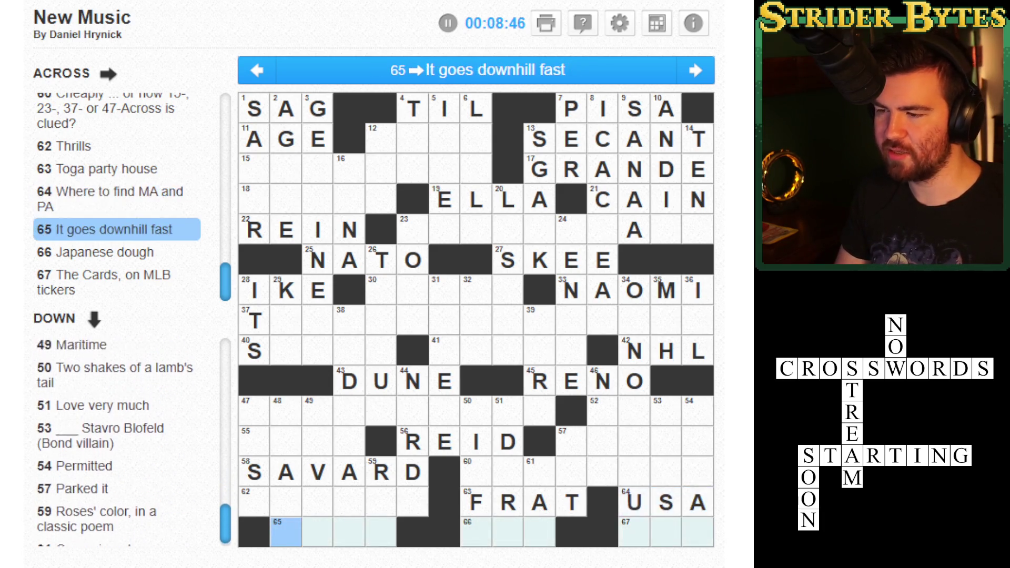
click(697, 502)
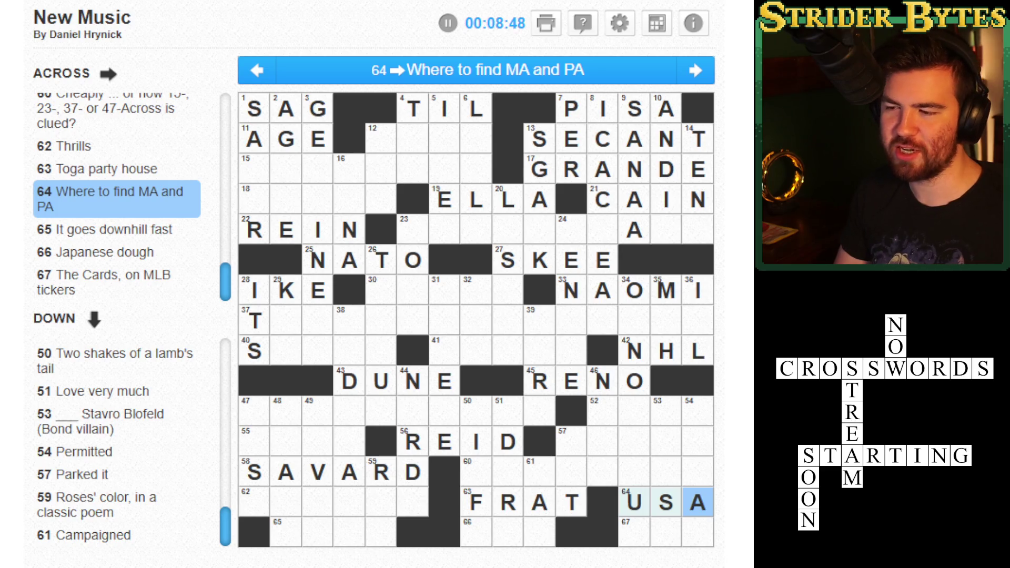
text(A)
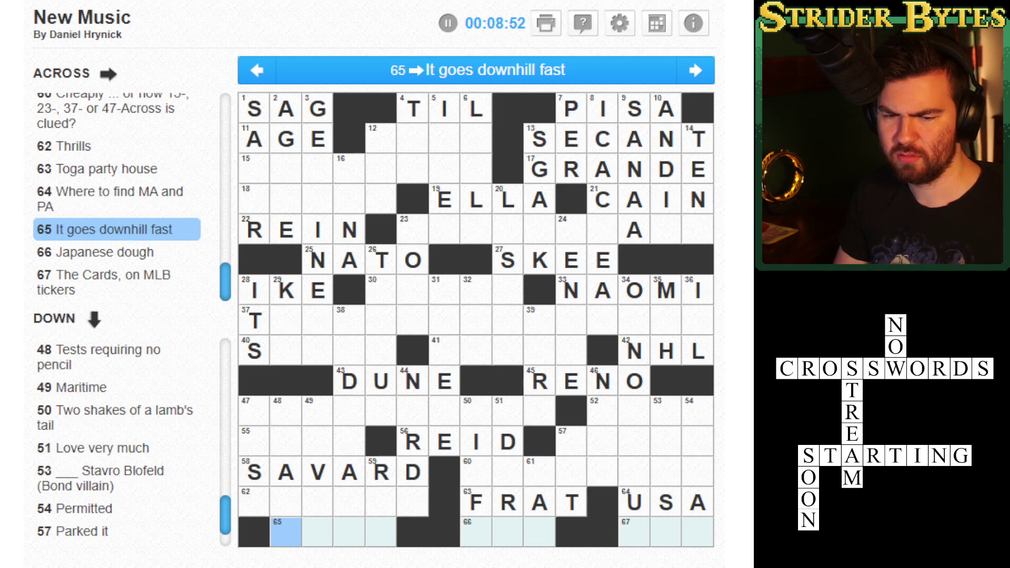
- Bring up the 67-Across clue, The Cards on MLB tickers
key(Tab)
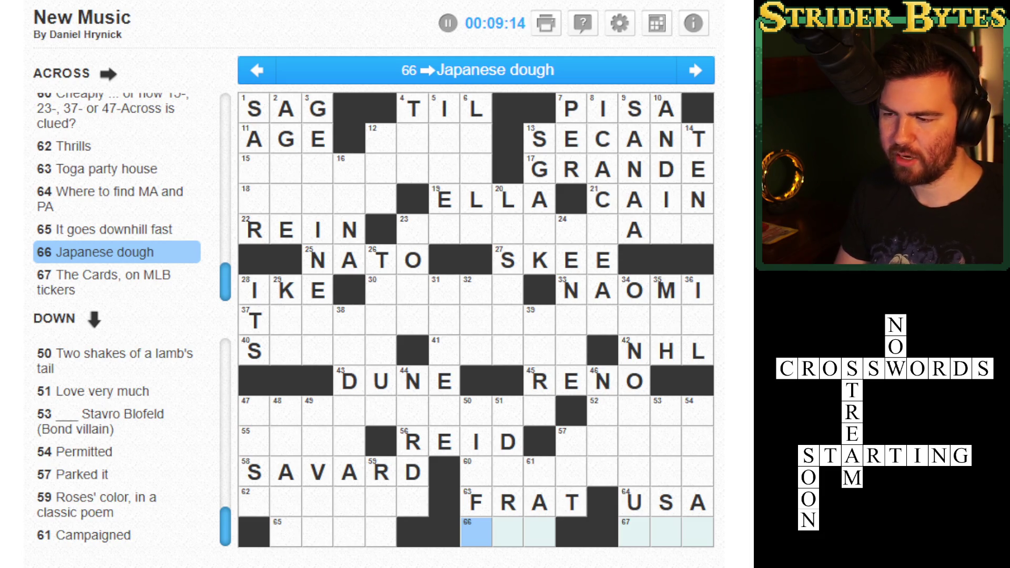
click(634, 532)
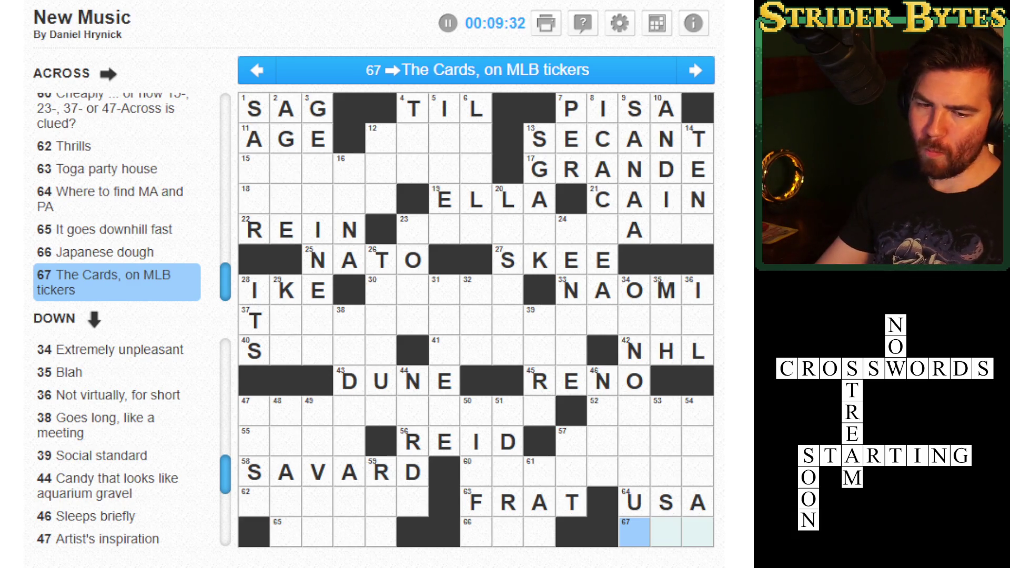
key(Tab)
- Complete SAFER in 1-Down, AGILE in 2-Down and ELUDE in 18-Across
key(Down)
key(Down)
text(FE)
key(Tab)
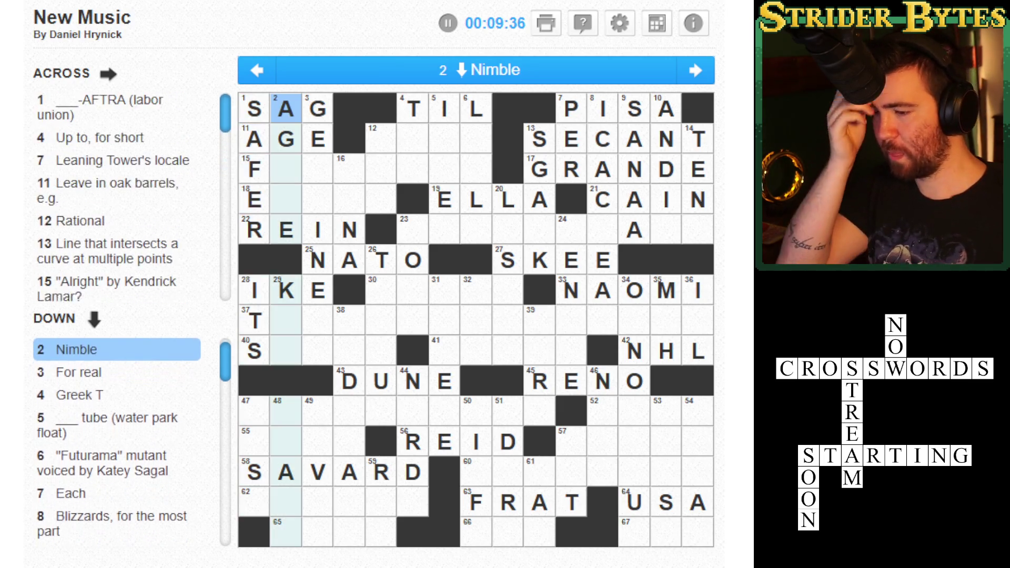
key(Down)
key(Down)
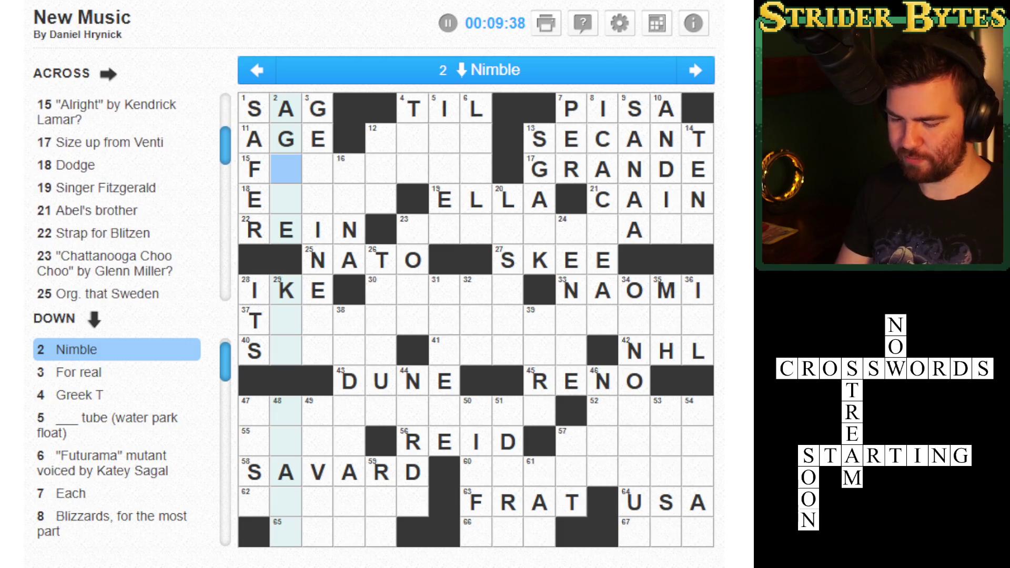
text(IL)
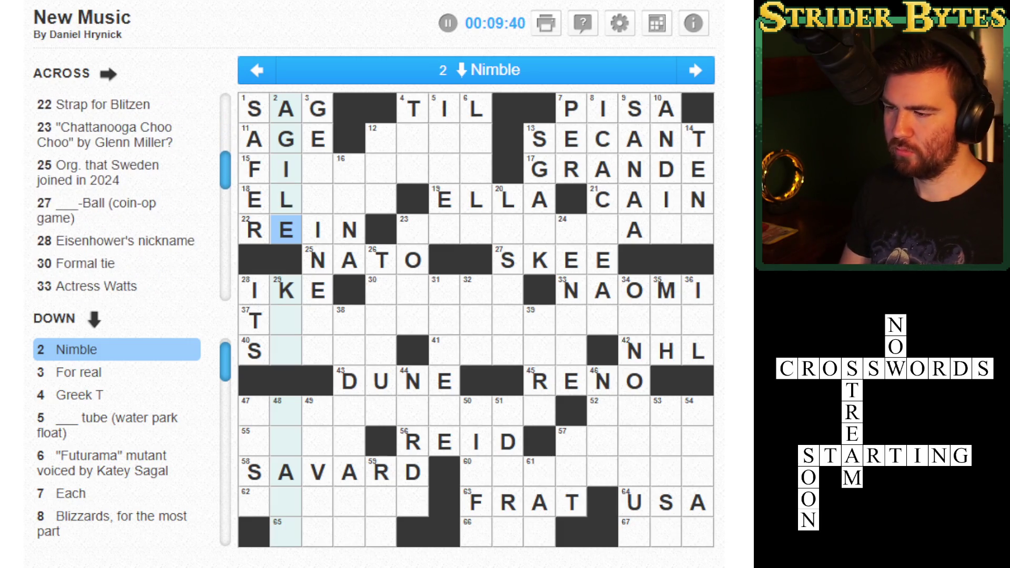
key(Up)
key(Right)
text(UDE)
- Enter STL in 67-Across (The Cards, on MLB tickers)
key(Left)
key(Left)
key(Left)
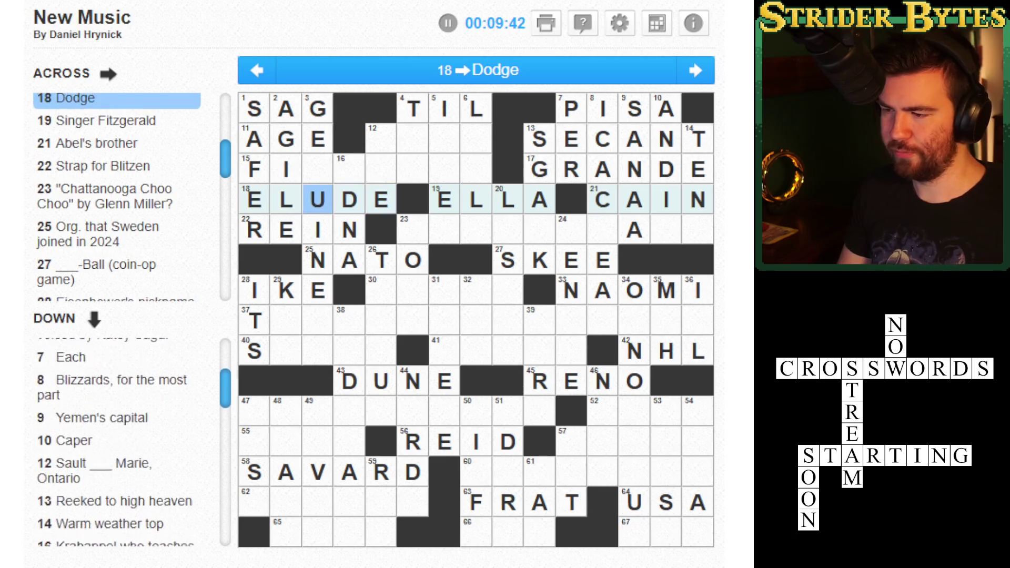
key(Down)
click(317, 169)
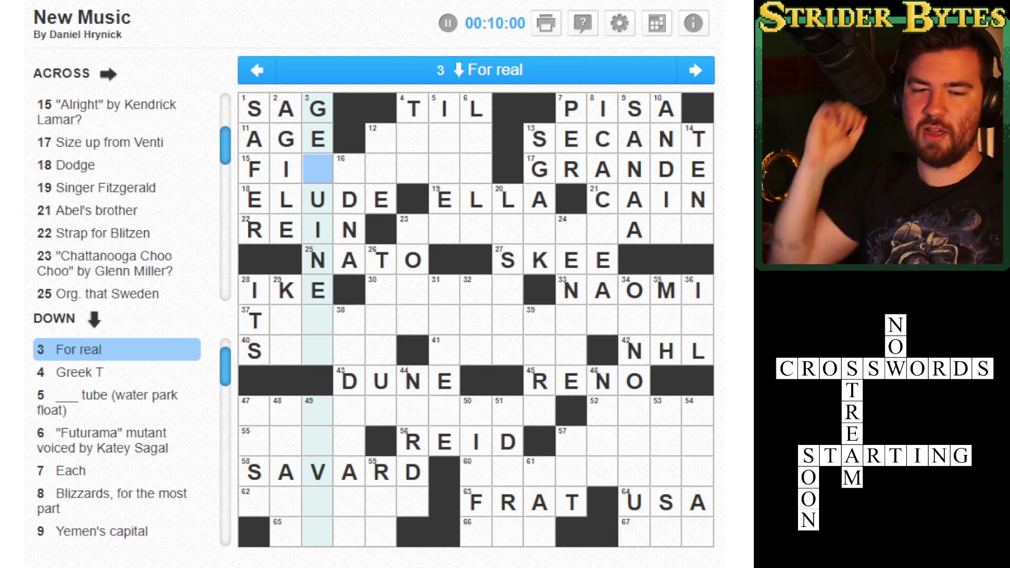
click(318, 139)
click(286, 532)
click(697, 502)
click(665, 532)
click(633, 532)
key(space)
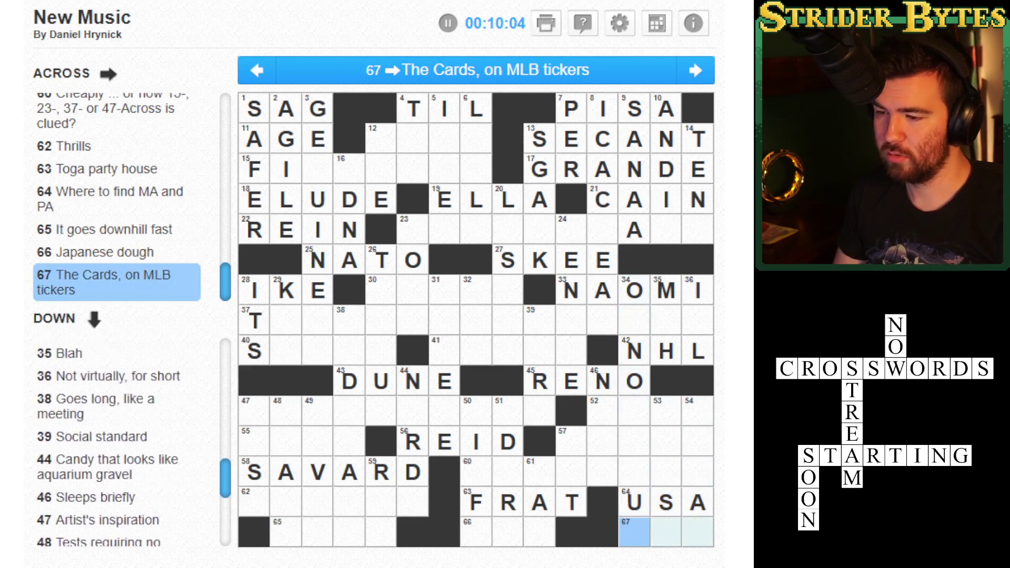
key(space)
key(space)
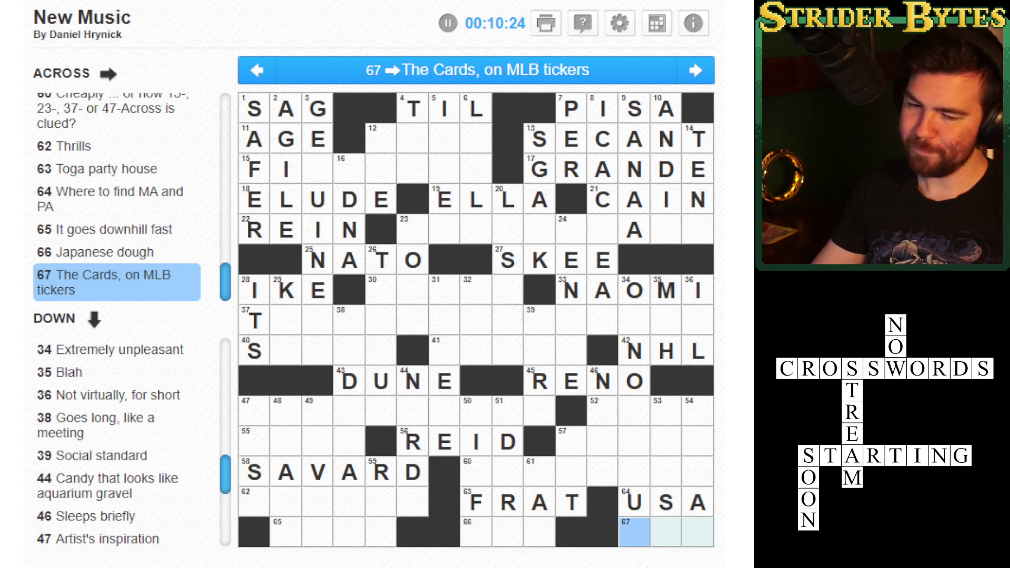
text(STL)
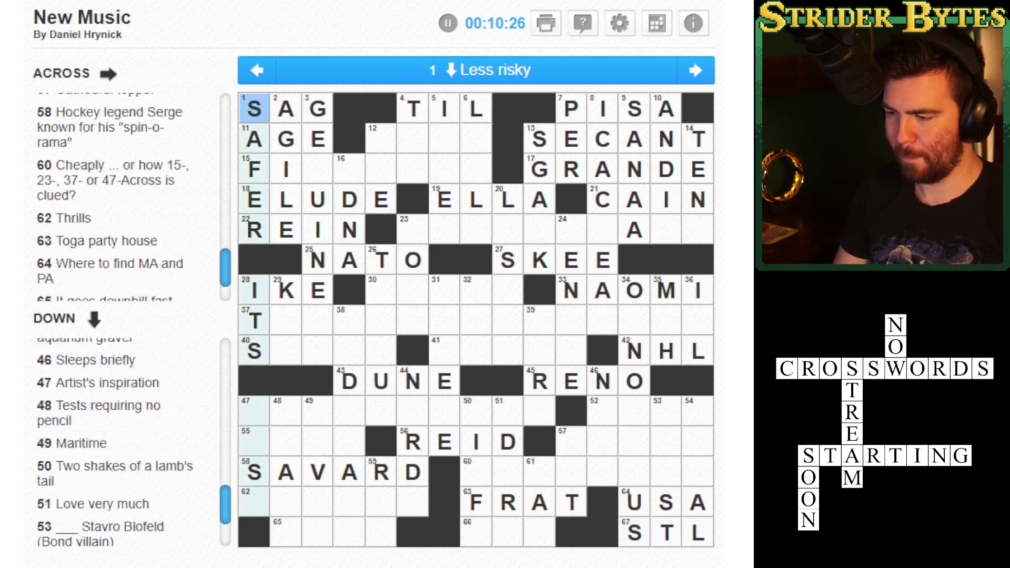
key(Tab)
key(Tab)
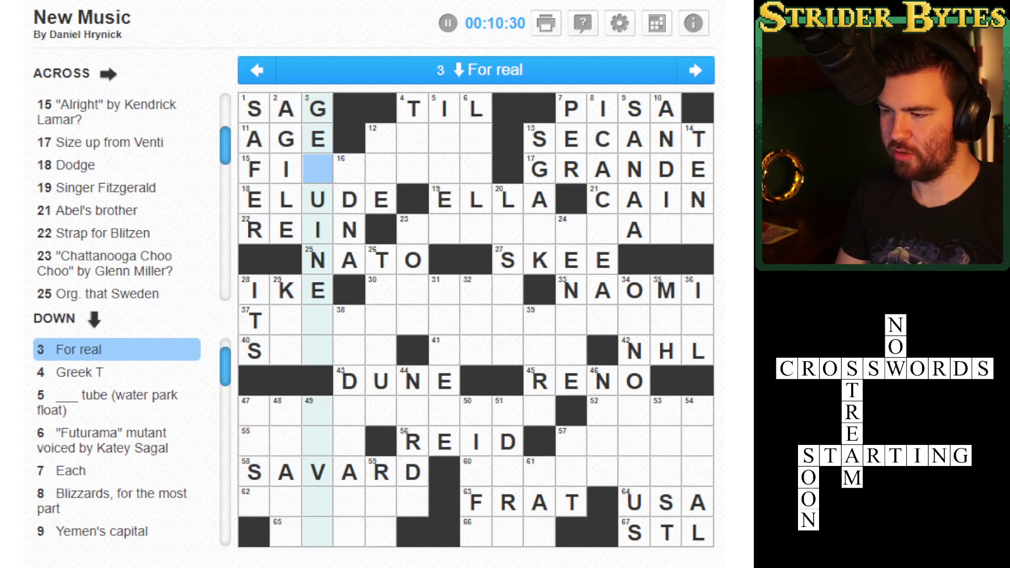
- Type the missing letters NLY, AU and EEA into 3, 4 and 6 Down
text(NLY)
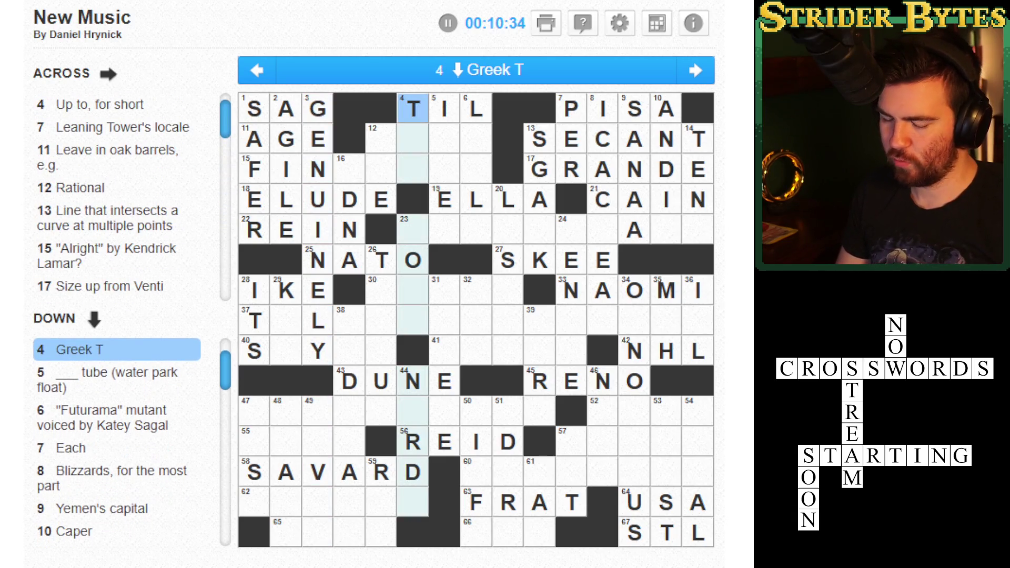
text(AUI)
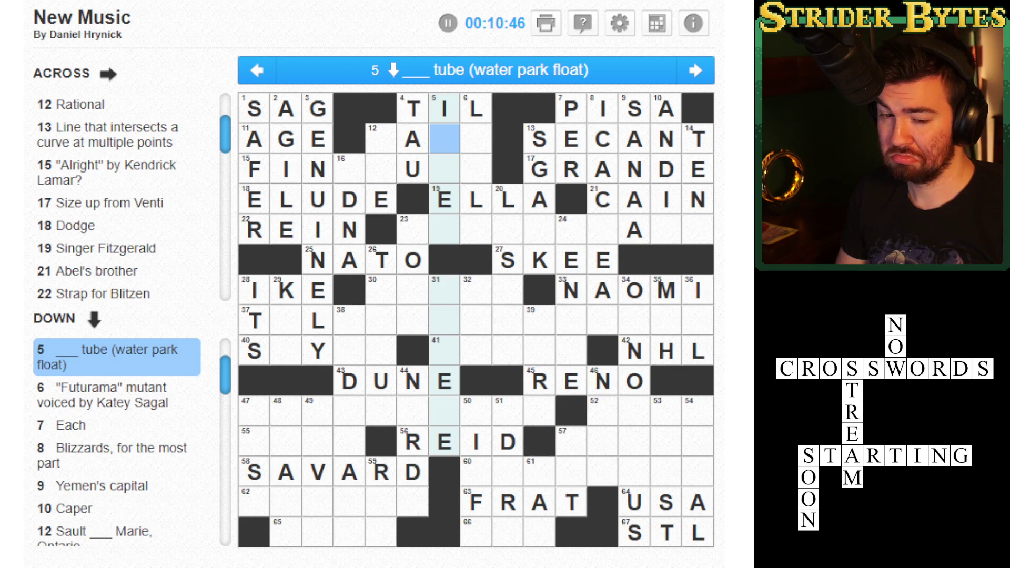
click(476, 138)
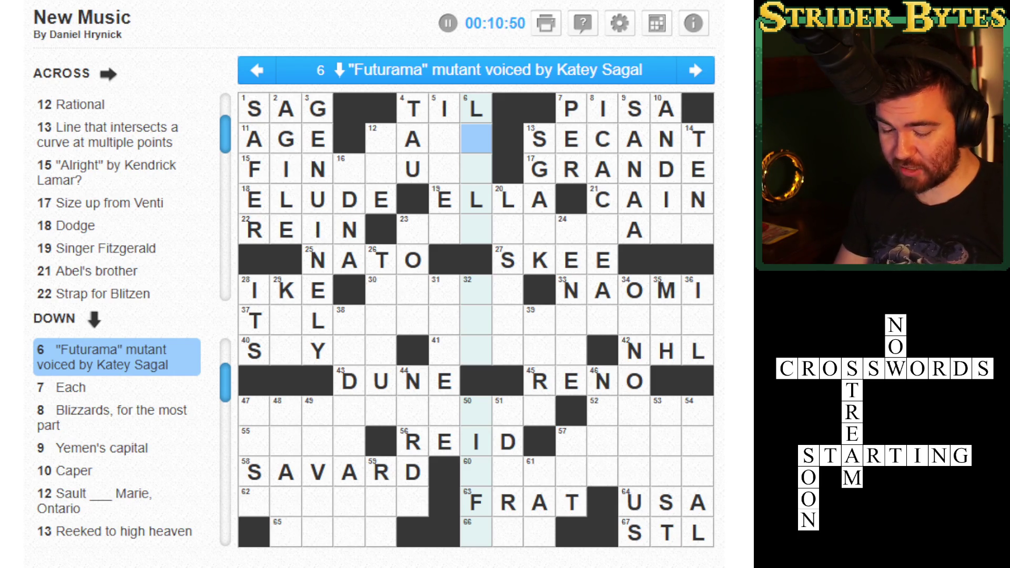
text(EEA)
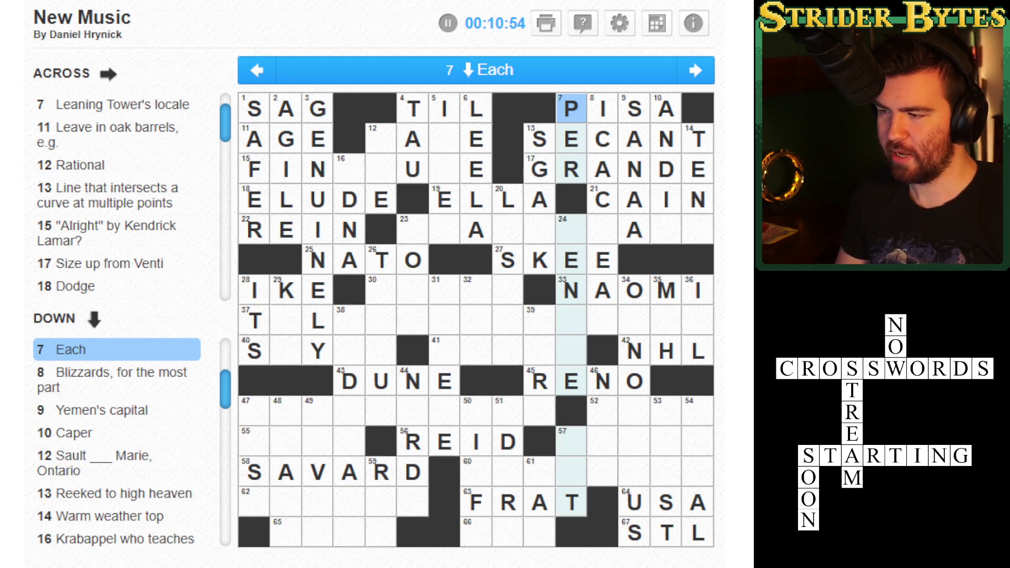
- Check the neighbouring answers, then enter INNER in 5 Down
click(603, 109)
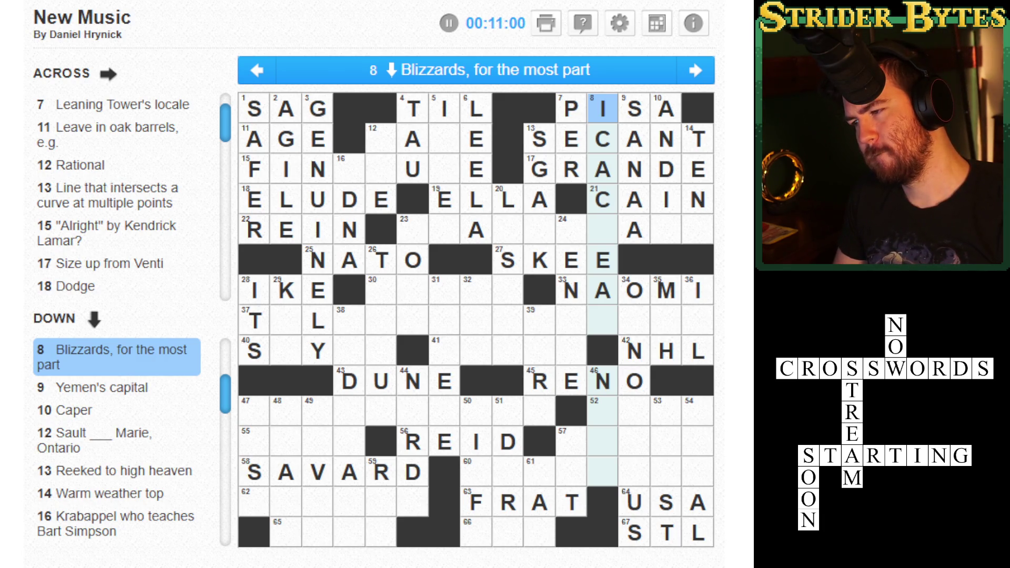
click(571, 140)
click(539, 139)
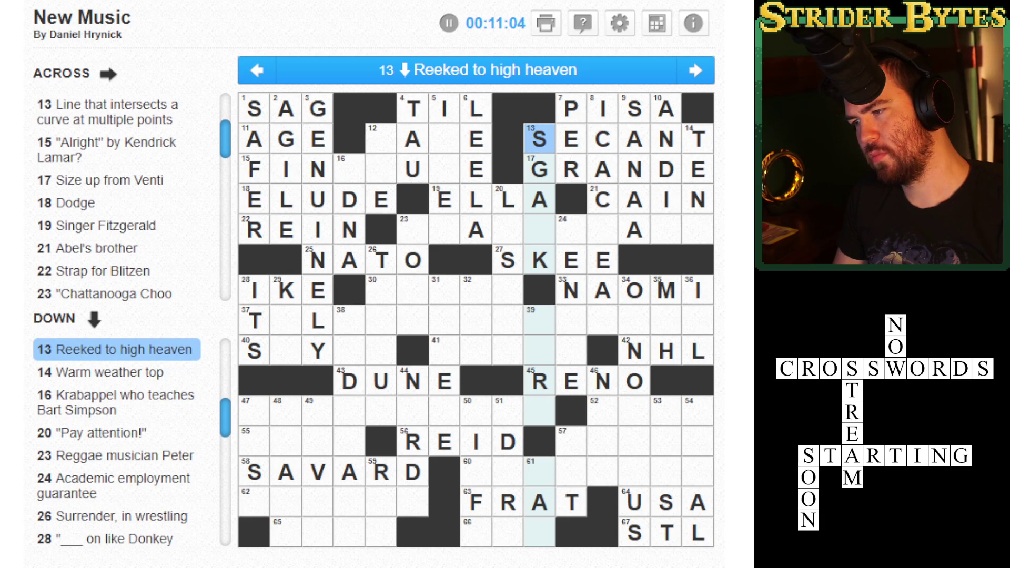
click(539, 169)
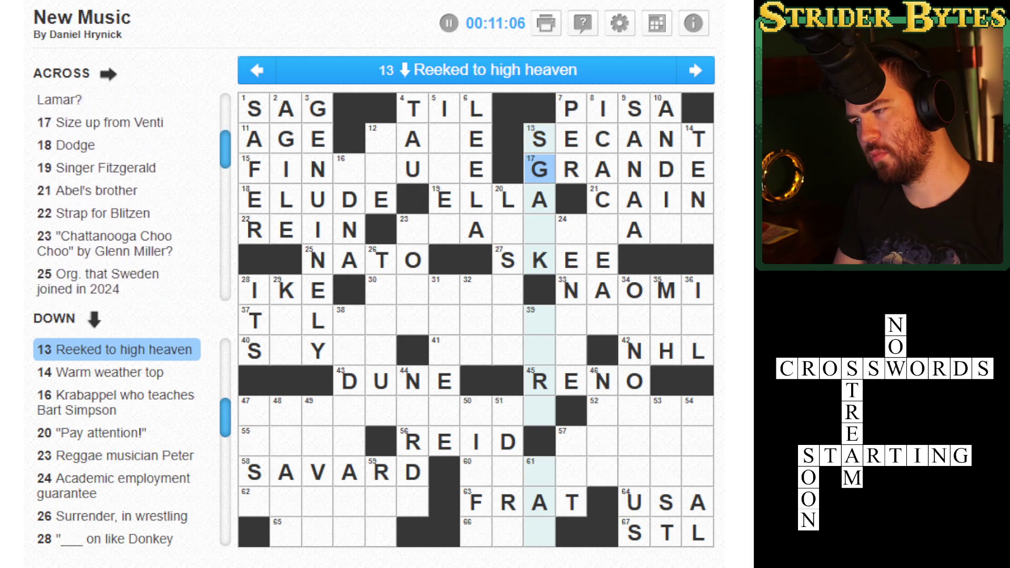
click(539, 169)
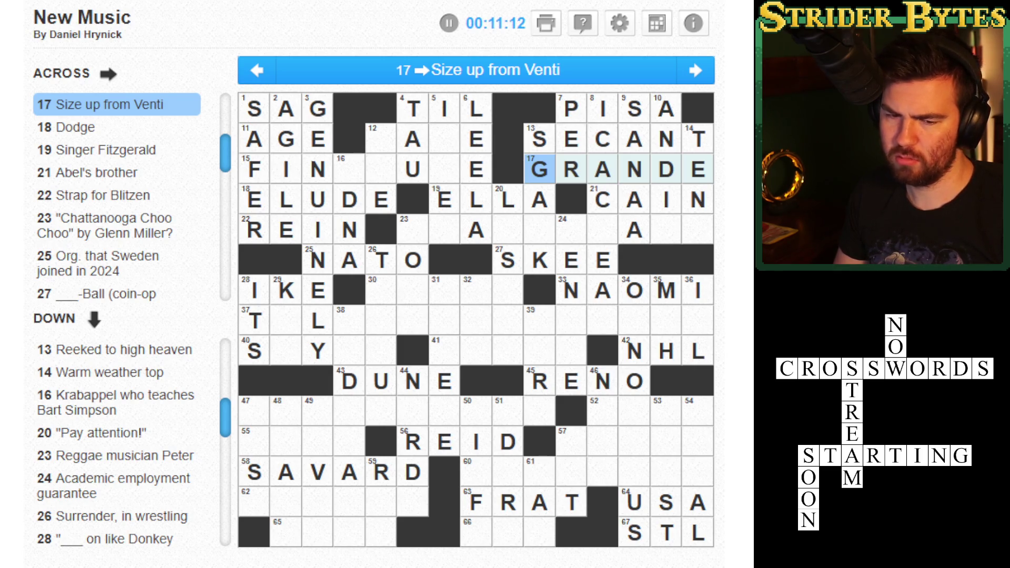
click(602, 139)
click(602, 139)
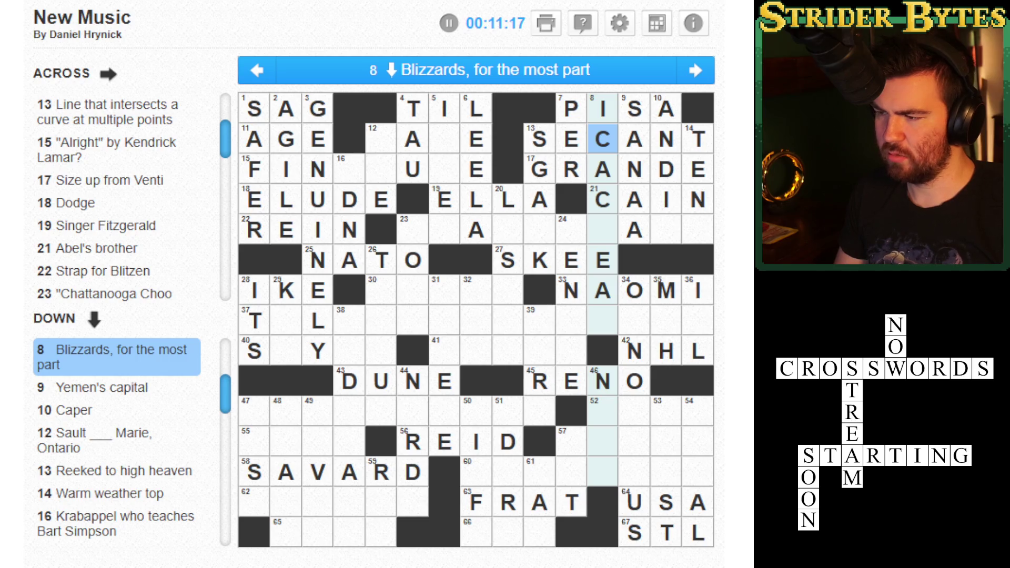
key(Left)
key(Left)
key(Left)
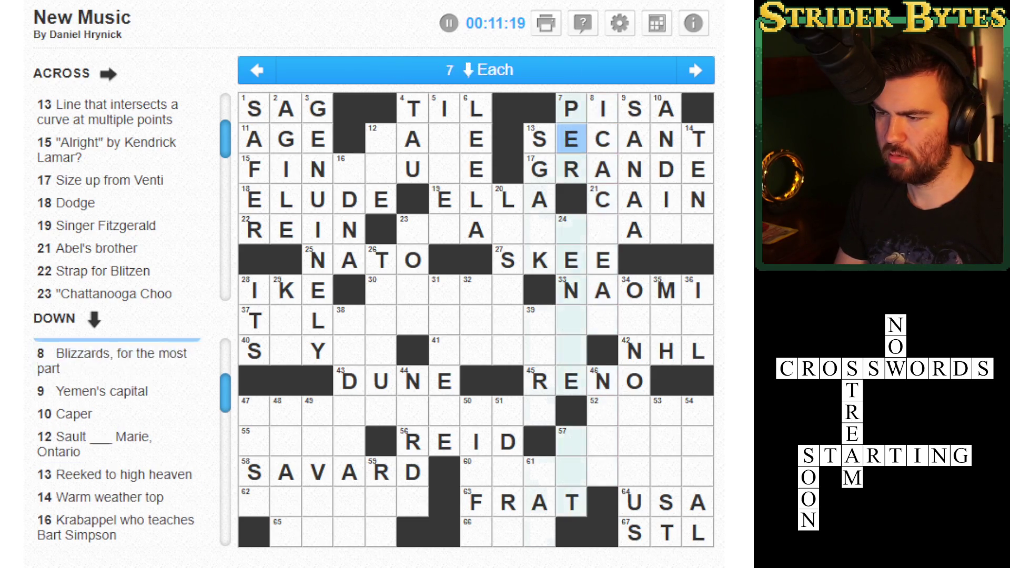
text(NNR)
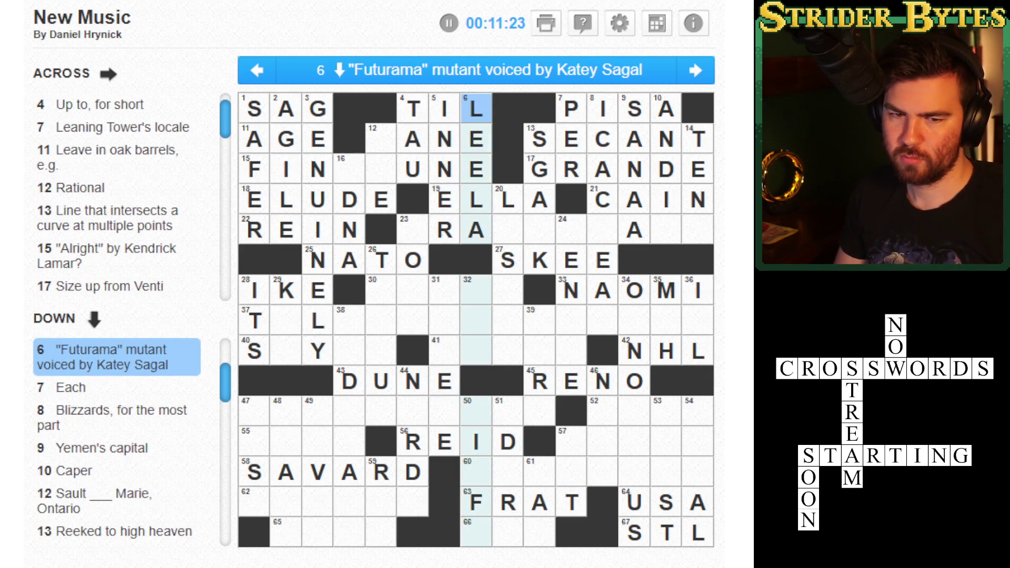
- Rewrite 17 Across from GRANDE to TRENTA
key(Tab)
key(Tab)
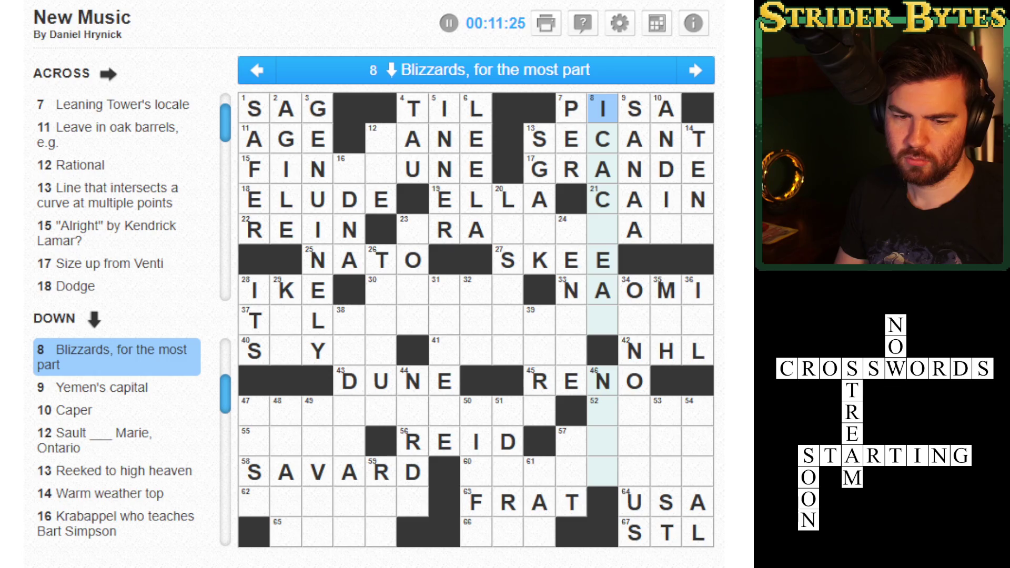
click(570, 169)
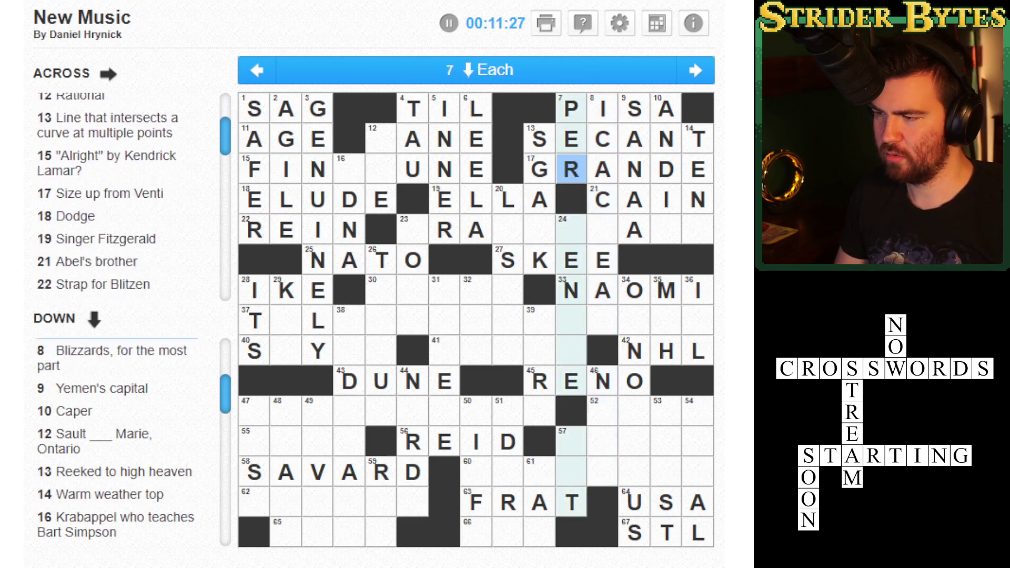
click(539, 169)
text(TRENTA)
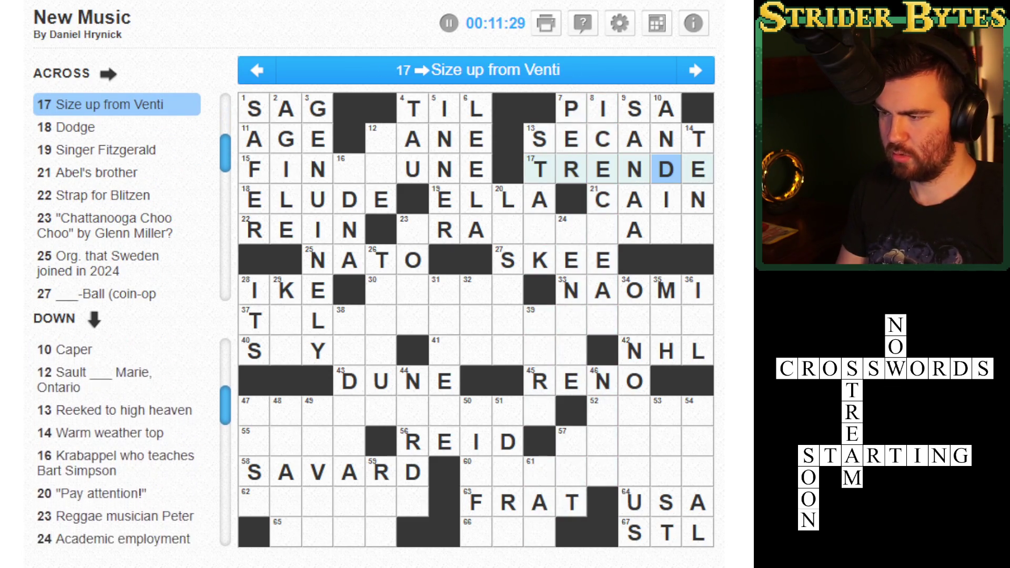
- Fill N into 13 Down and C into the empty cell of 10 Down
key(Right)
key(Right)
key(Right)
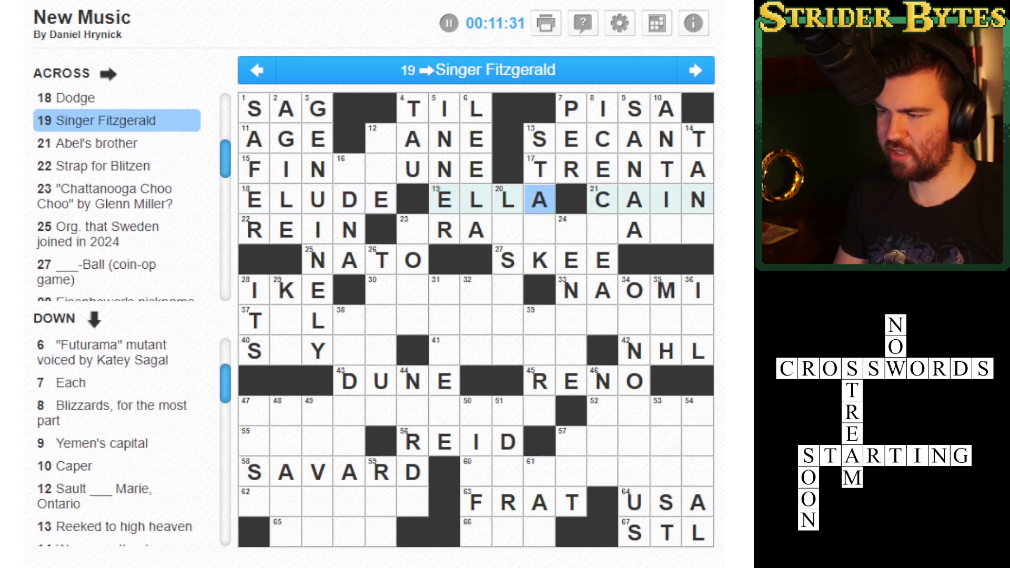
key(Down)
text(N)
key(Up)
key(Up)
key(Up)
click(602, 138)
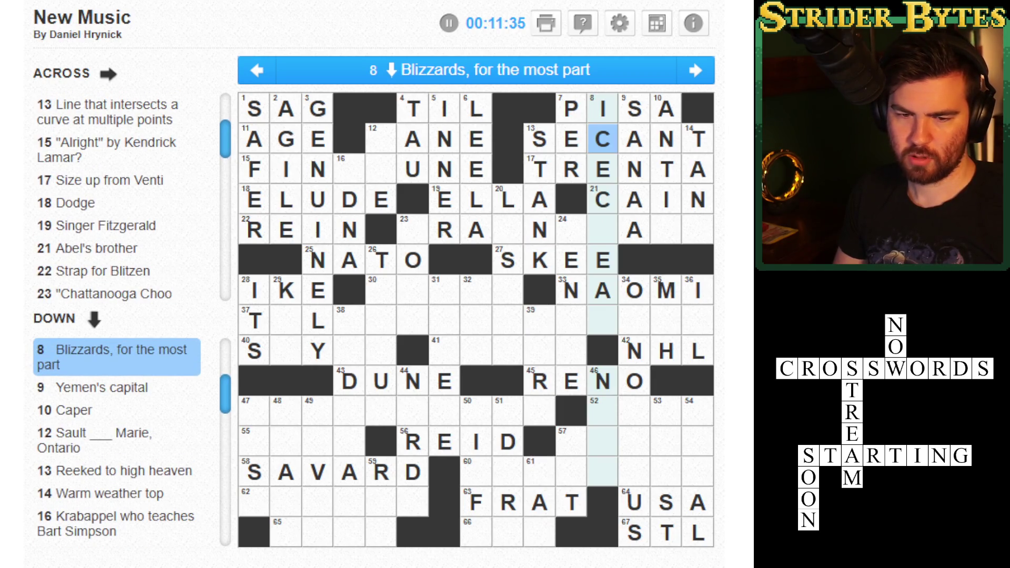
key(Right)
key(Right)
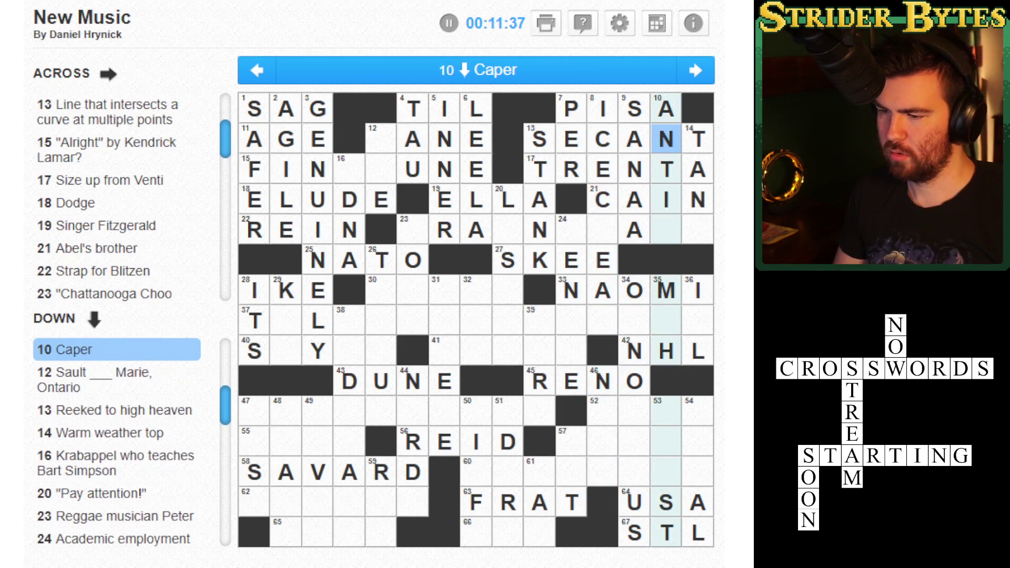
key(Down)
key(Down)
key(Down)
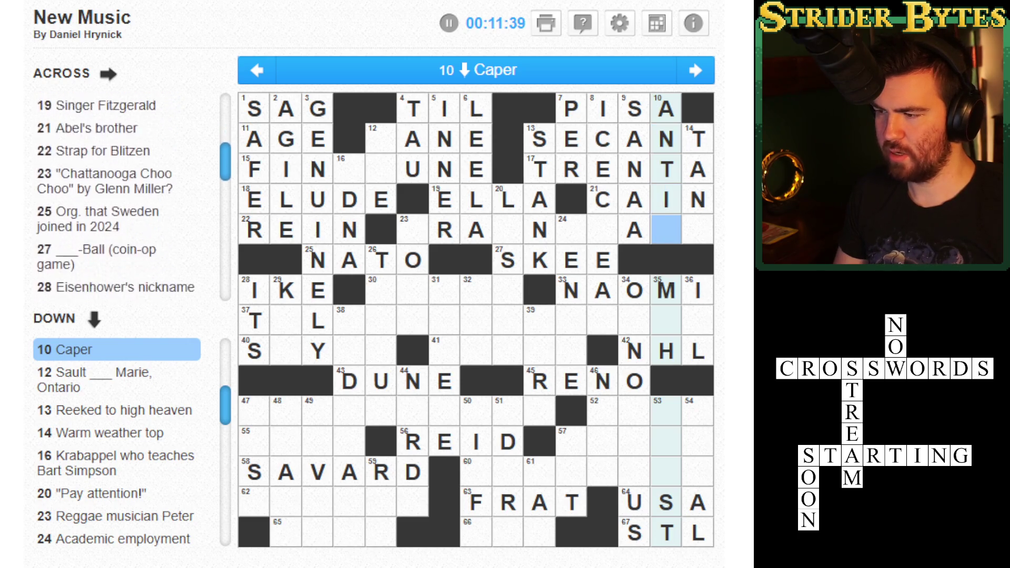
text(C)
key(Right)
- Enter ST in the first cells of 12 Down
click(380, 139)
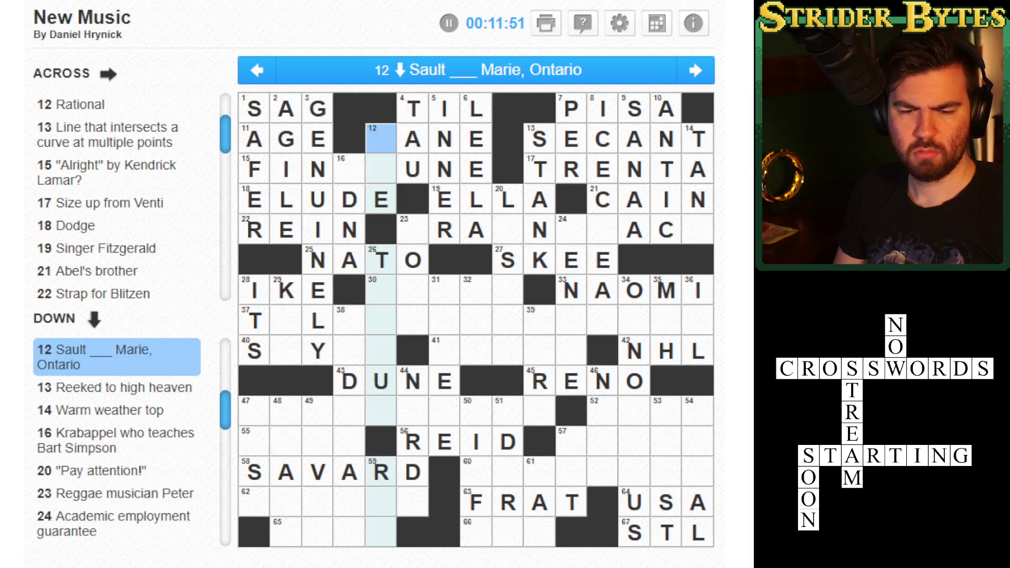
key(space)
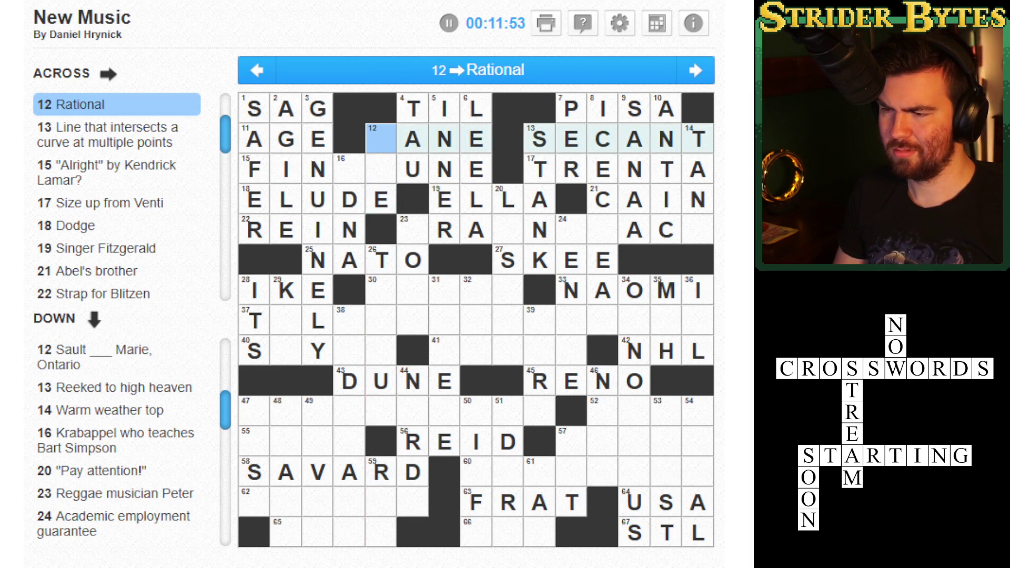
key(space)
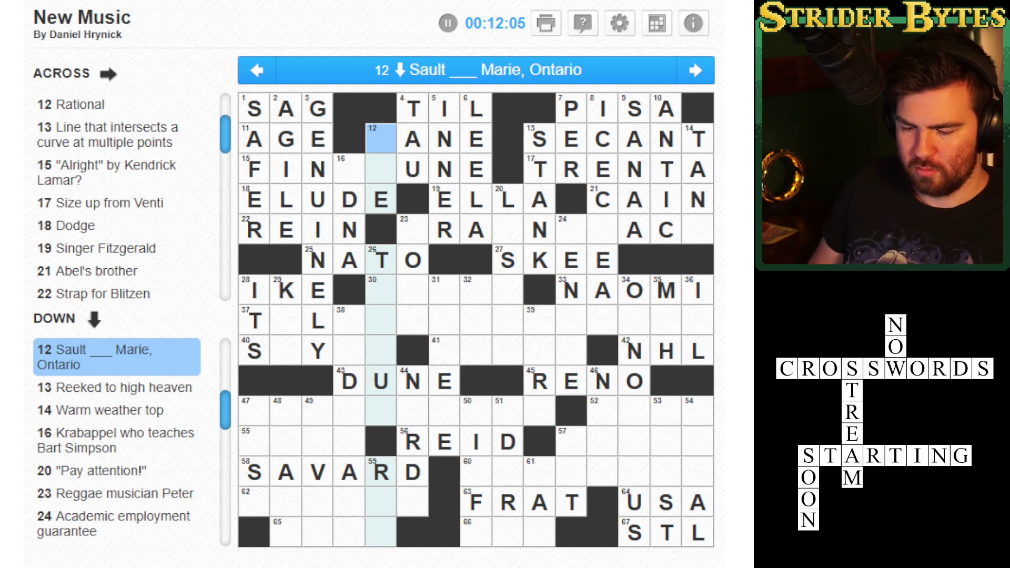
text(ST)
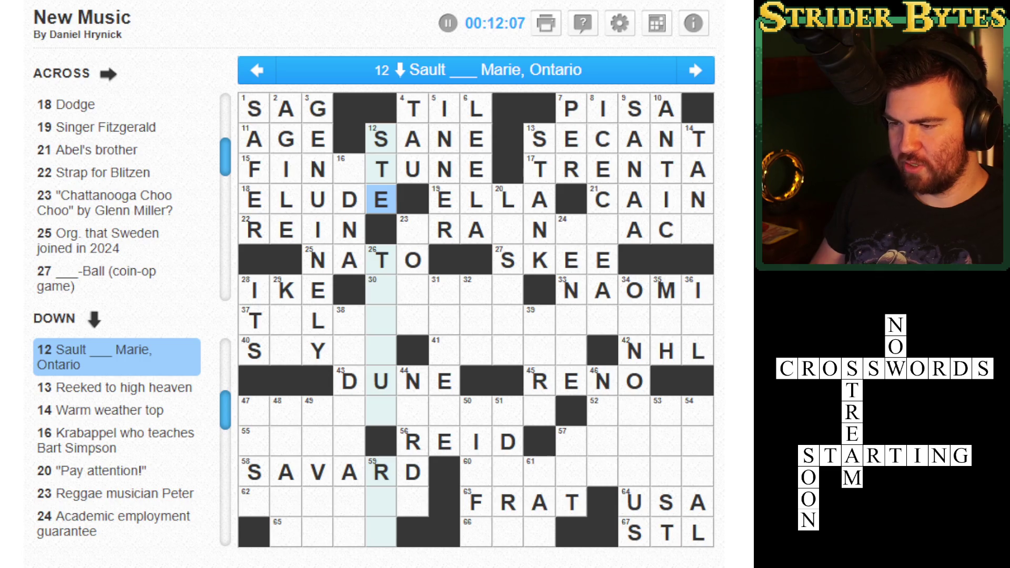
- Finish 14 Down as TANK and add the E completing FINETUNE and EDNA
key(Tab)
key(Tab)
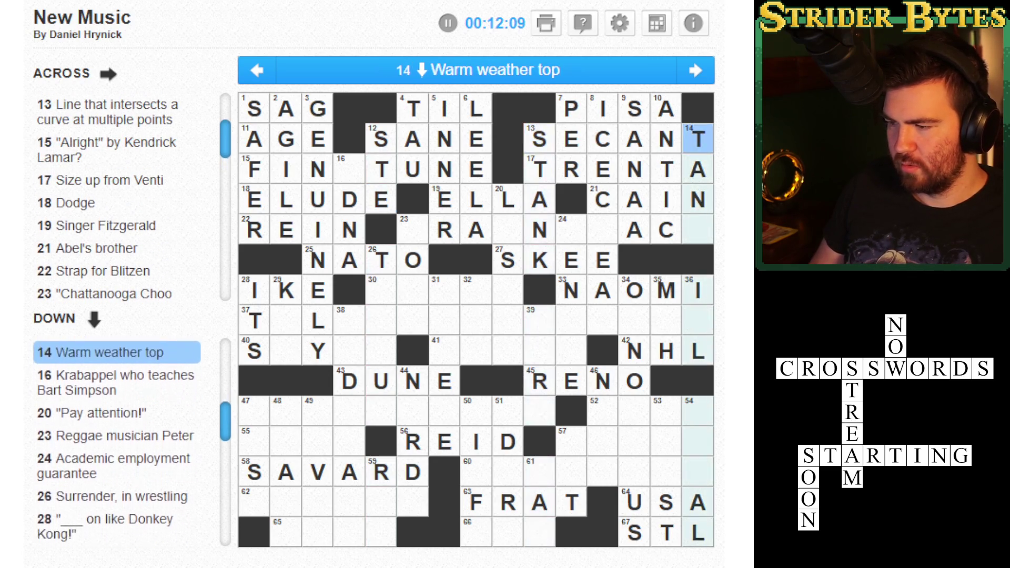
text(TANK)
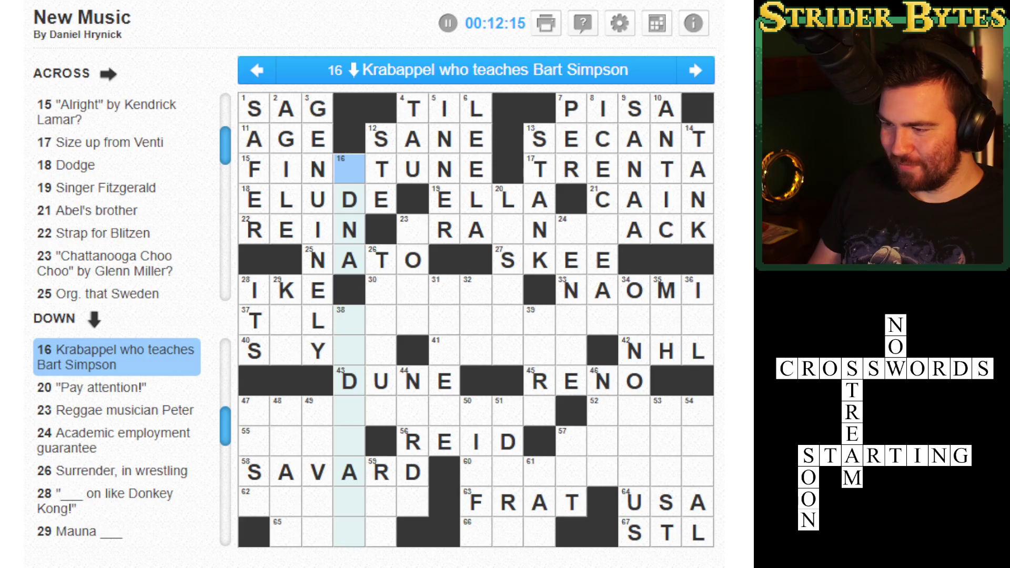
text(E)
key(space)
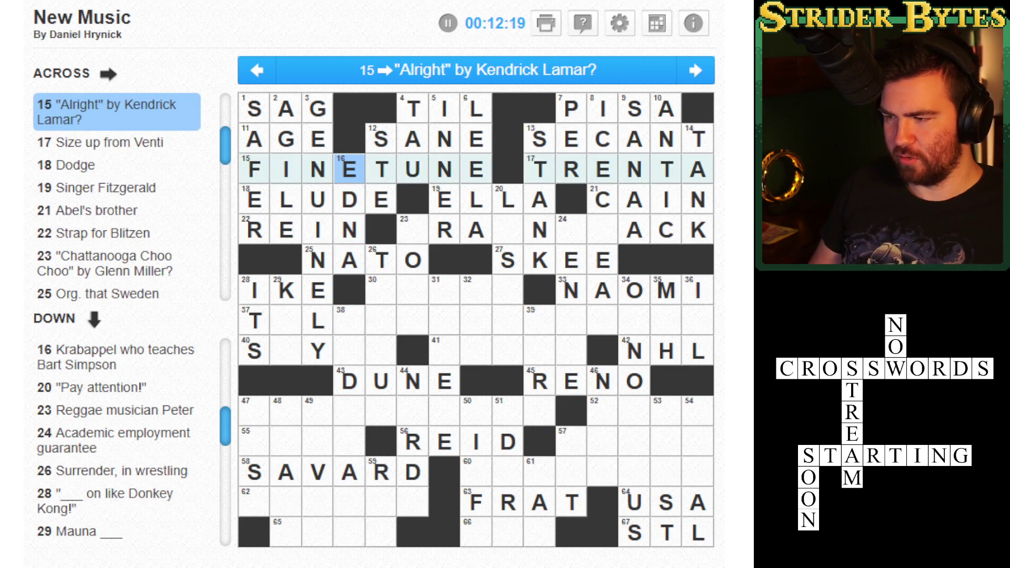
scroll(116, 442, up, 5)
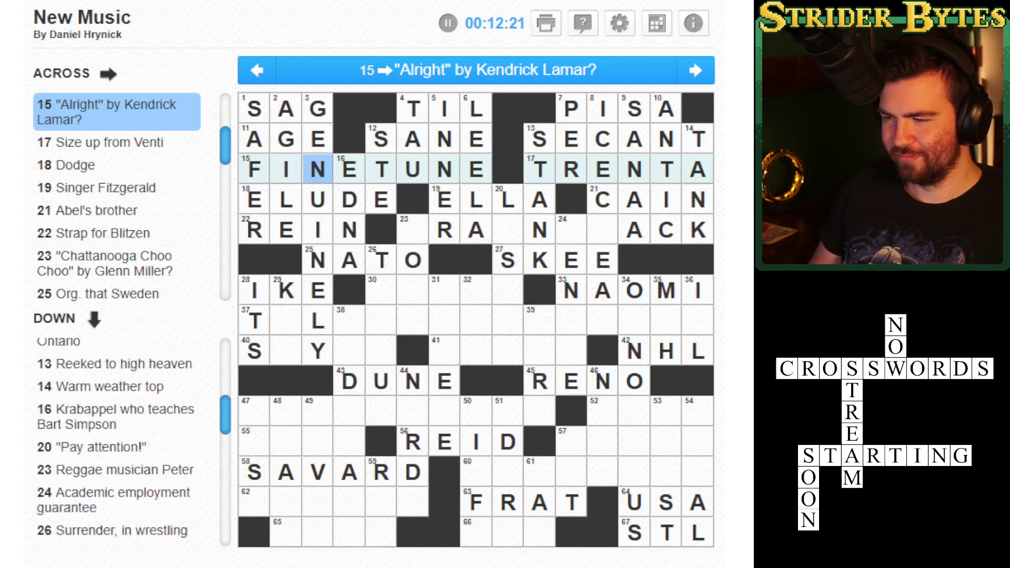
scroll(115, 442, down, 5)
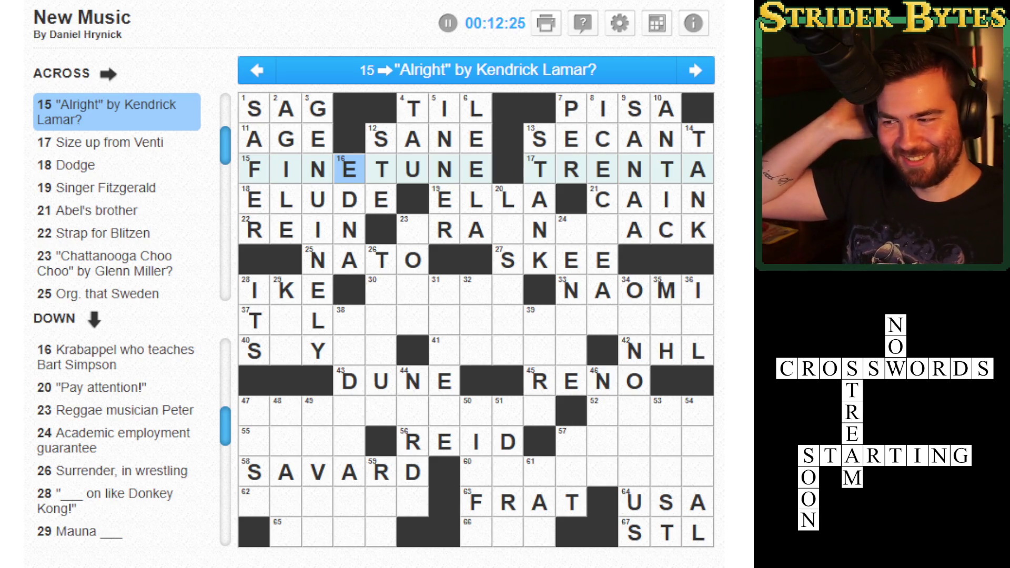
scroll(116, 442, up, 3)
scroll(116, 441, down, 2)
scroll(115, 442, down, 1)
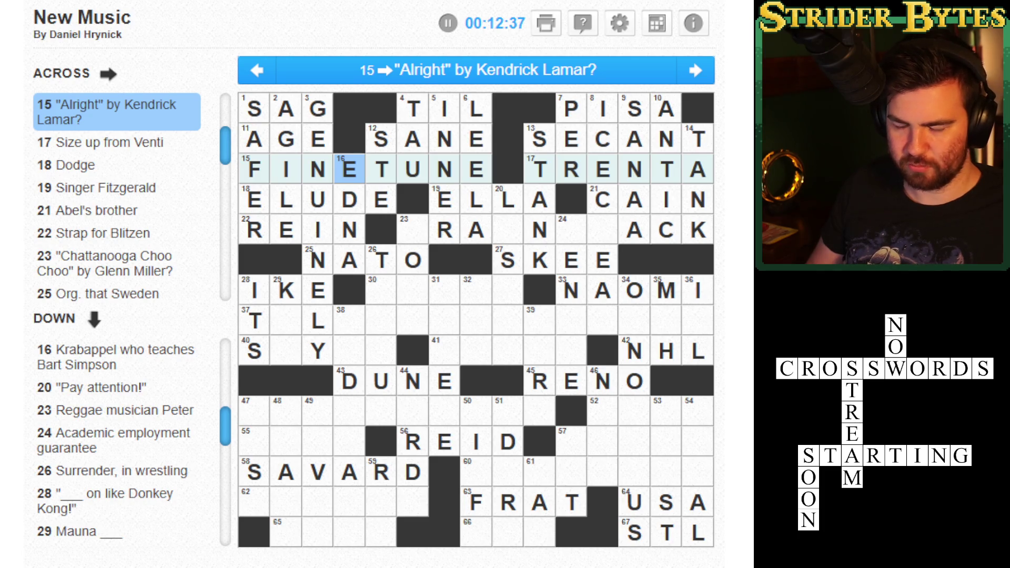
- Complete 8 Down as ICECREAM by adding REAM
key(space)
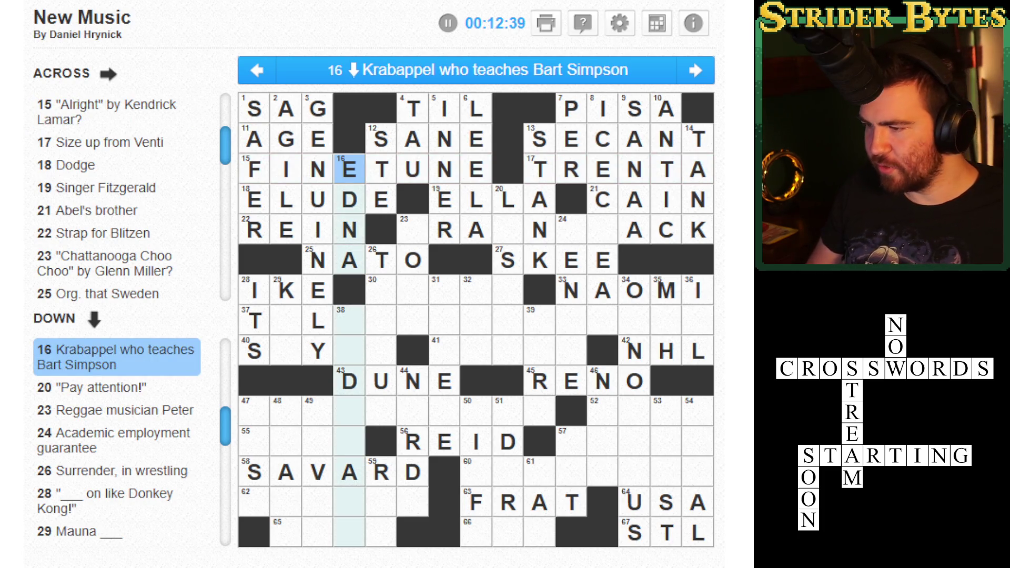
key(Right)
key(Right)
key(Right)
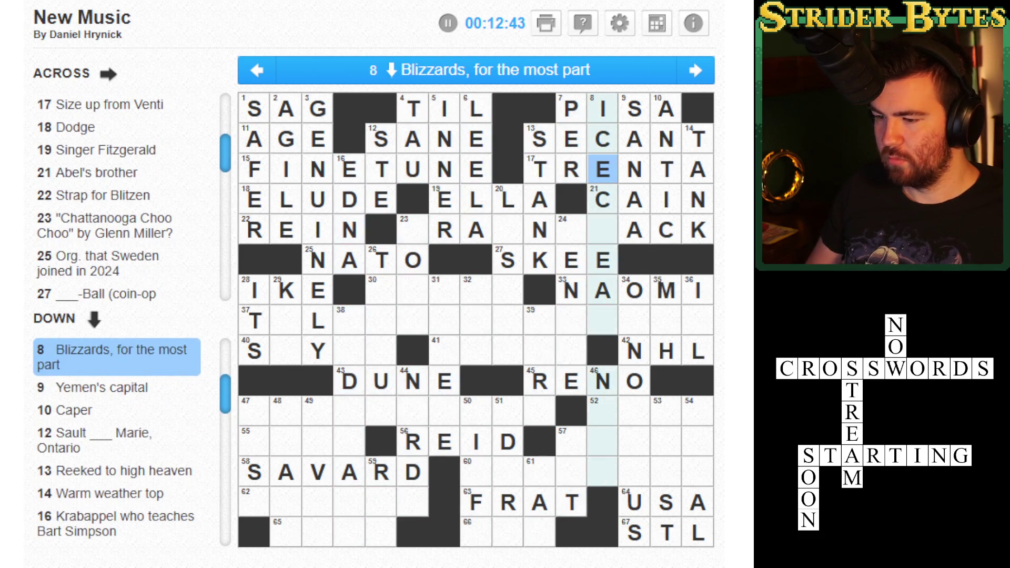
key(Down)
text(REAM)
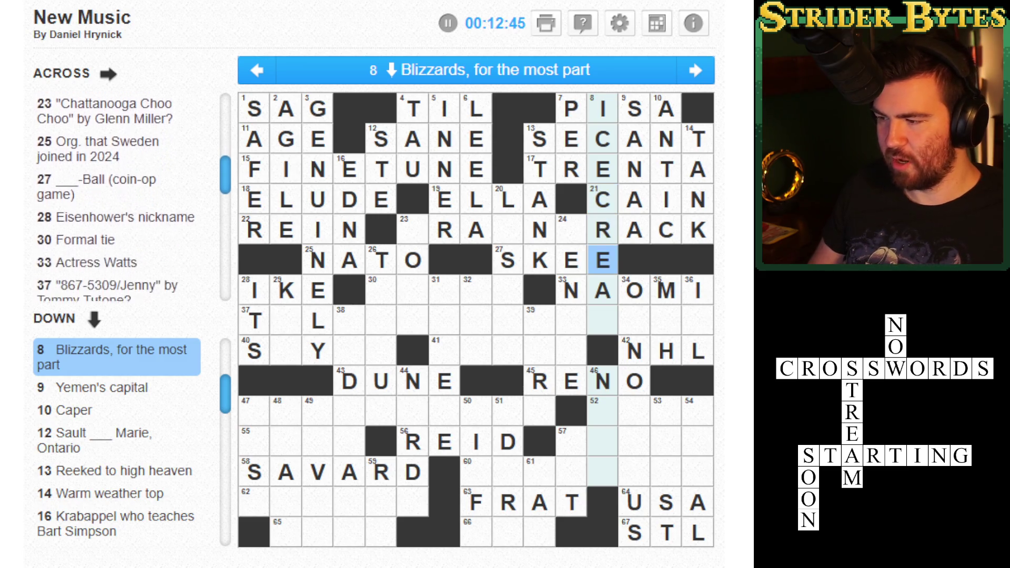
- Fill in the missing letters of LISTEN at 20 Down
key(Tab)
key(Tab)
key(Tab)
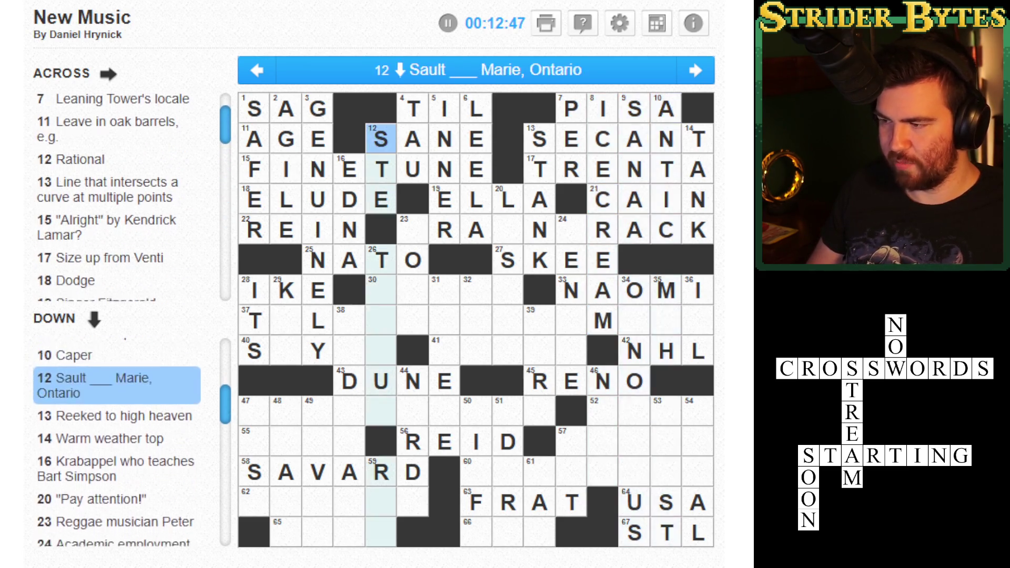
key(Tab)
key(Tab)
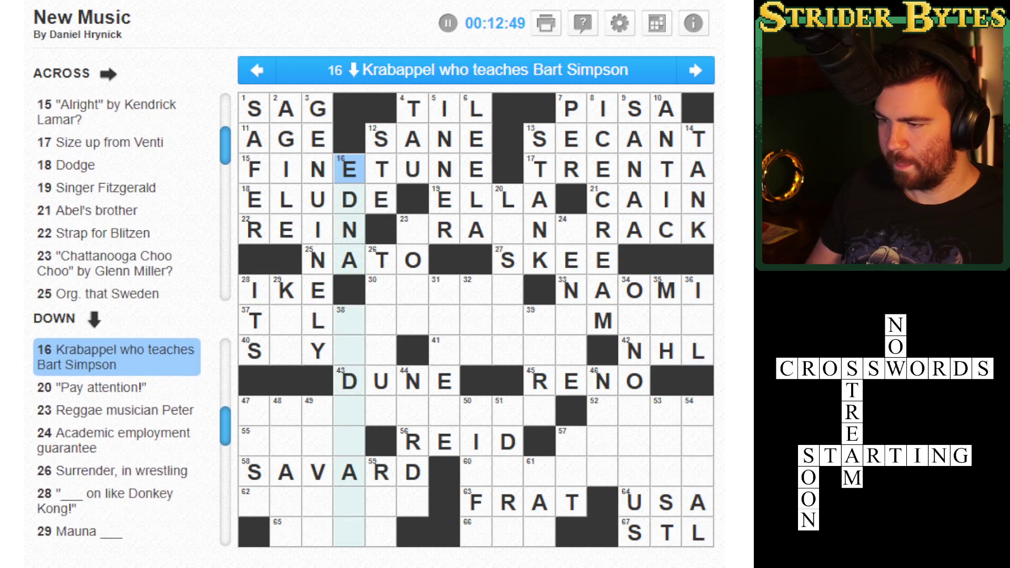
text(ITEN)
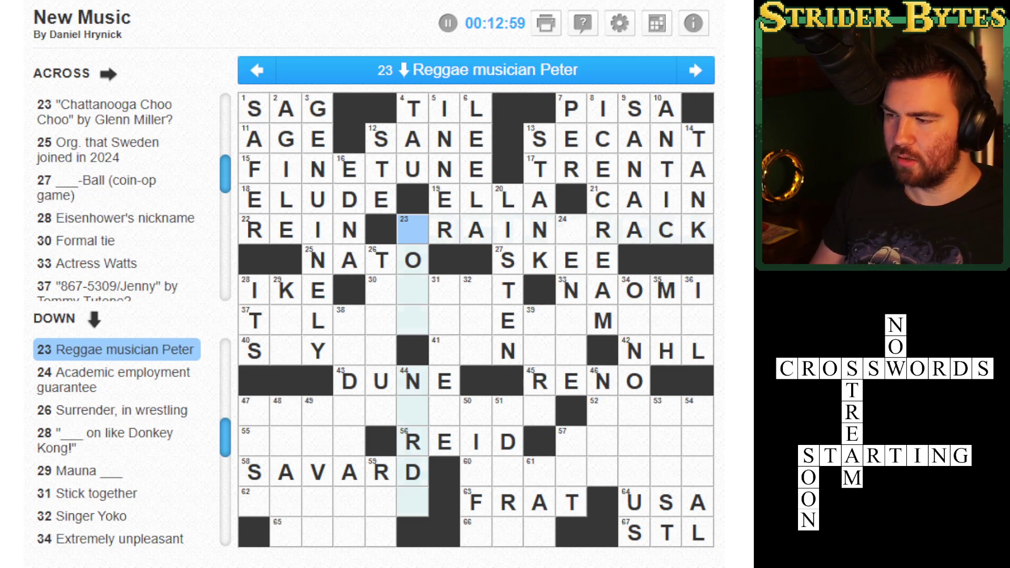
- Add the two Ts that complete TRAINTRACK at 23 Across
key(Right)
text(TT)
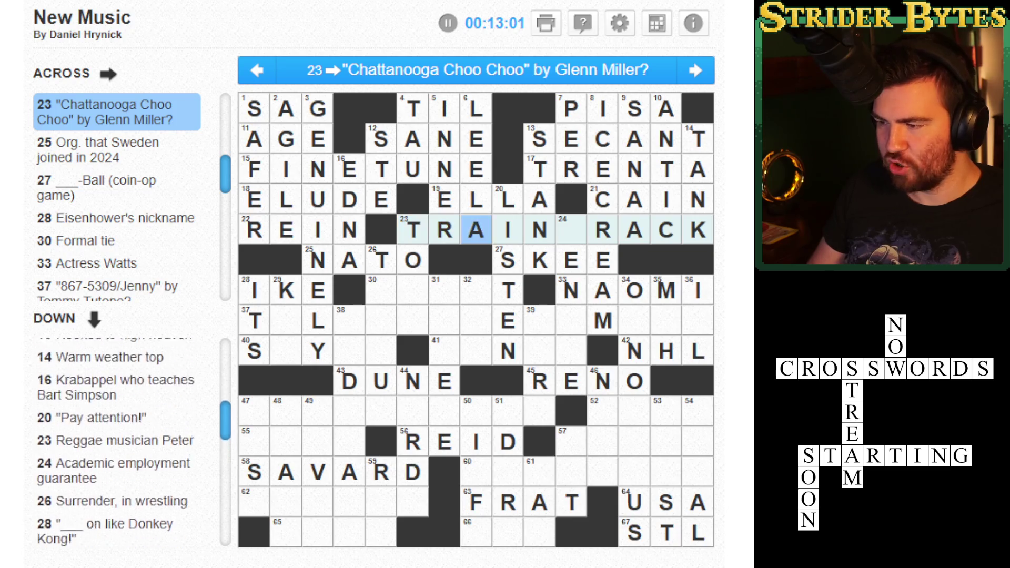
click(476, 168)
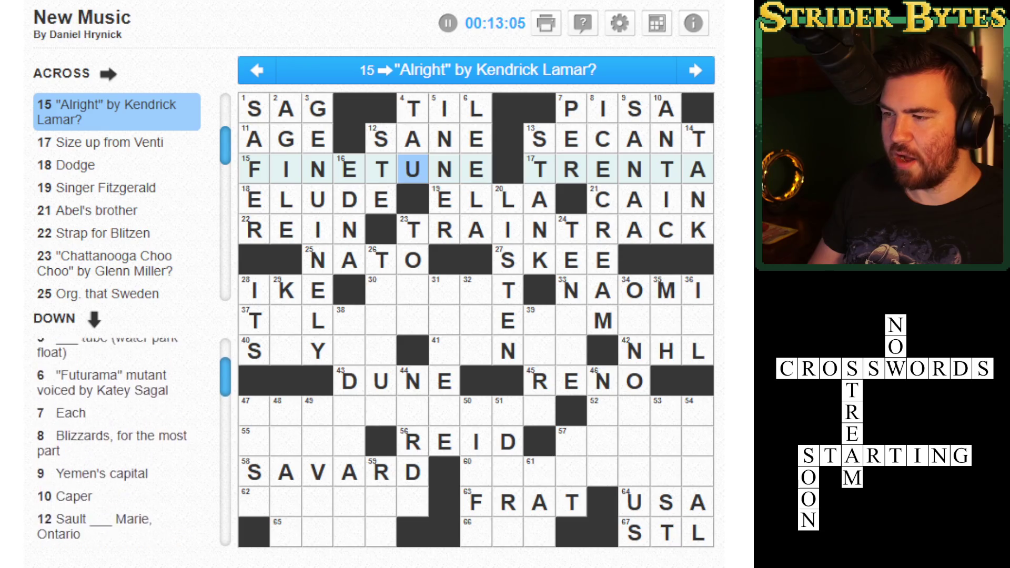
click(412, 230)
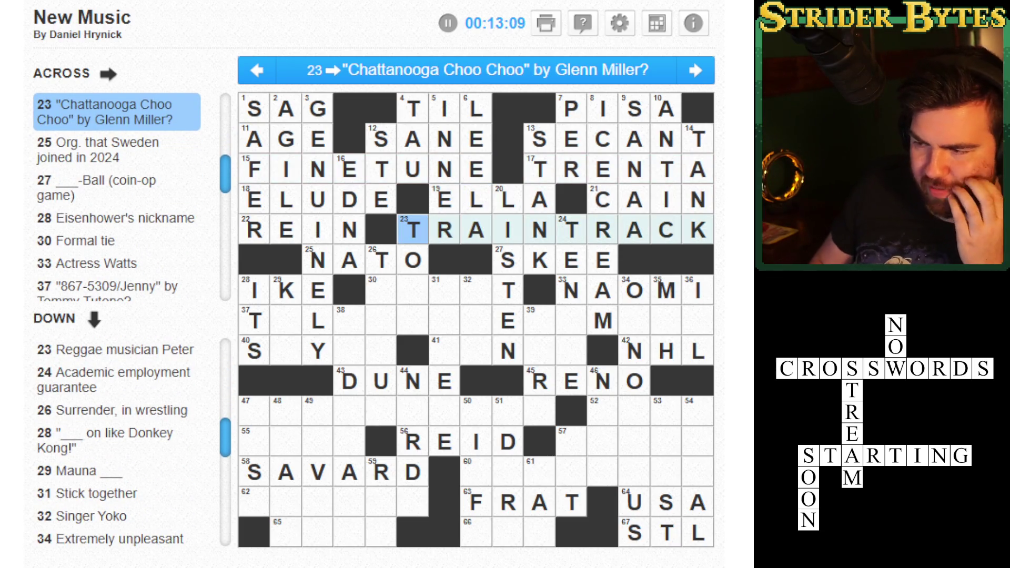
click(445, 139)
click(445, 169)
click(445, 229)
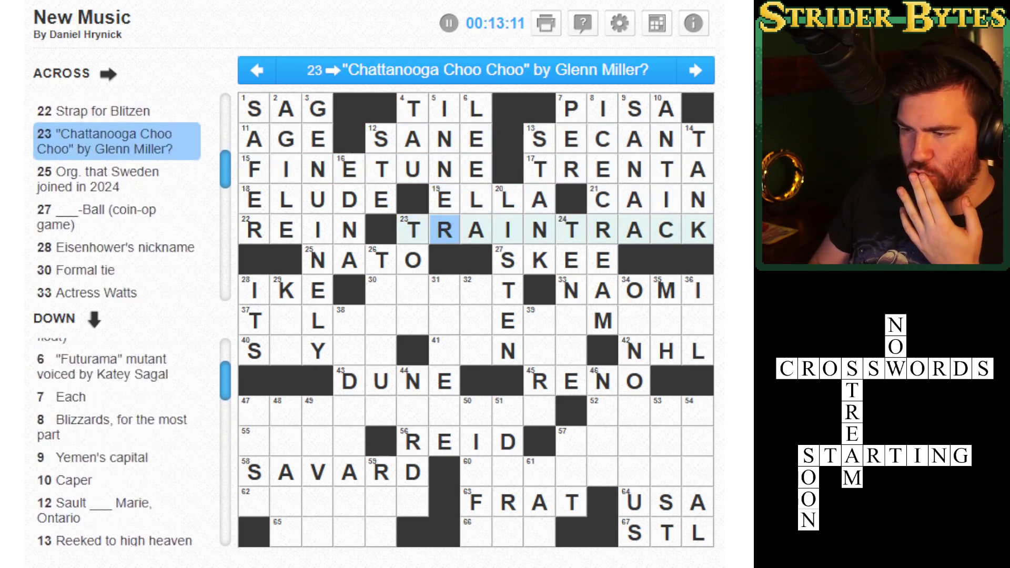
click(413, 230)
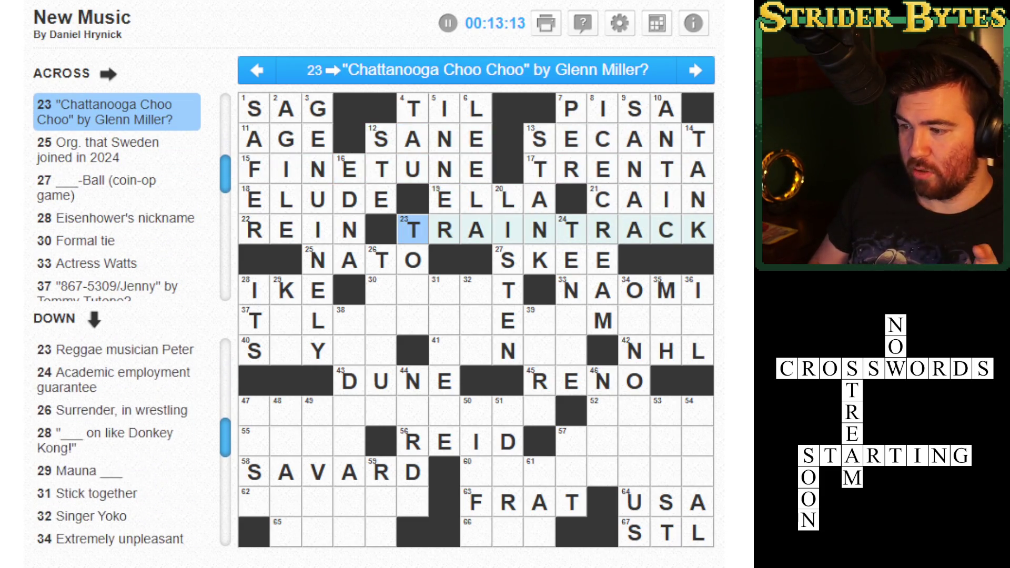
click(381, 321)
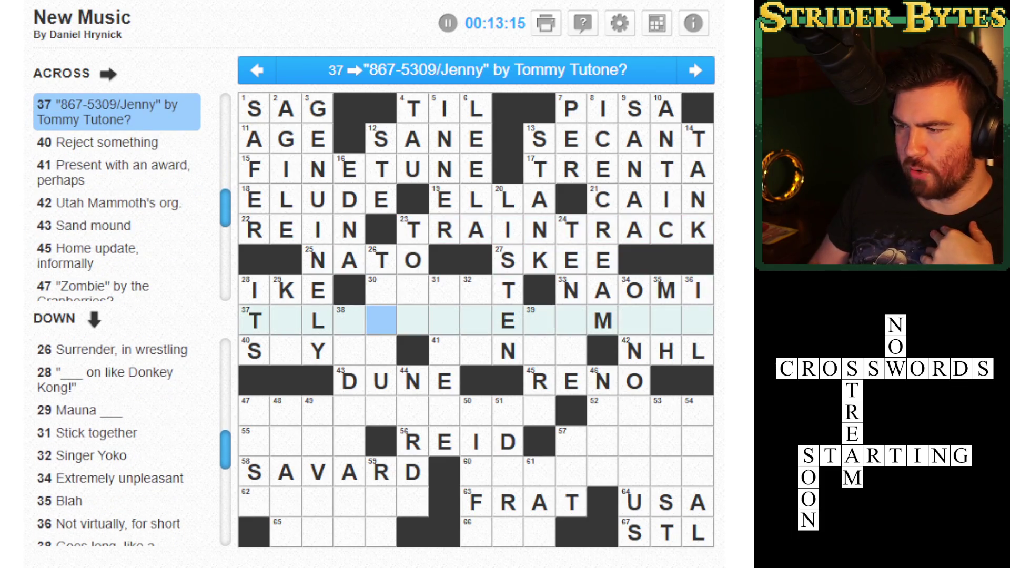
- Enter ELEPHON in 37 Across and TENURE in 24 Down
key(Left)
key(Left)
key(Left)
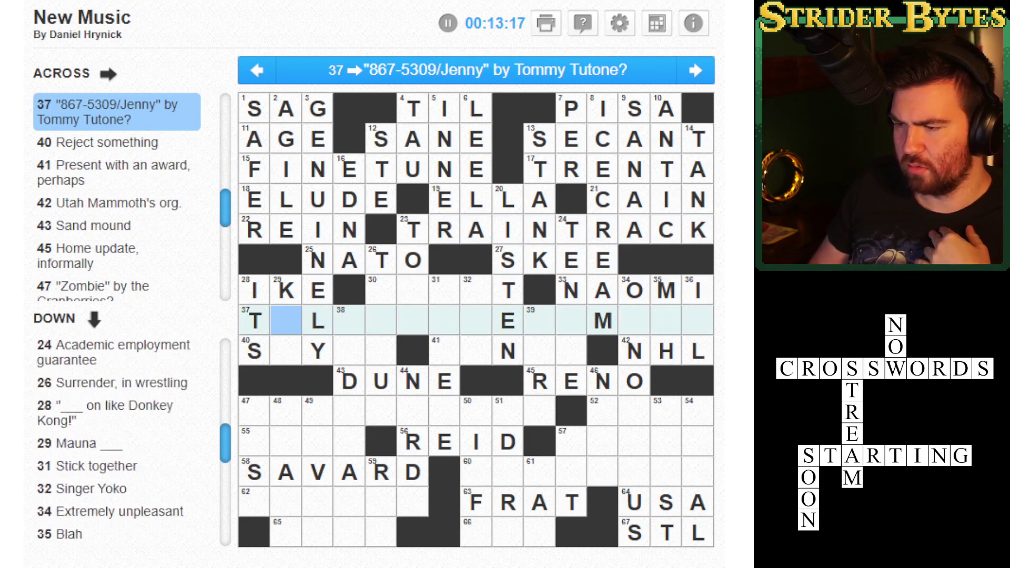
text(ELEPHON)
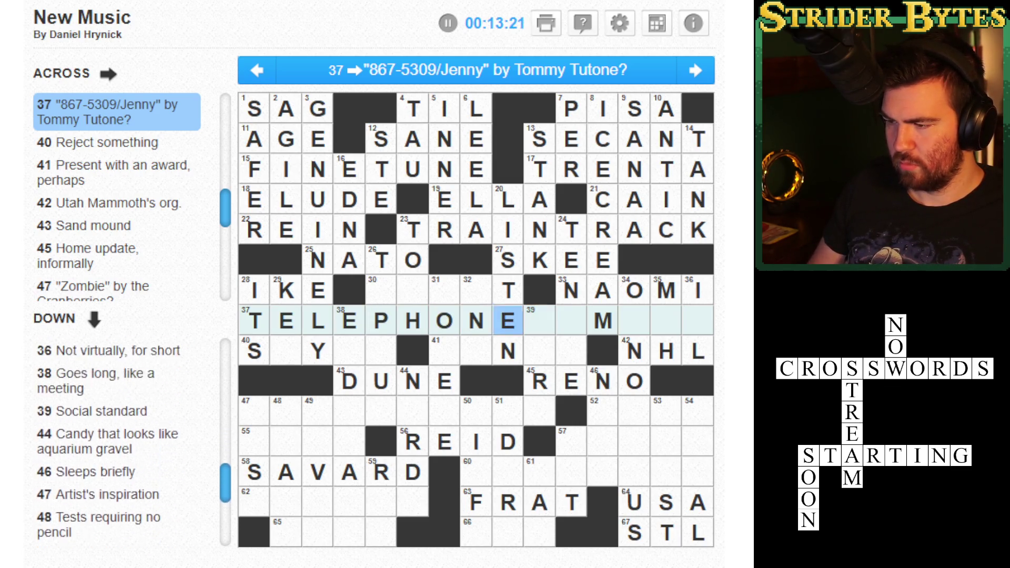
click(413, 290)
click(413, 289)
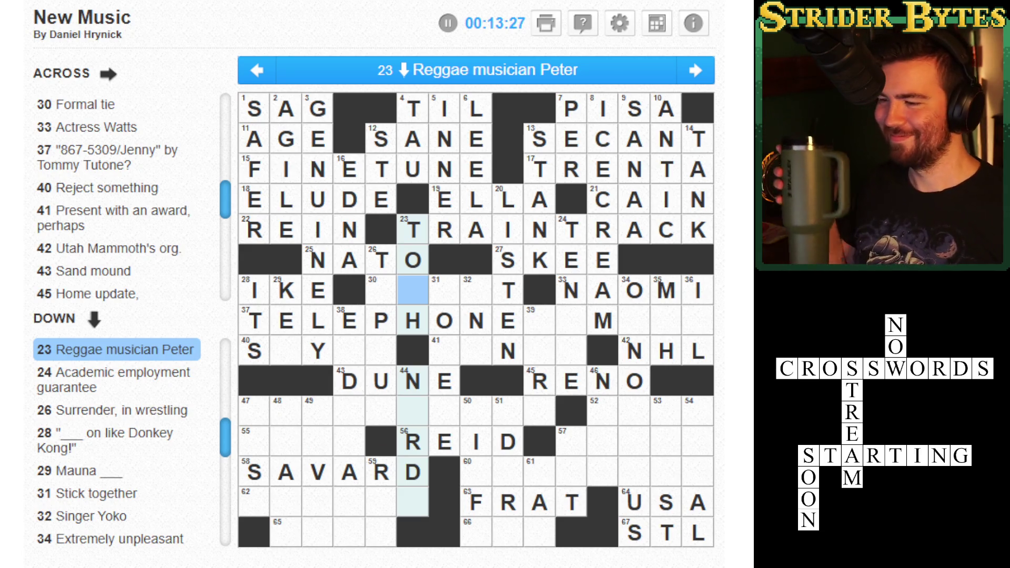
key(Tab)
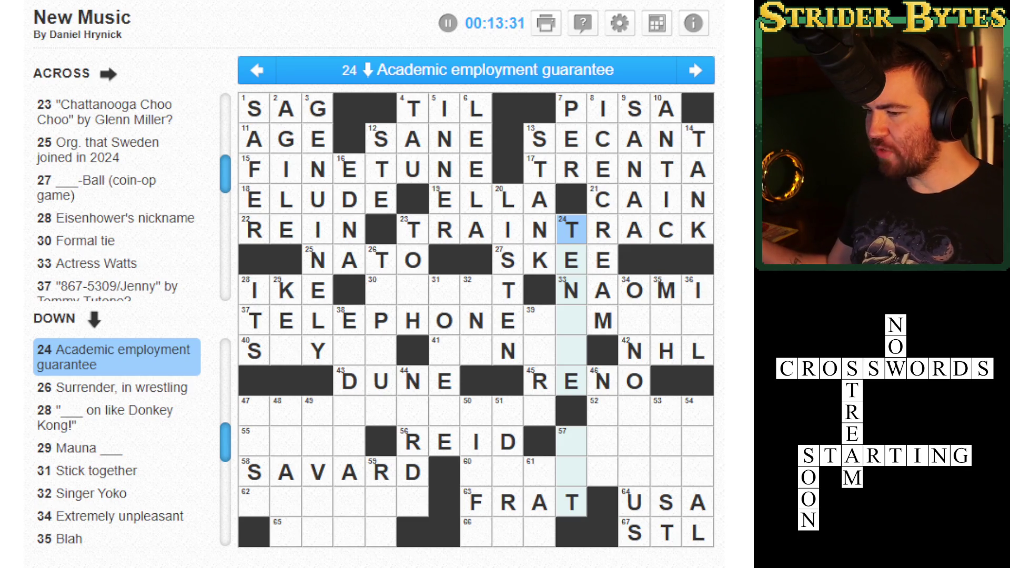
text(TENU)
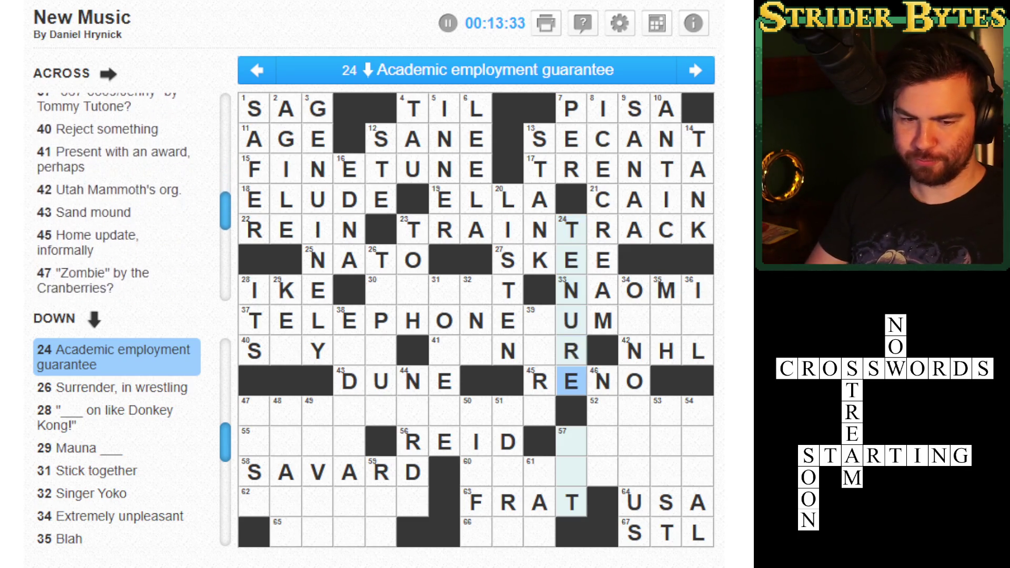
text(R)
- Complete the end of 37 Across as TELEPHONENUMBER
click(540, 319)
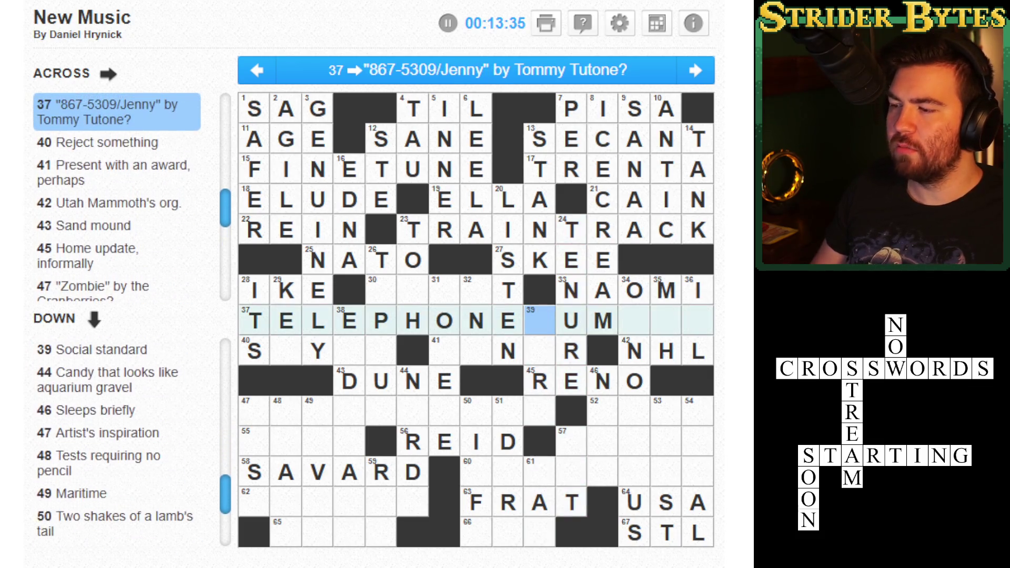
text(NBER)
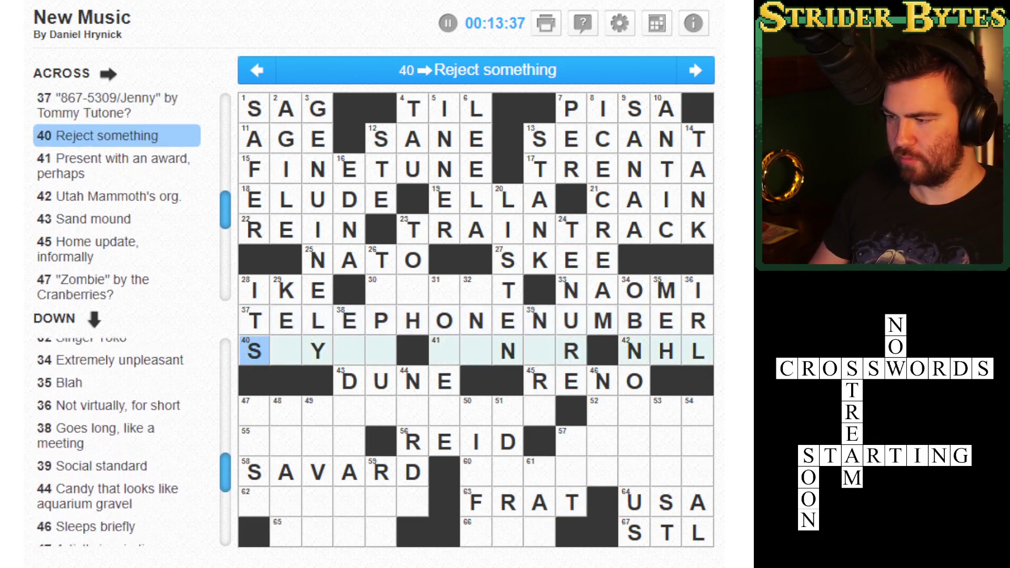
key(BackSpace)
click(539, 320)
click(539, 319)
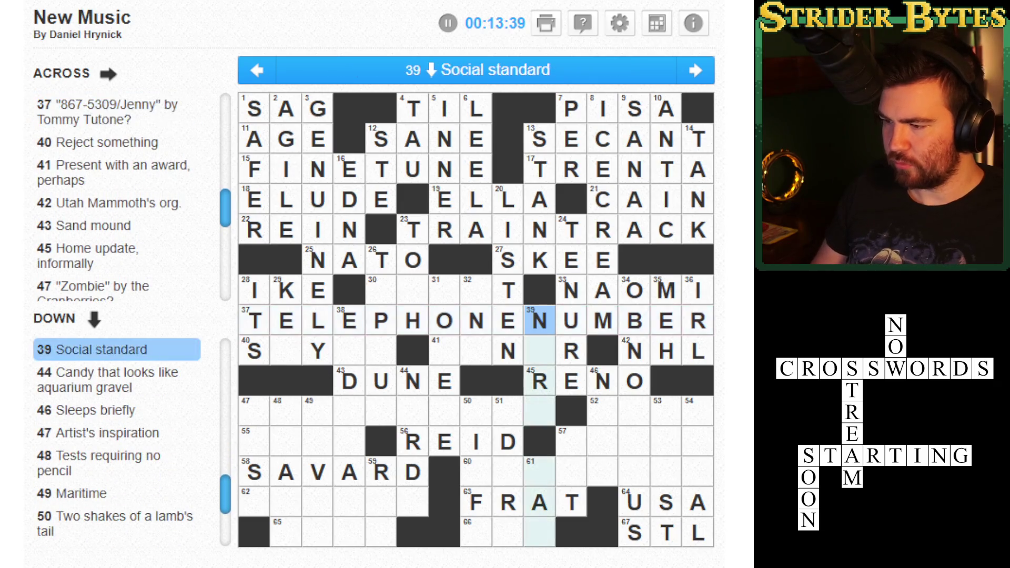
click(508, 229)
click(413, 230)
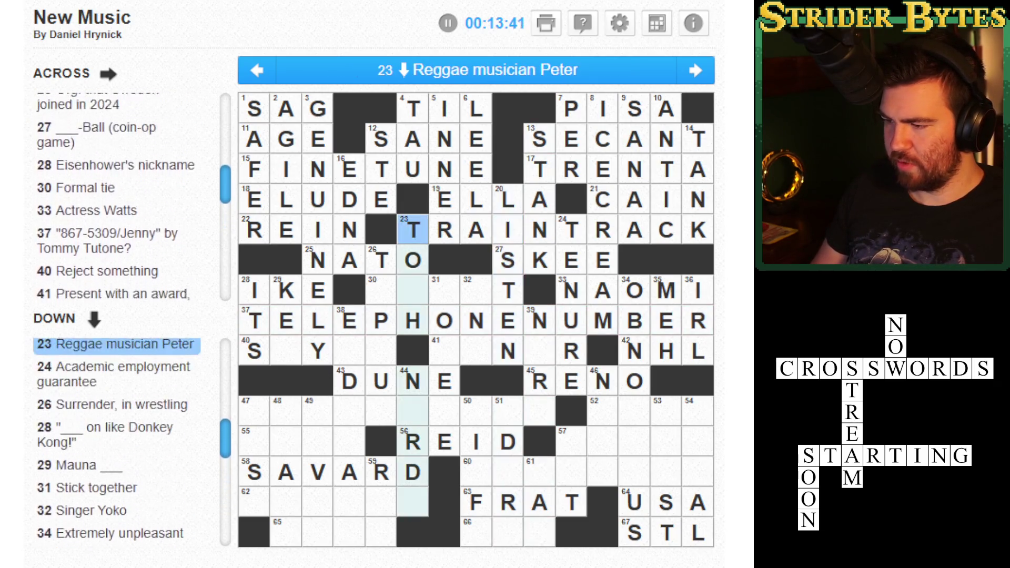
click(571, 230)
click(382, 260)
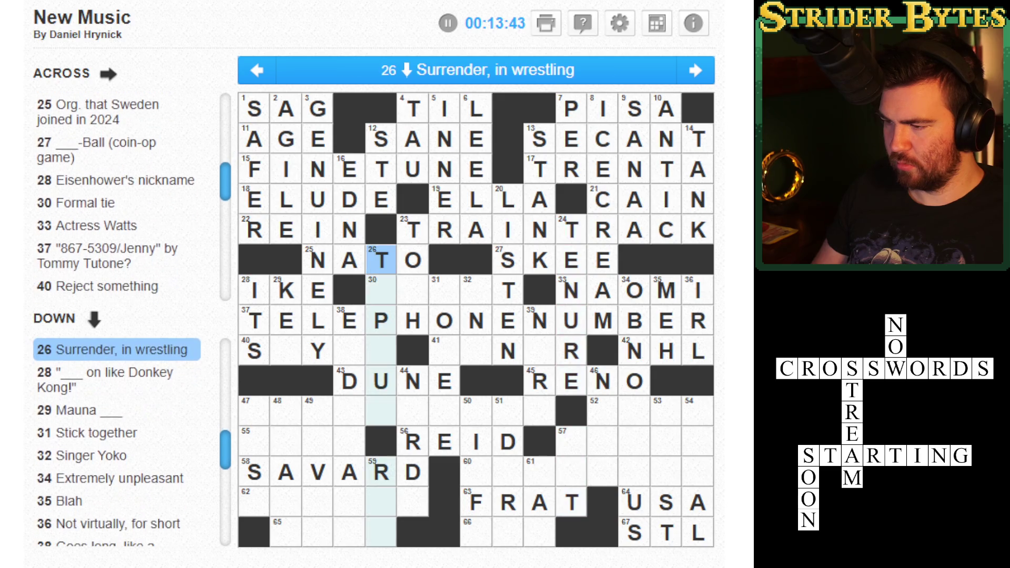
- Enter TAPOUT for 26 Down and ONO for 32 Down
text(TAP)
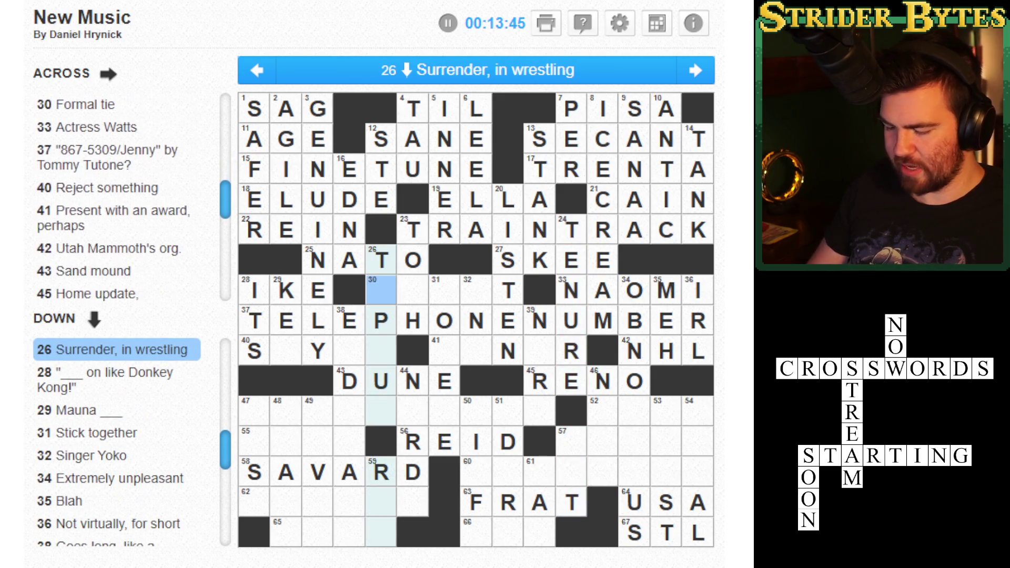
text(OUT)
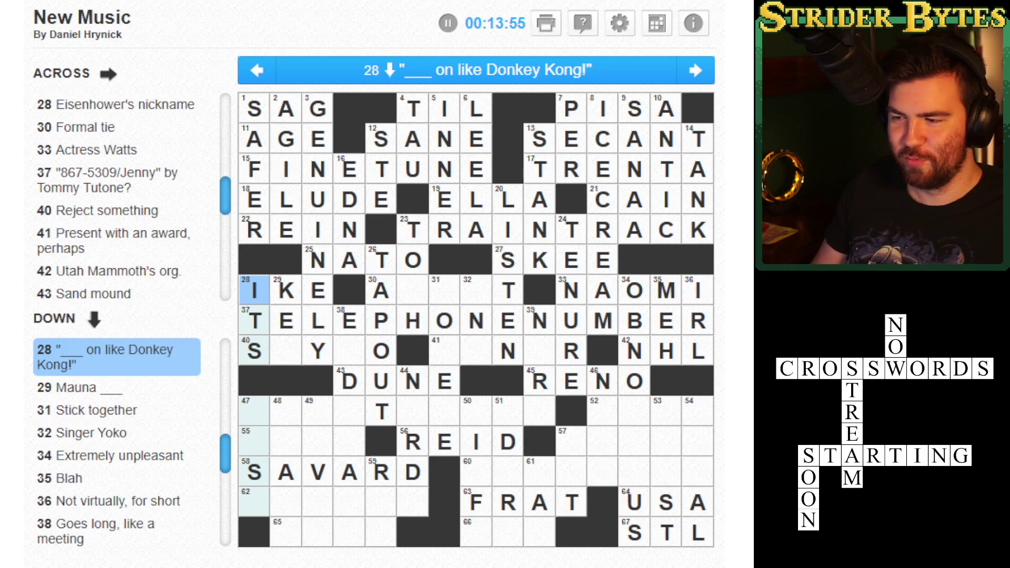
click(286, 290)
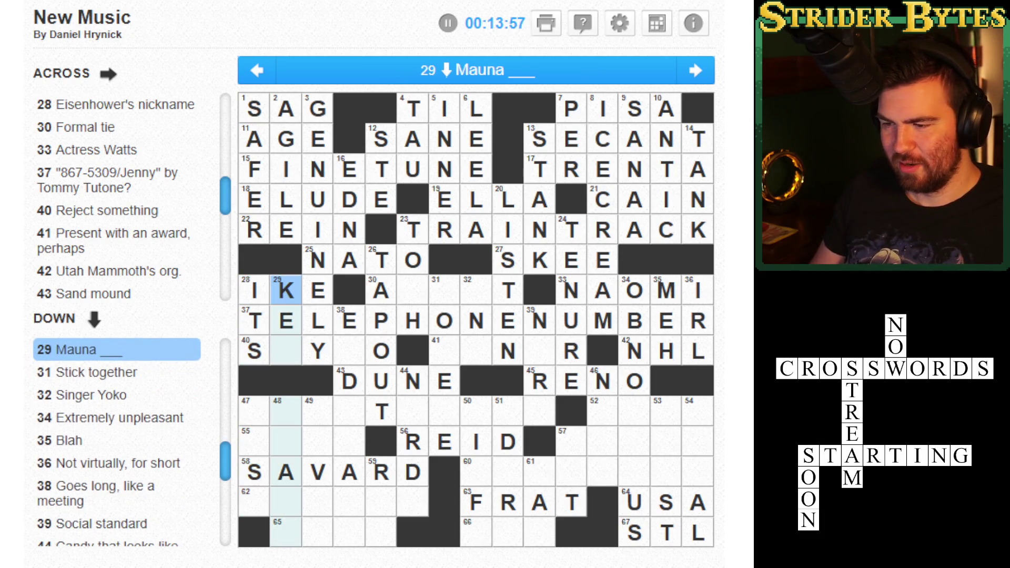
key(Down)
key(Down)
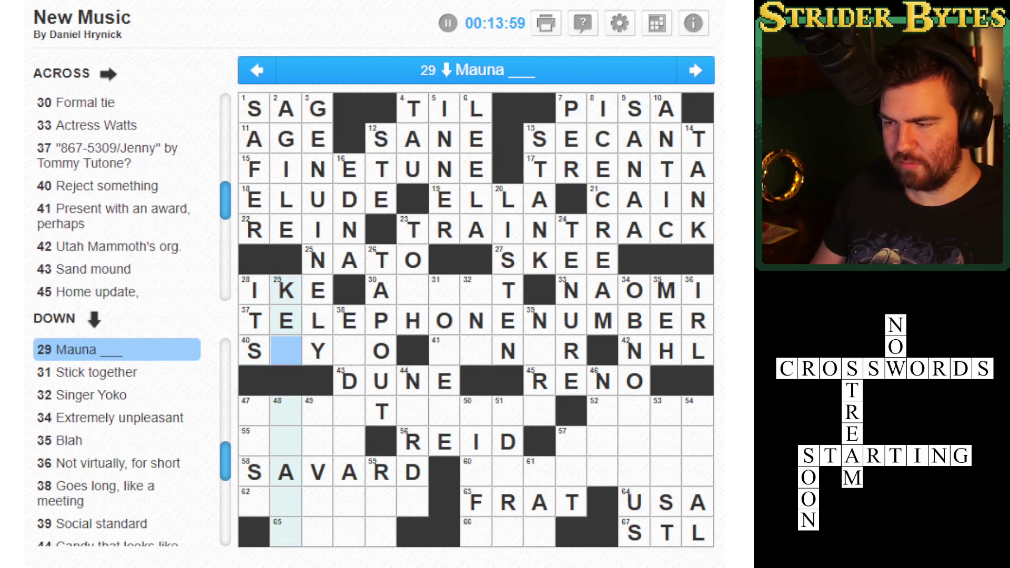
click(444, 290)
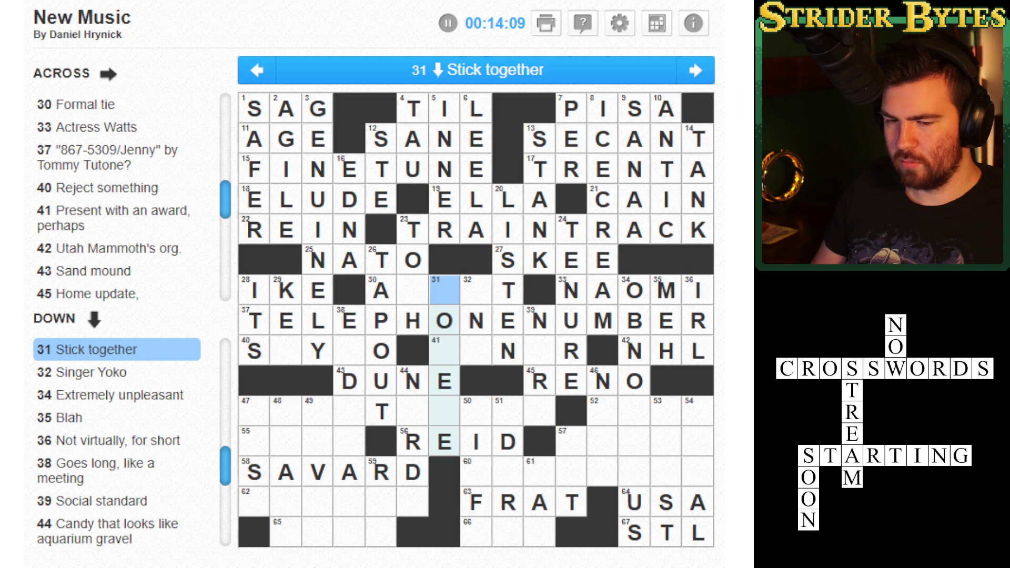
click(476, 289)
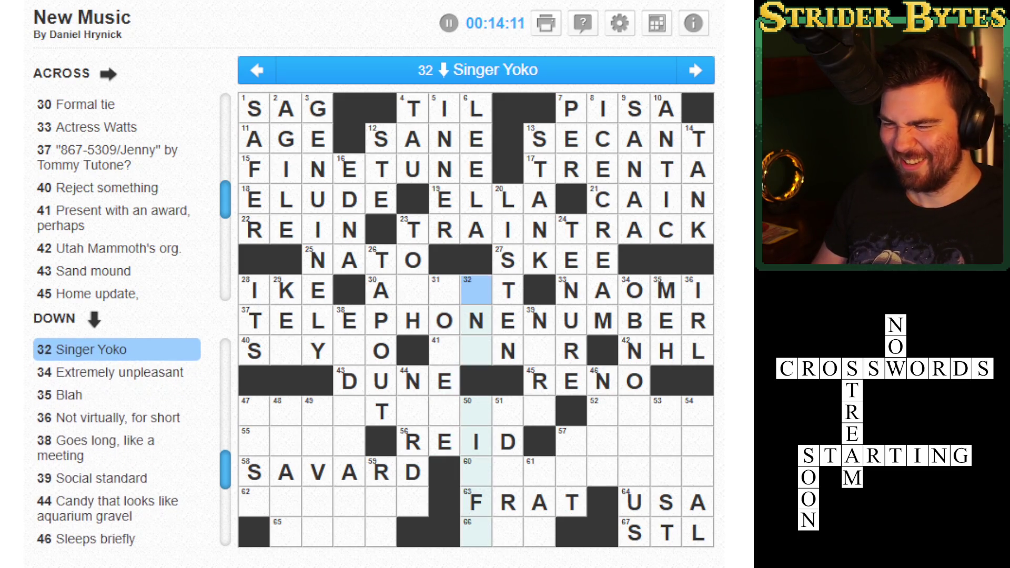
text(ONO)
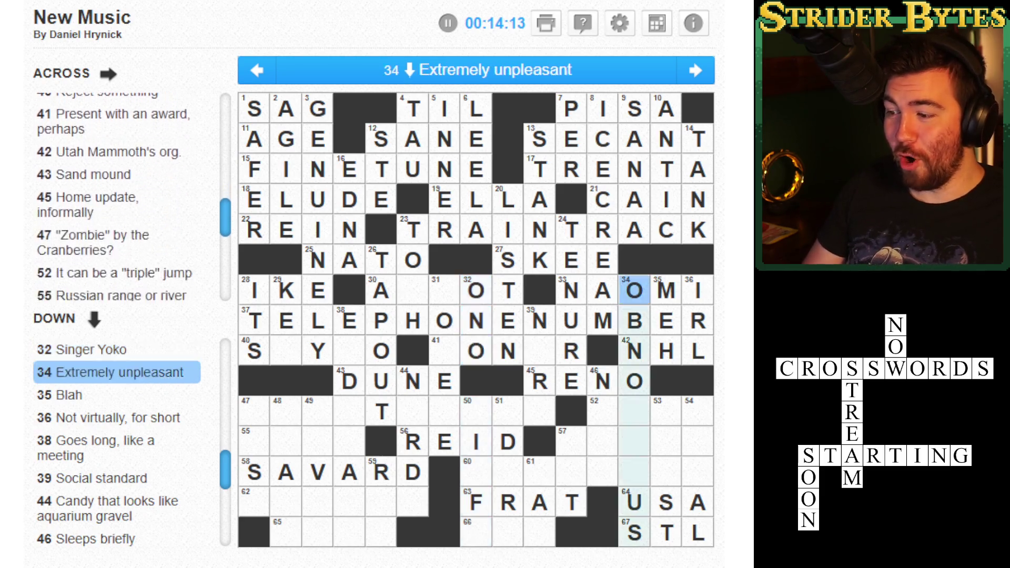
- Fill XIO into 34 Down's empty squares to make OBNOXIOUS
click(634, 350)
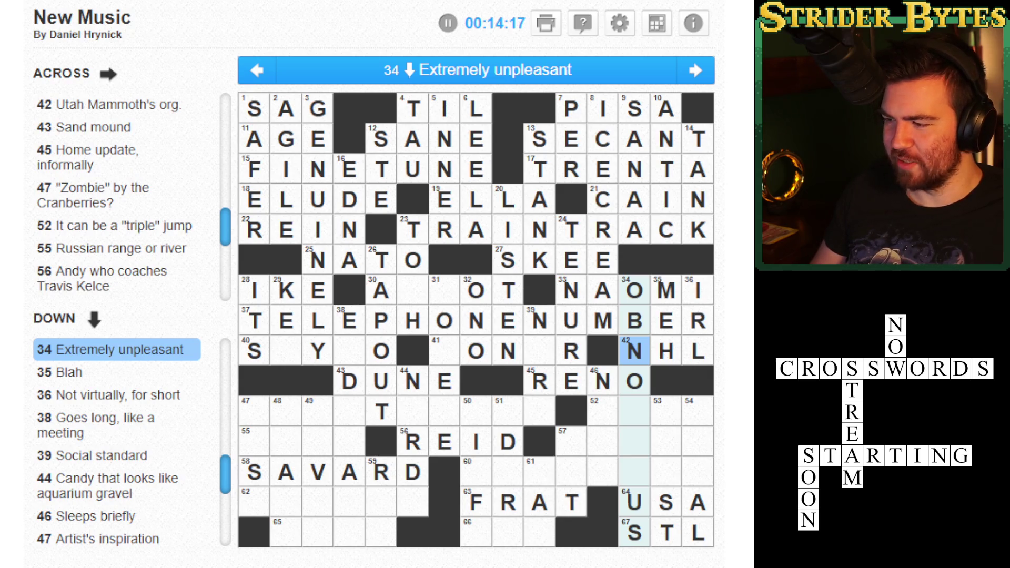
click(635, 410)
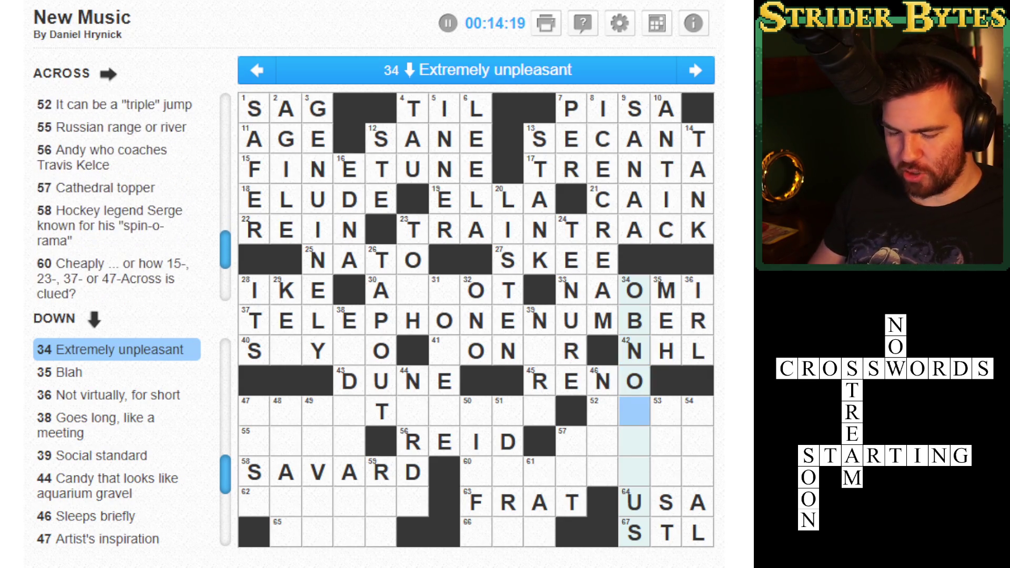
text(XIO)
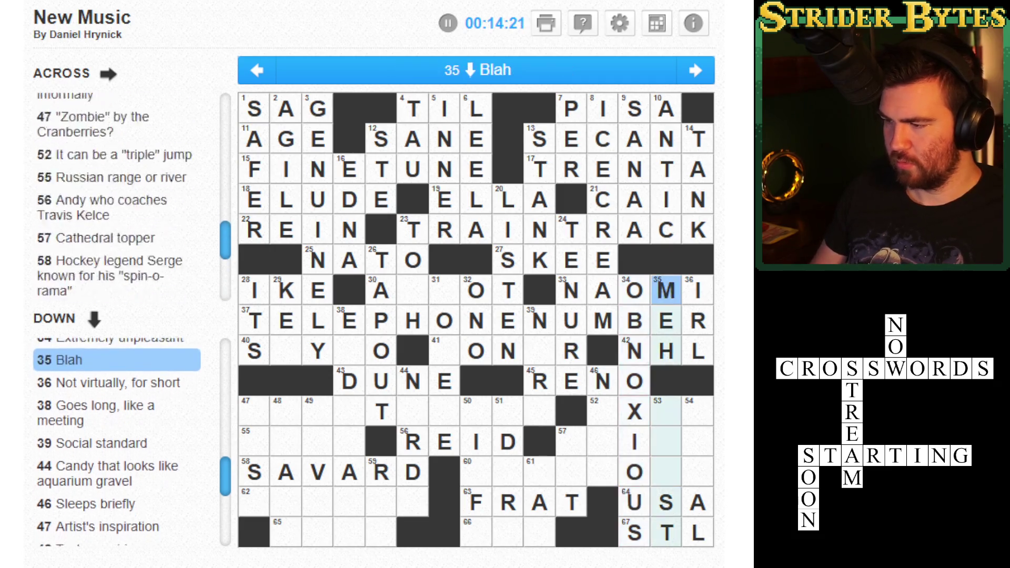
key(Tab)
key(Tab)
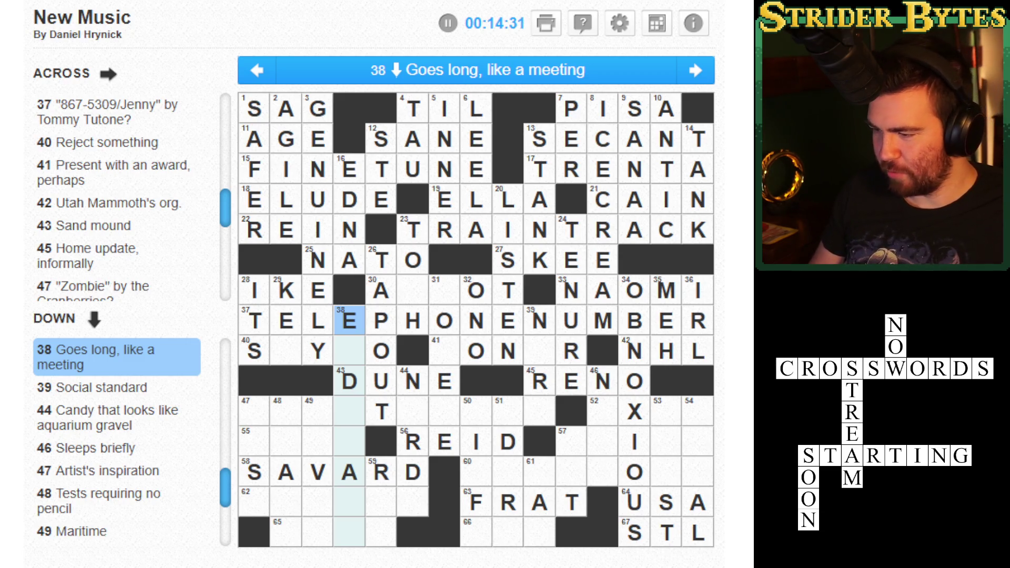
- Add HO for HONOR at 41 Across, then M and ESAPS for NORM, NERDS and NAPS
click(445, 350)
click(444, 351)
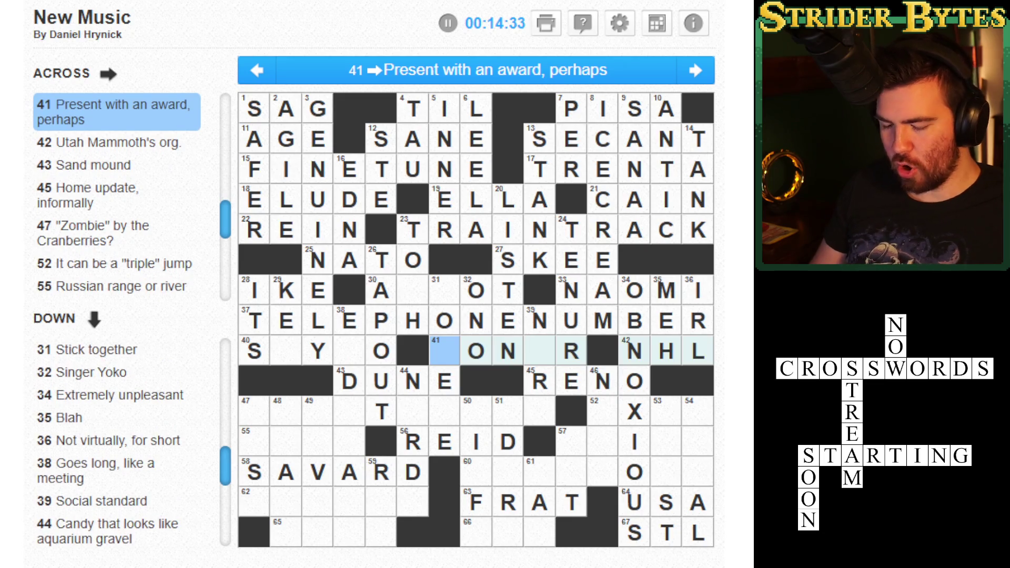
text(HONO)
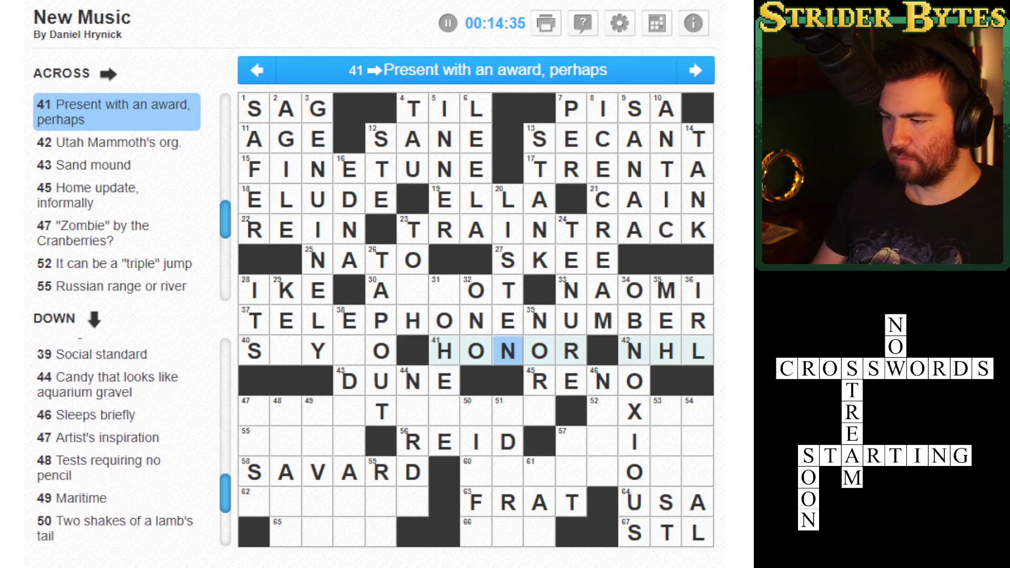
click(349, 351)
click(349, 351)
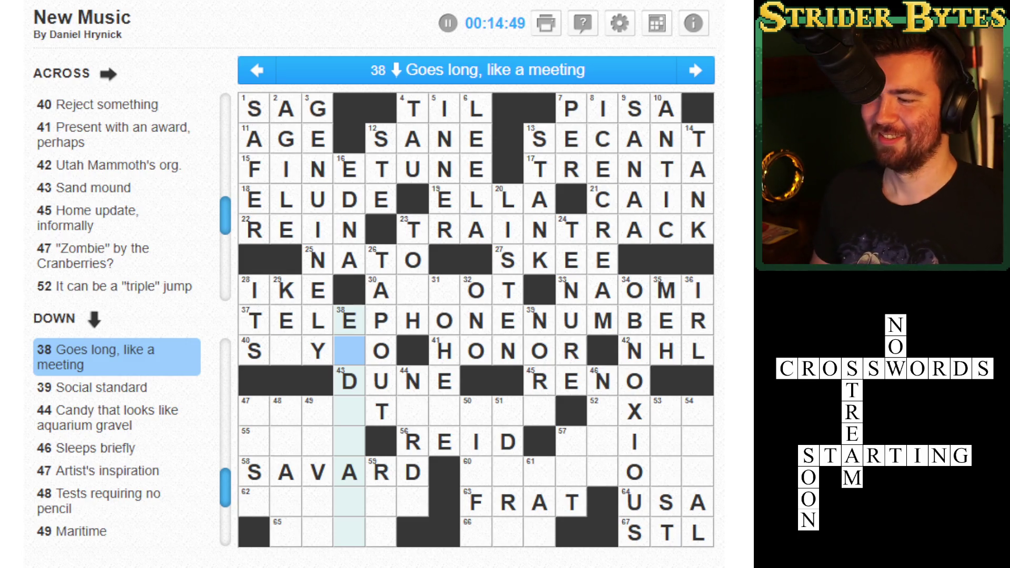
click(539, 320)
click(539, 412)
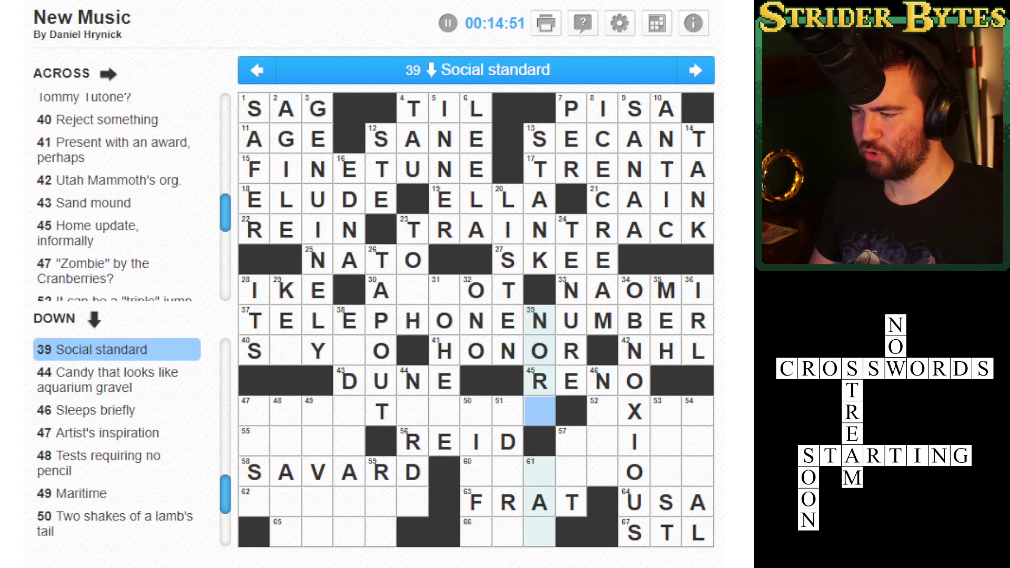
text(M)
key(Down)
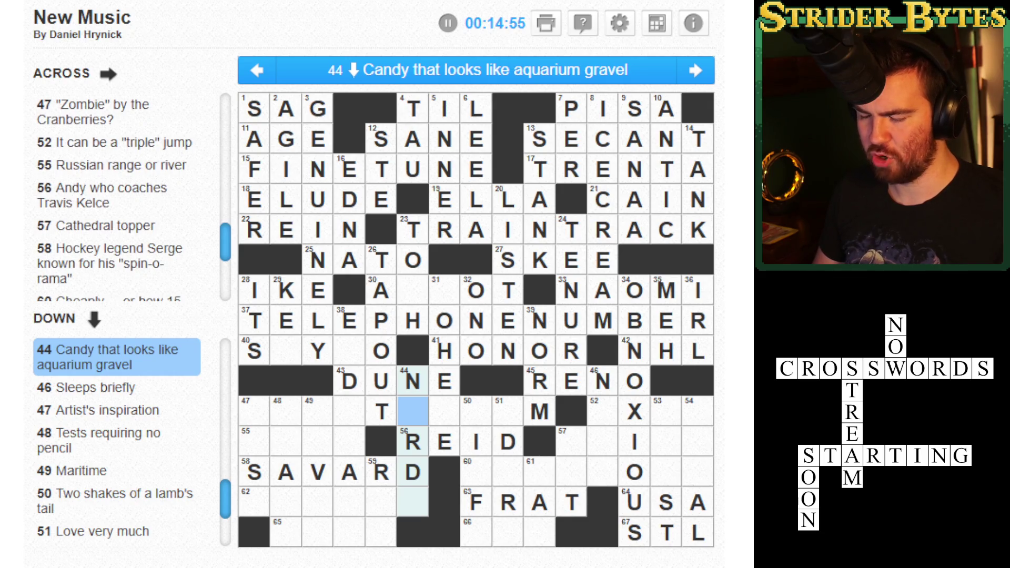
text(ES)
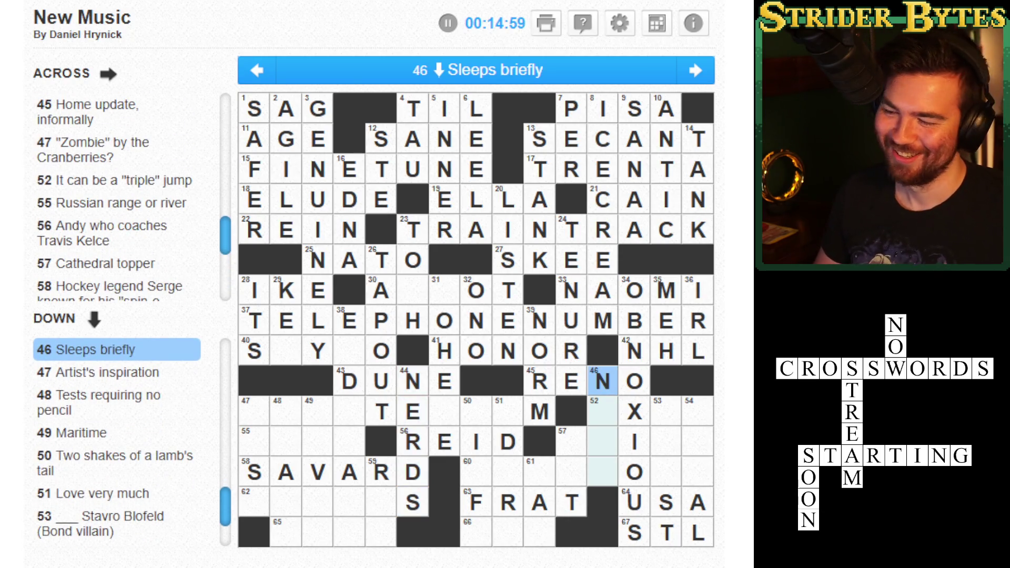
text(APS)
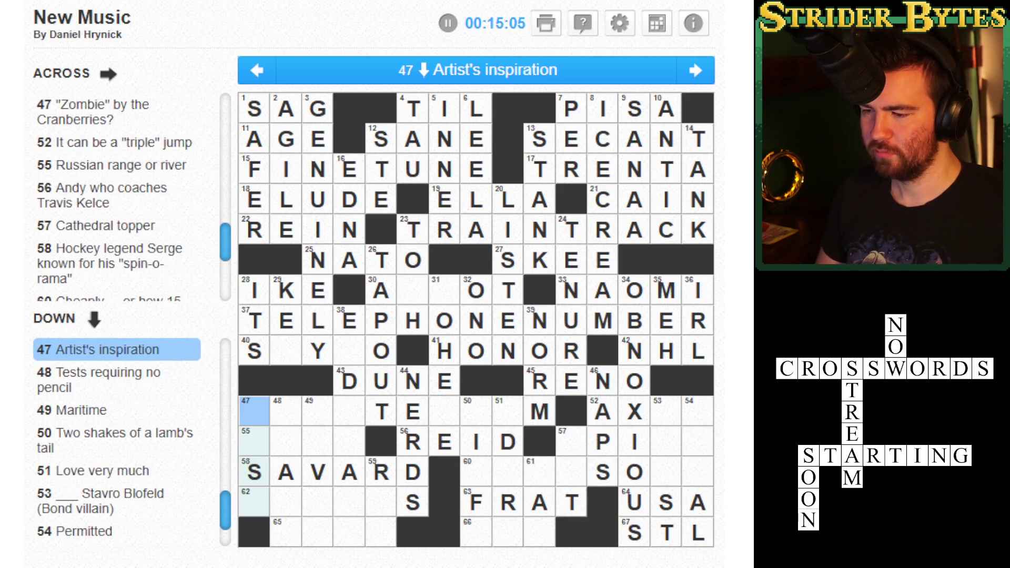
- Type MUSE, ORALS, NAVAL, JIFFY and ADORE into the lower grid
text(MUSE)
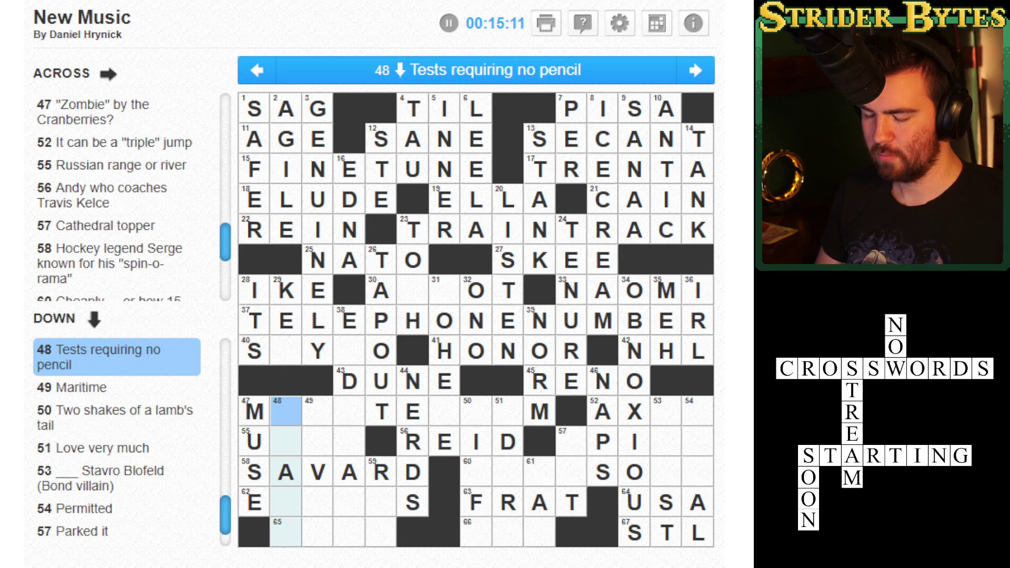
text(ORALS)
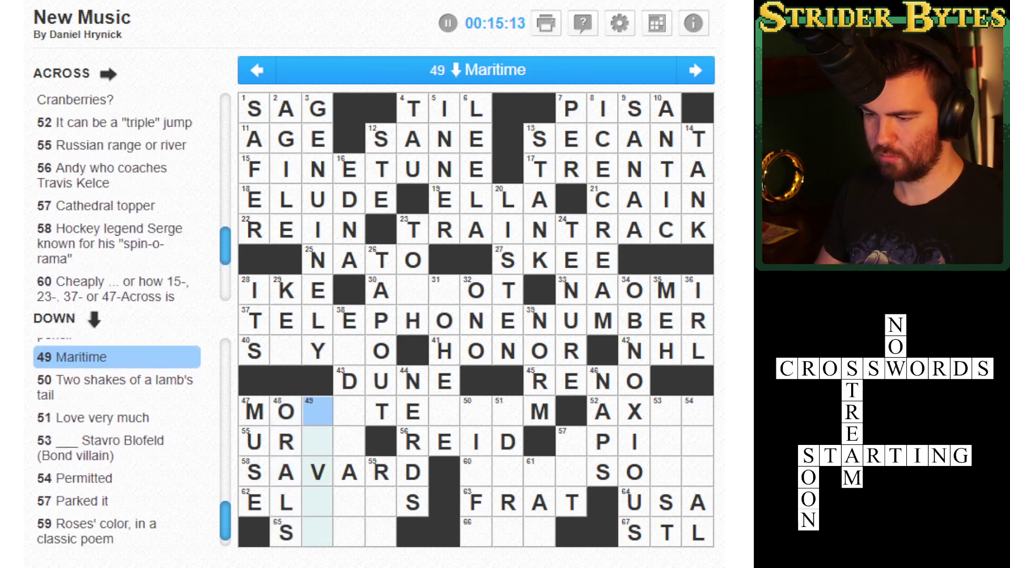
text(NAVA)
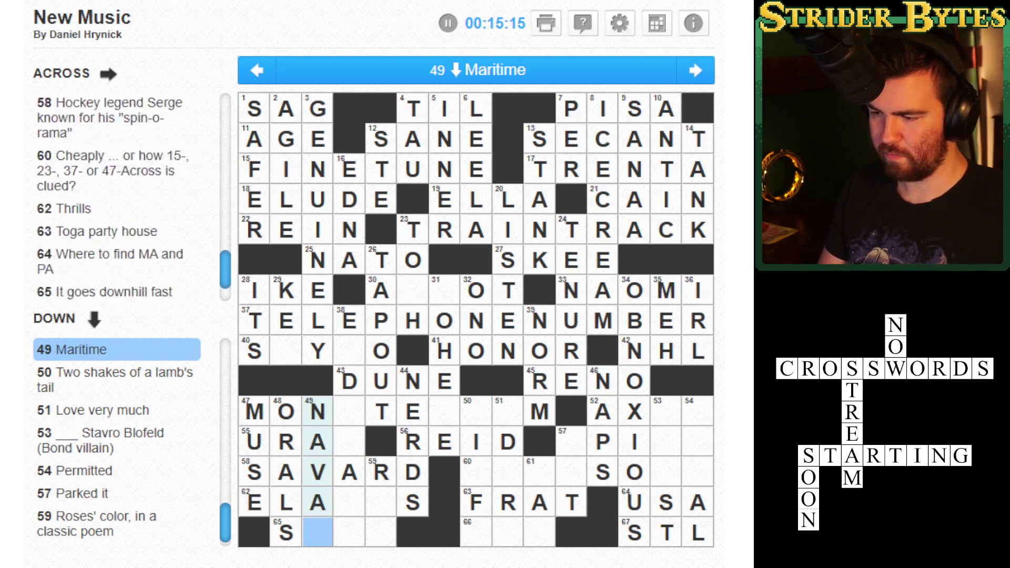
text(L)
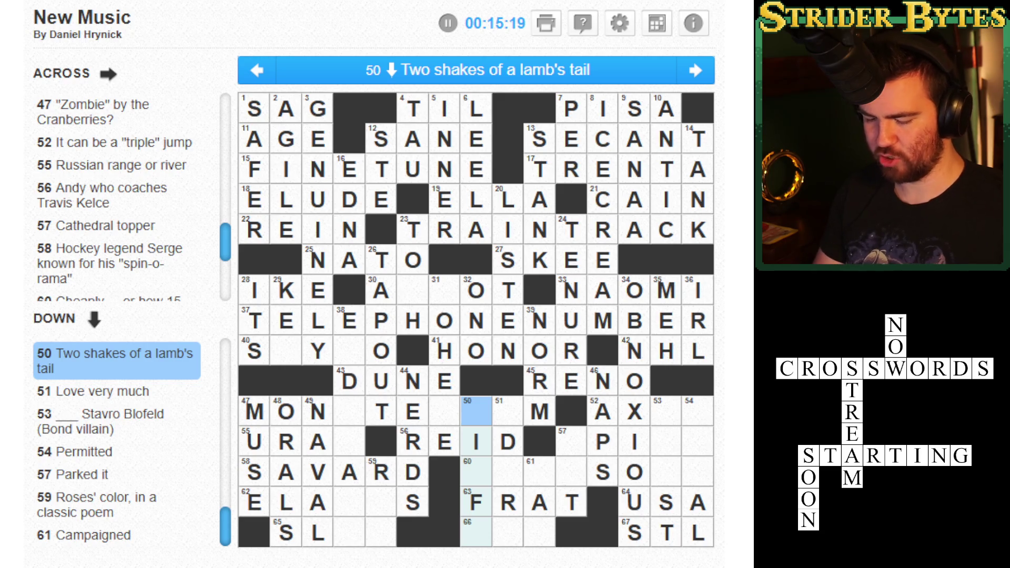
text(JFY)
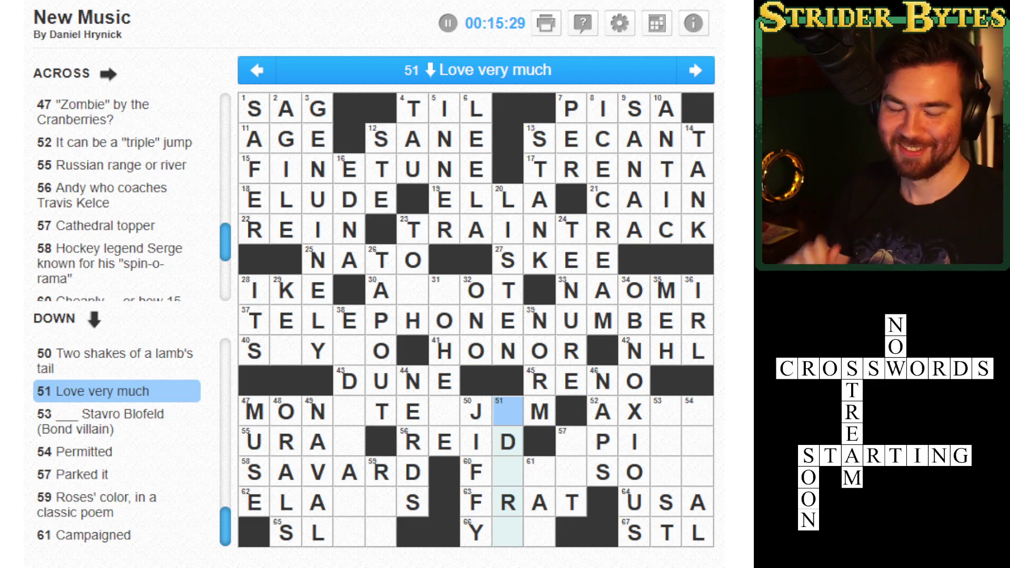
text(adore)
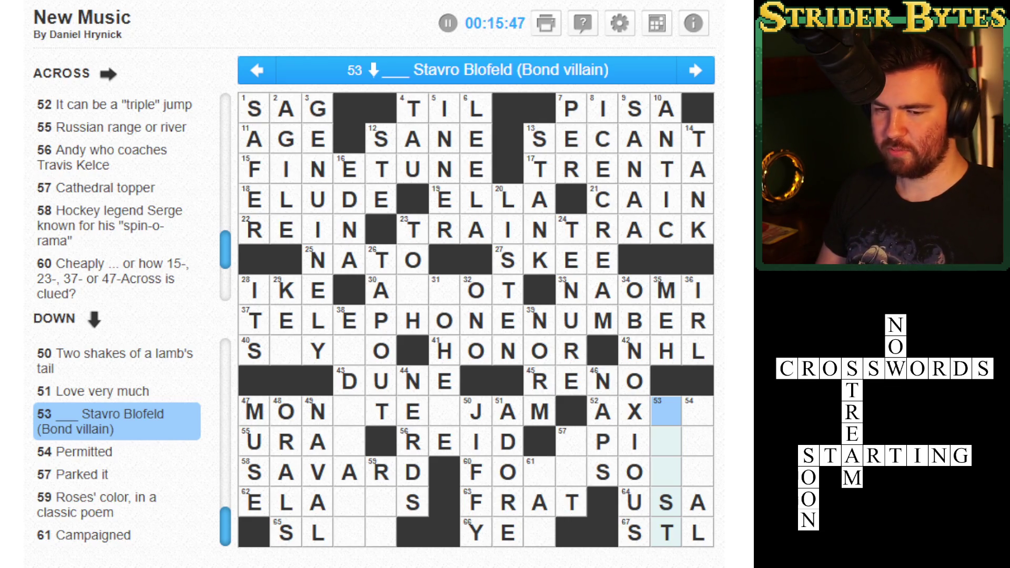
- Enter FAU in 53 Down, then erase those wrong letters
text(FAU)
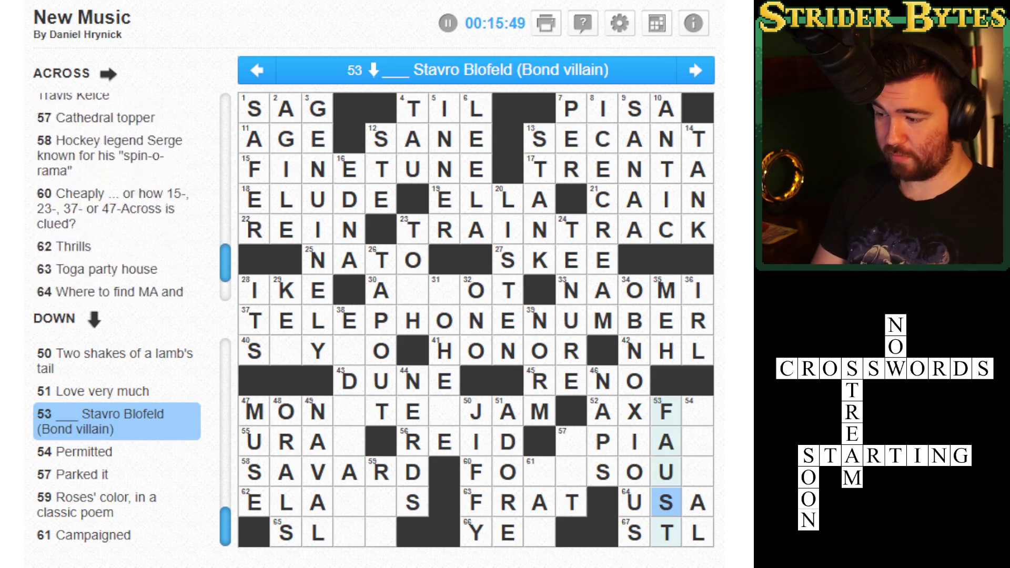
key(space)
key(space)
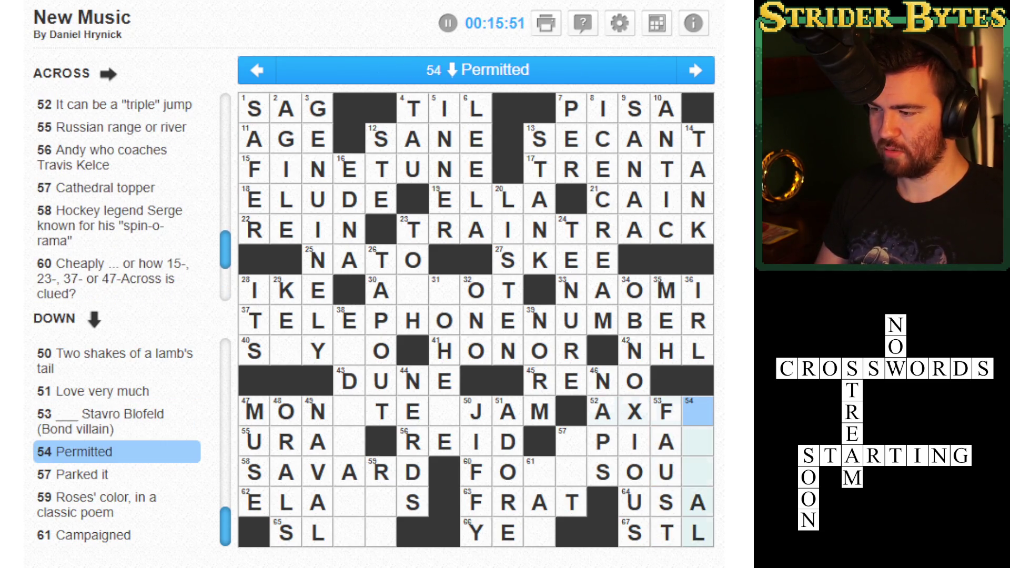
click(666, 472)
key(BackSpace)
key(BackSpace)
key(BackSpace)
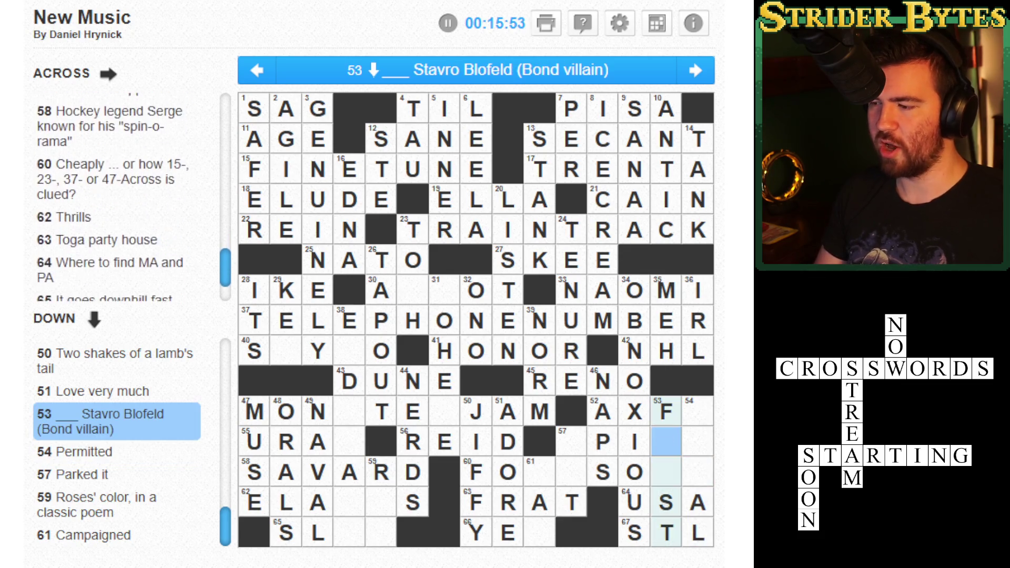
key(Tab)
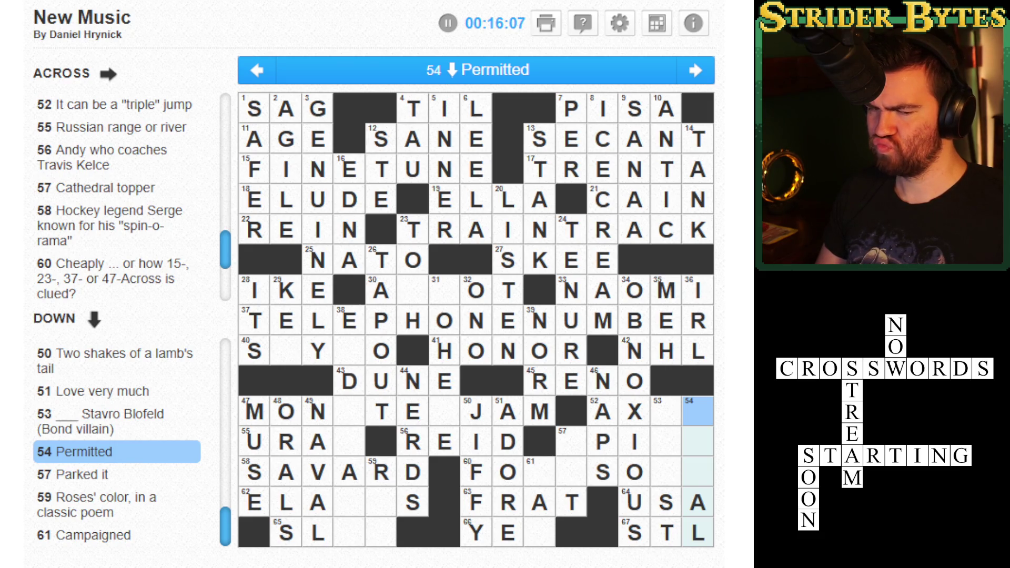
- Fill SAT, RED and RAN around 57 Down
click(570, 441)
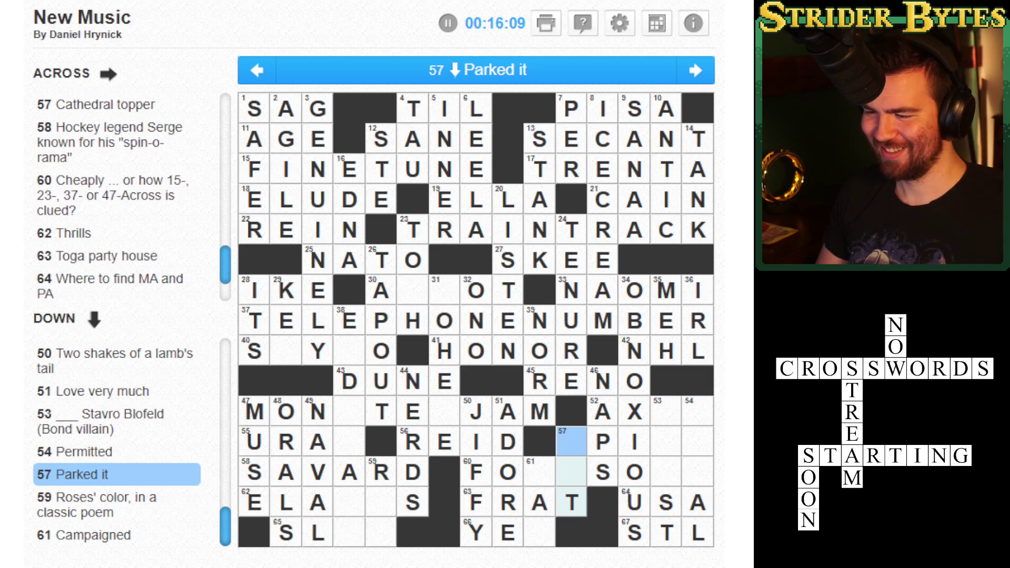
text(SA)
text(ED)
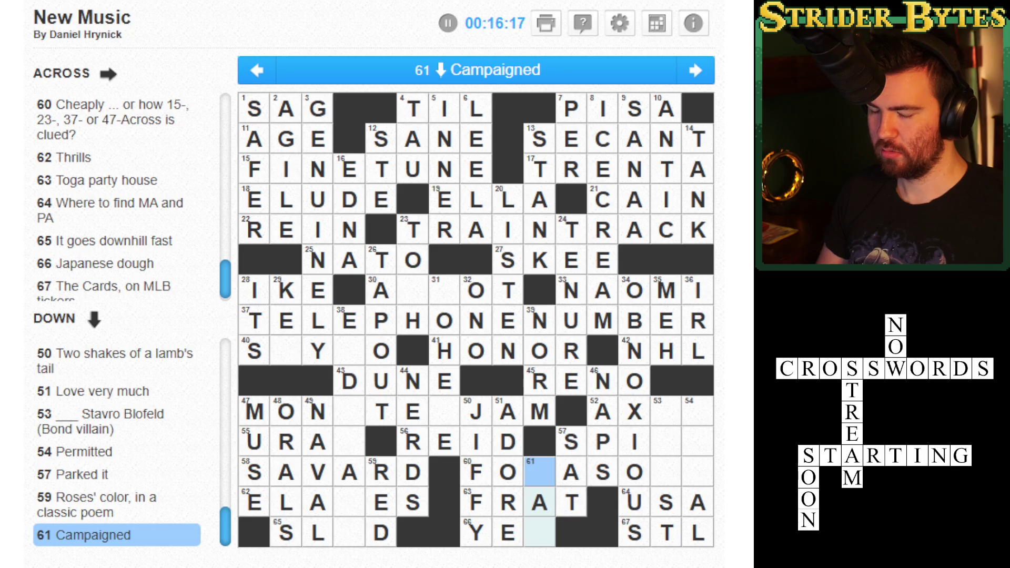
text(RN)
key(shift+Tab)
key(shift+Tab)
key(shift+Tab)
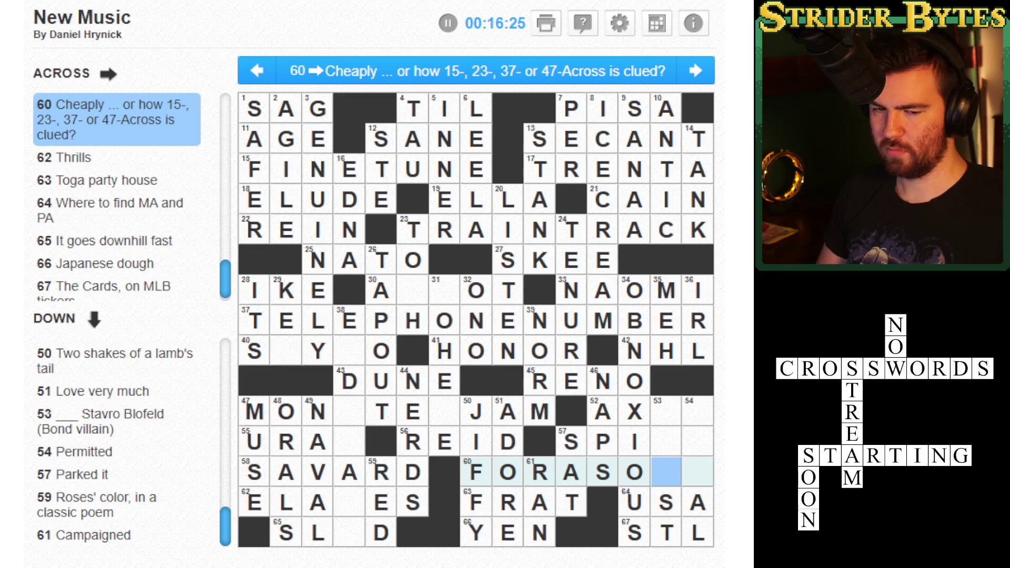
- Retype 53 Down as ERNST and finish FOR A SONG, SPIRE and LEGAL
click(666, 411)
text(ERN)
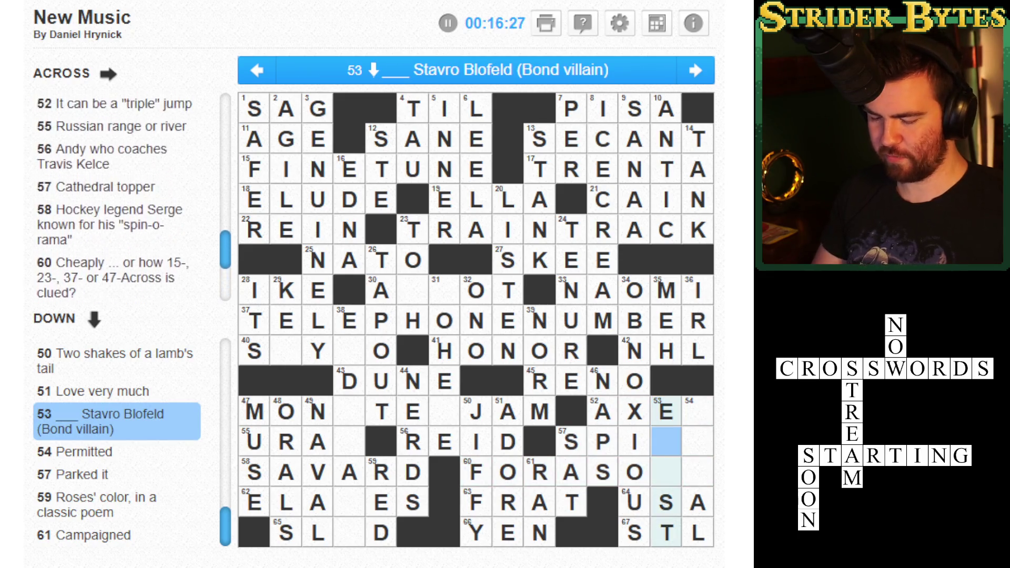
text(G)
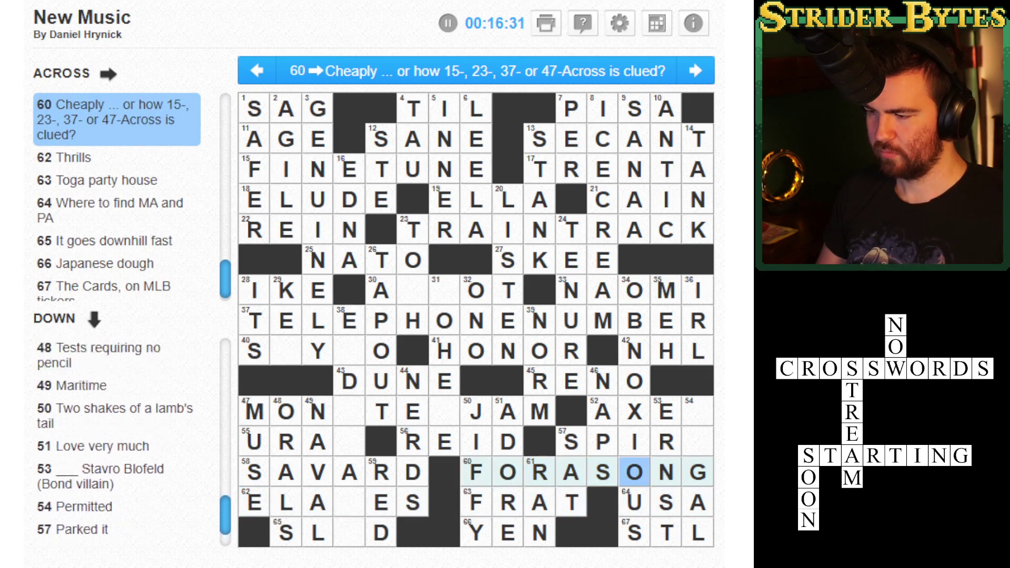
click(697, 442)
text(E)
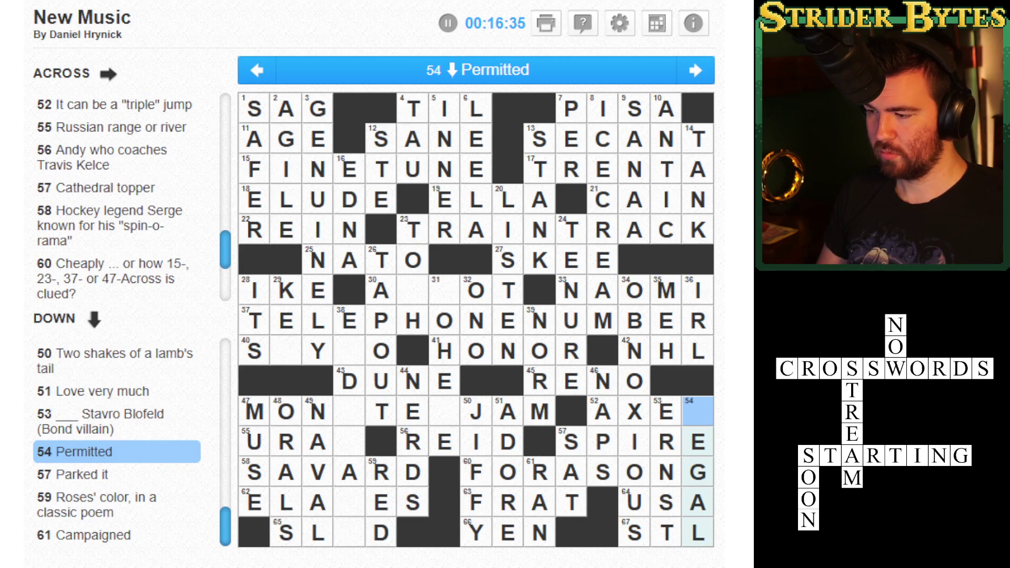
text(L)
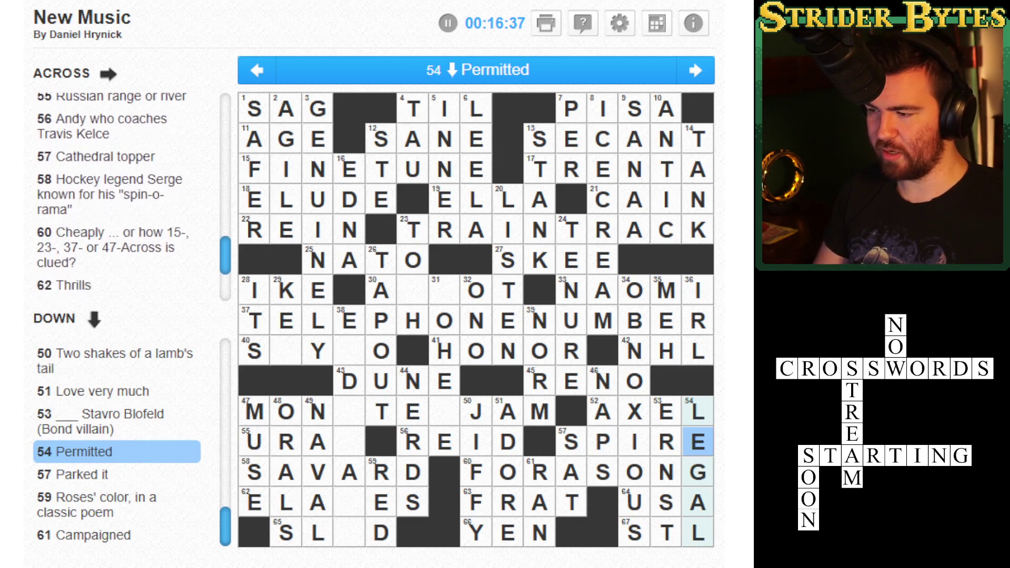
key(Left)
key(Left)
key(Left)
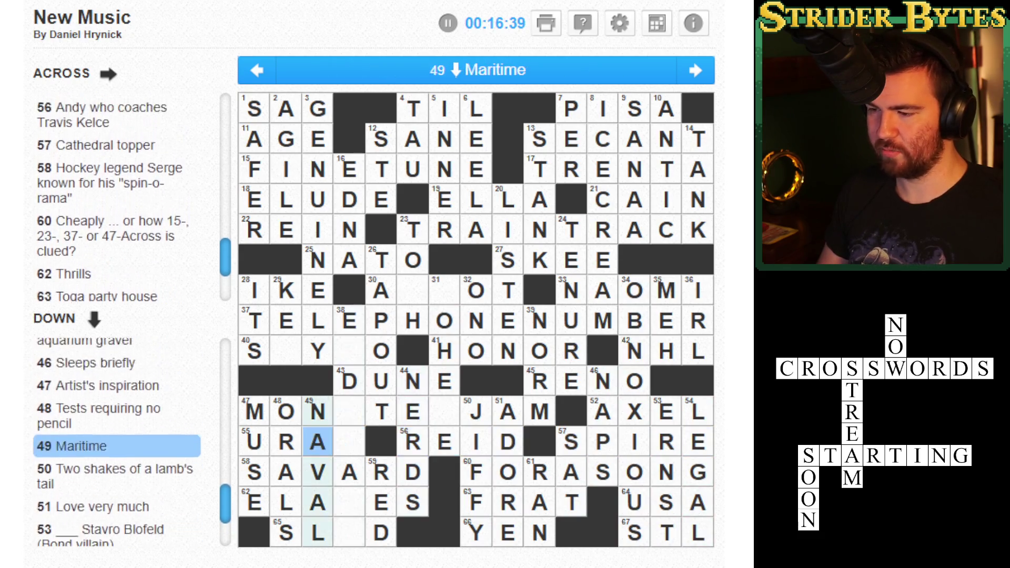
key(Up)
key(Right)
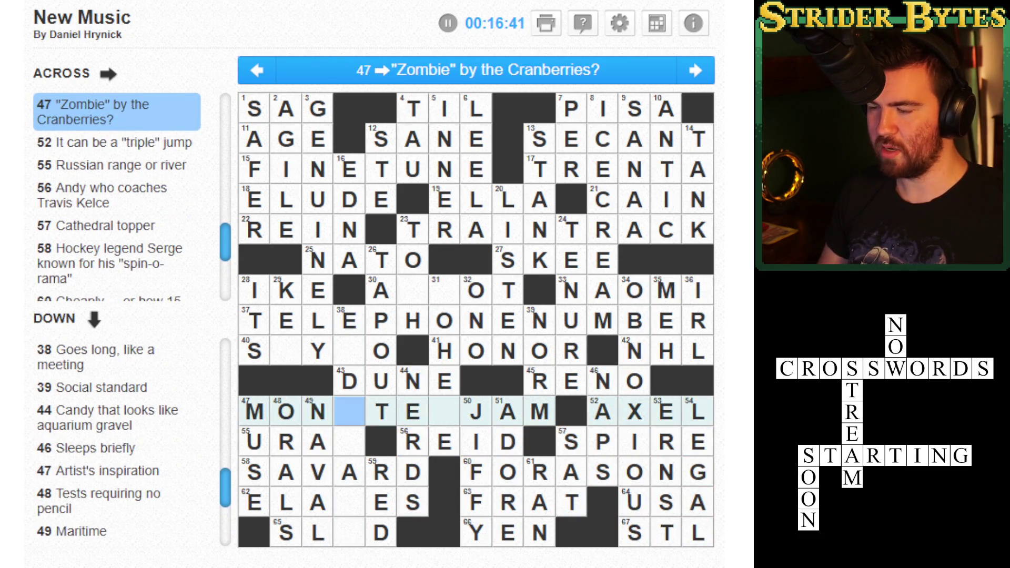
- Complete 47 Across as MONSTERJAM by adding STER
text(STER)
key(Left)
key(Left)
key(Left)
click(349, 410)
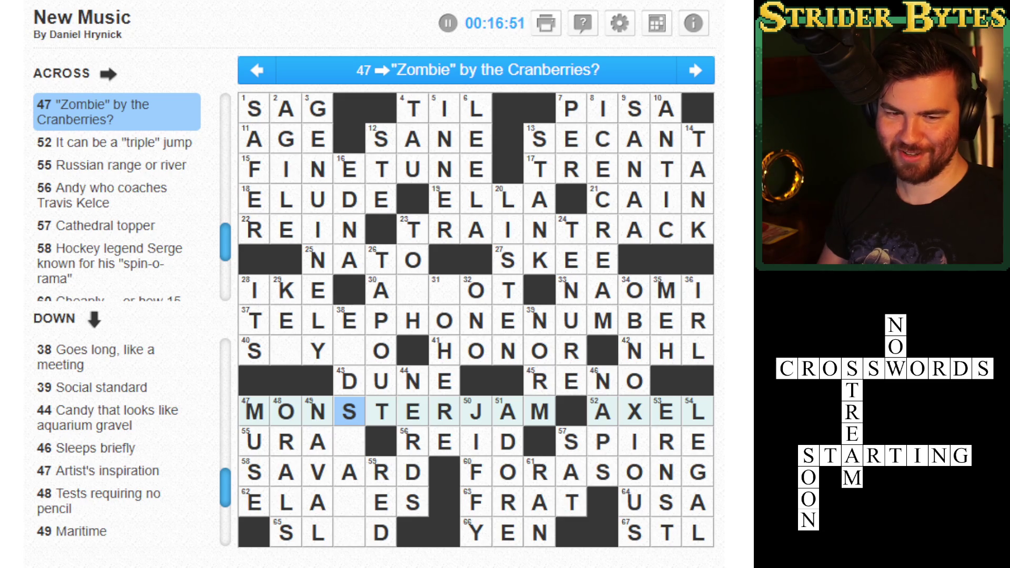
- Enter E in 65 Across to make SLED
click(348, 442)
click(349, 442)
click(349, 441)
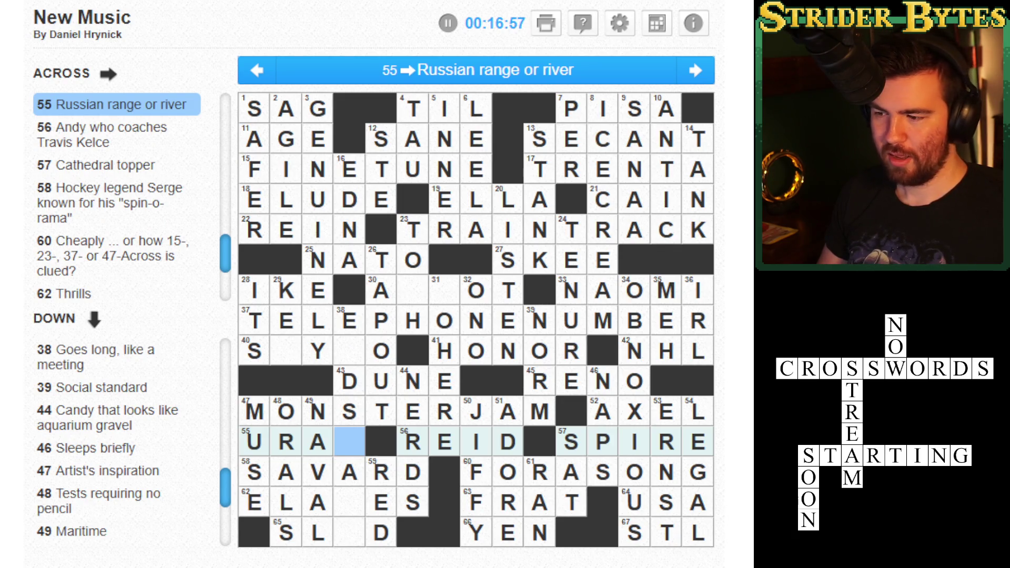
click(349, 471)
click(350, 502)
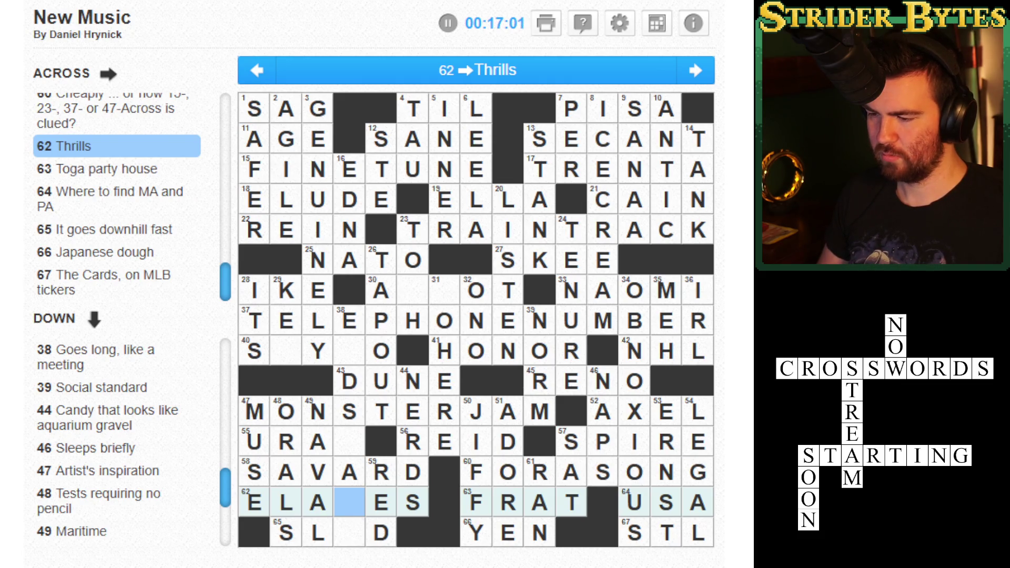
click(349, 532)
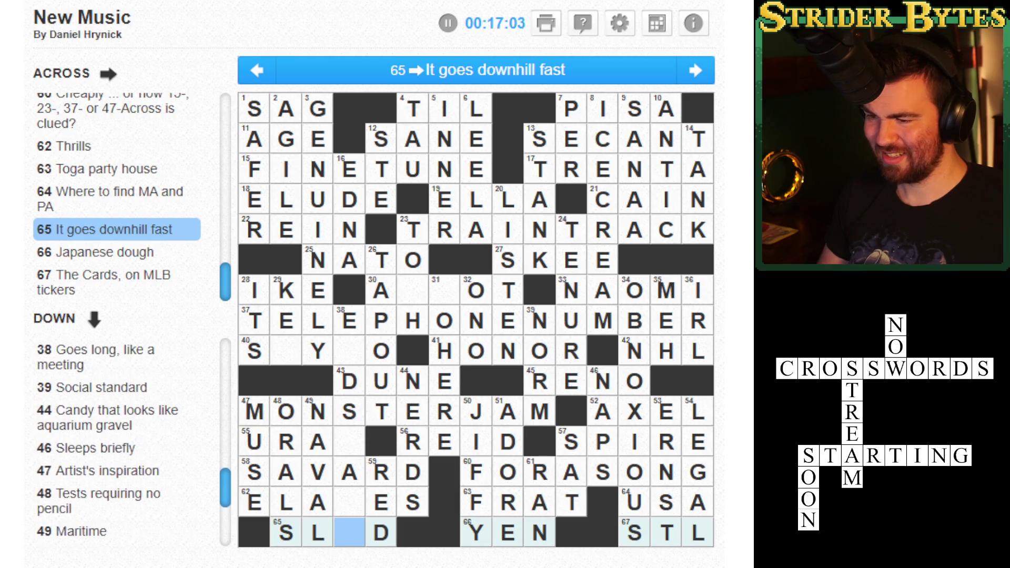
text(E)
click(350, 502)
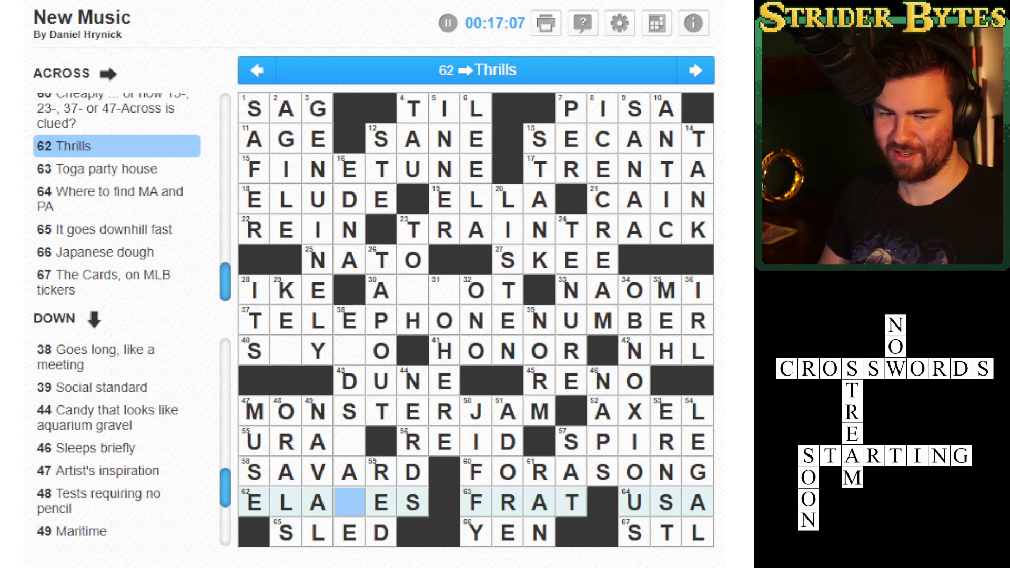
click(349, 442)
click(349, 411)
click(286, 350)
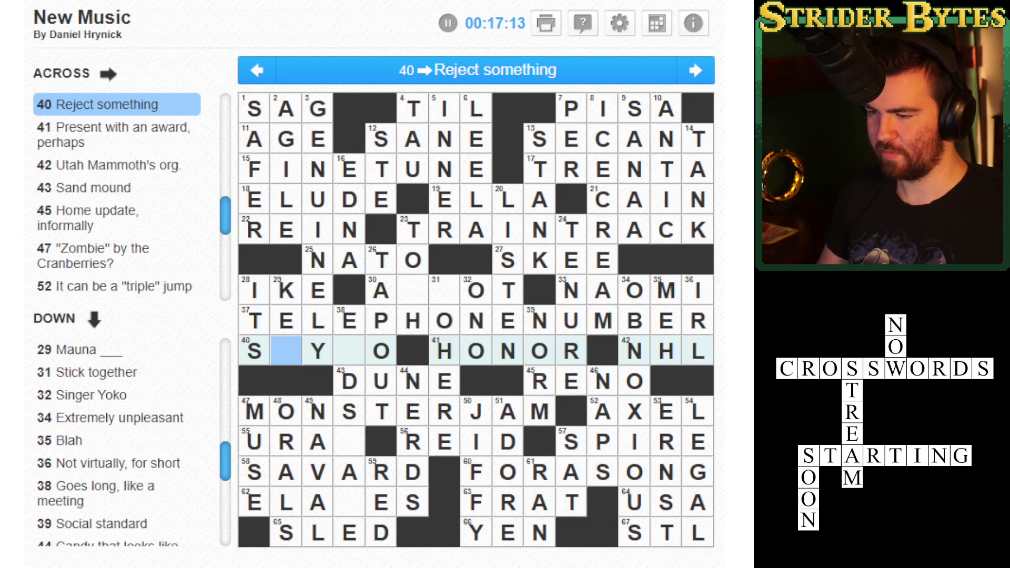
- Fill the missing letters of SAYNO at 40 Across and ENDSLATE at 38 Down
text(AY)
text(N)
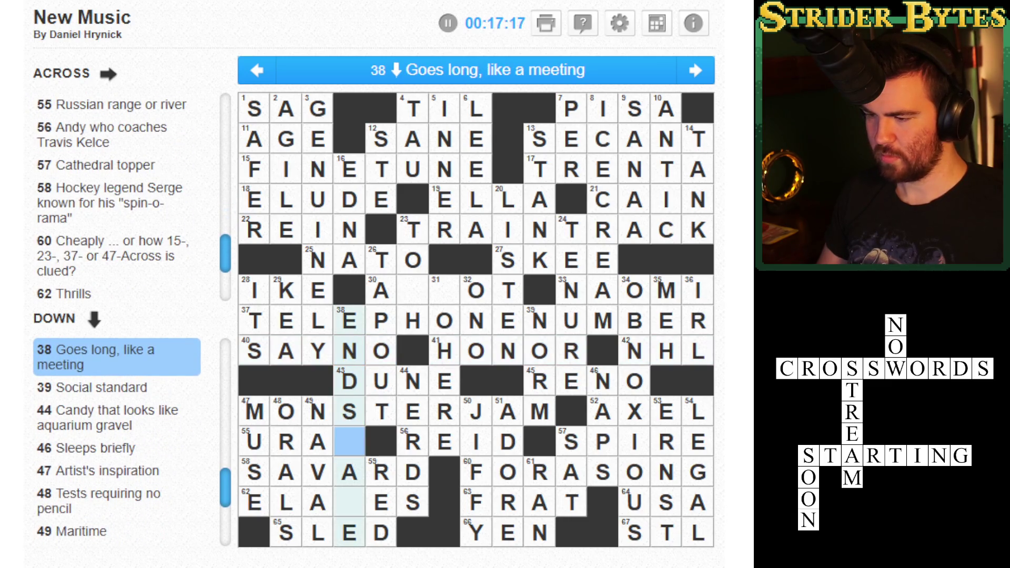
text(L)
key(Down)
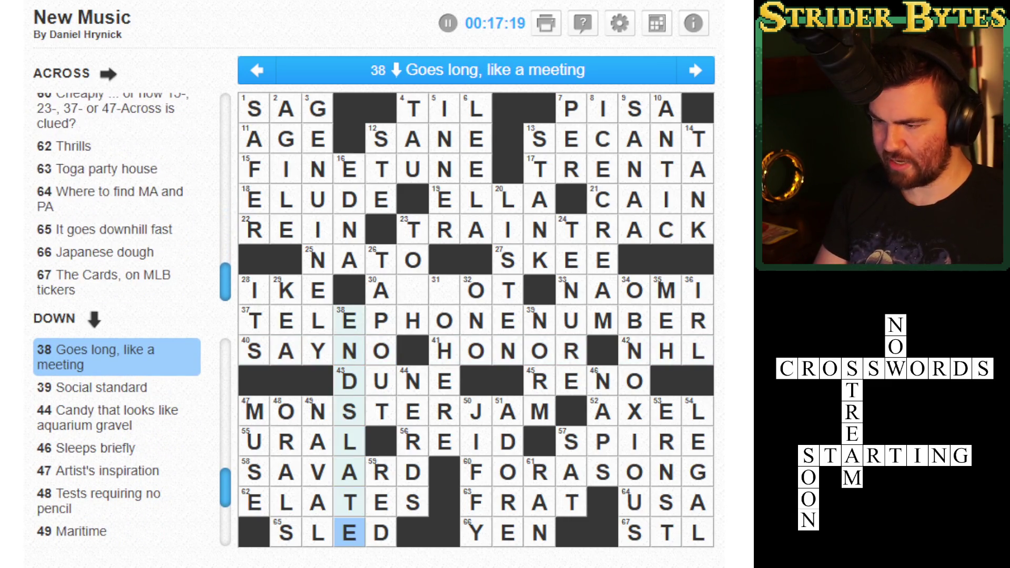
text(T)
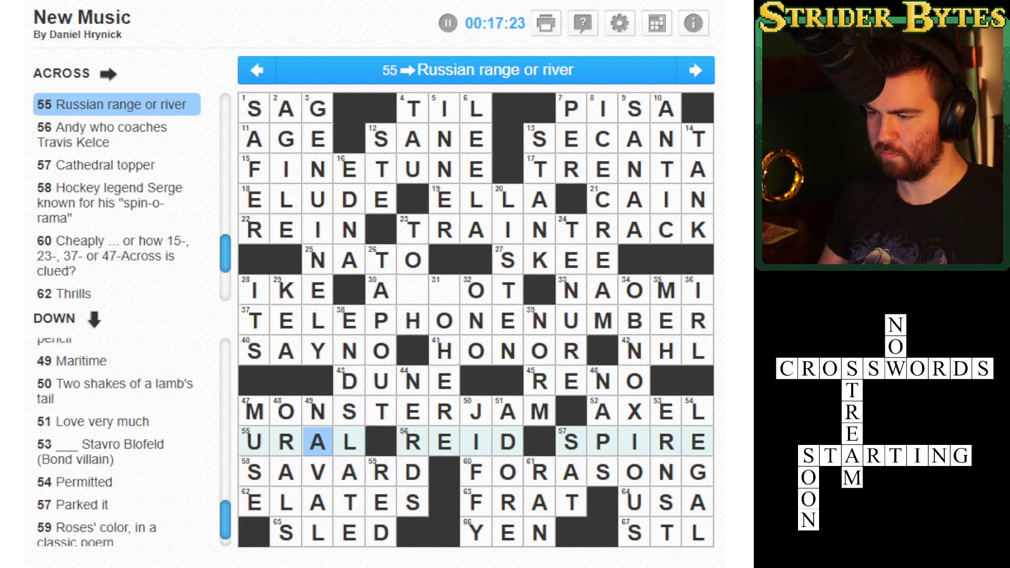
- Correct 30 Across from ABBOT to ASCOT, completing the puzzle
click(381, 380)
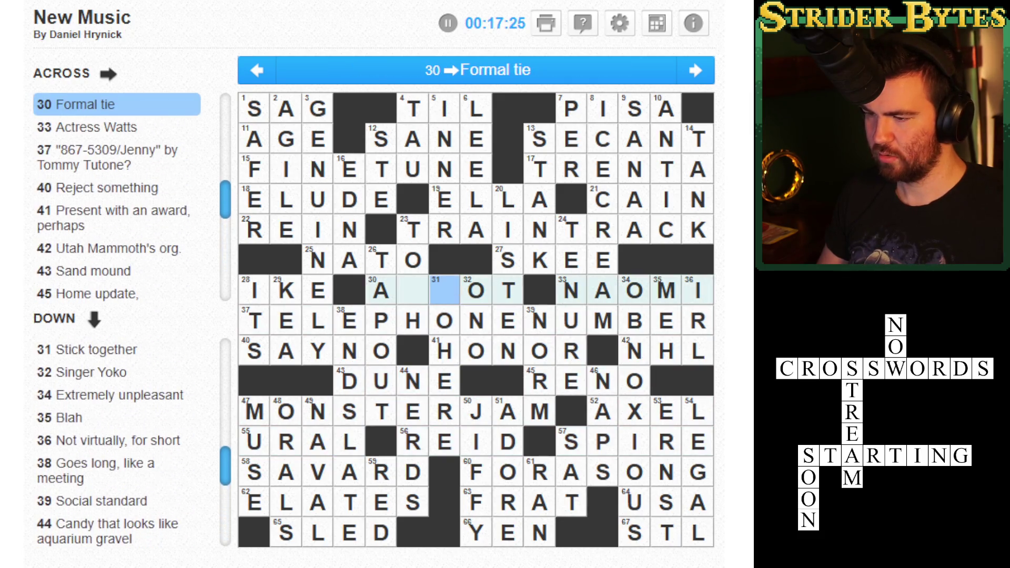
key(space)
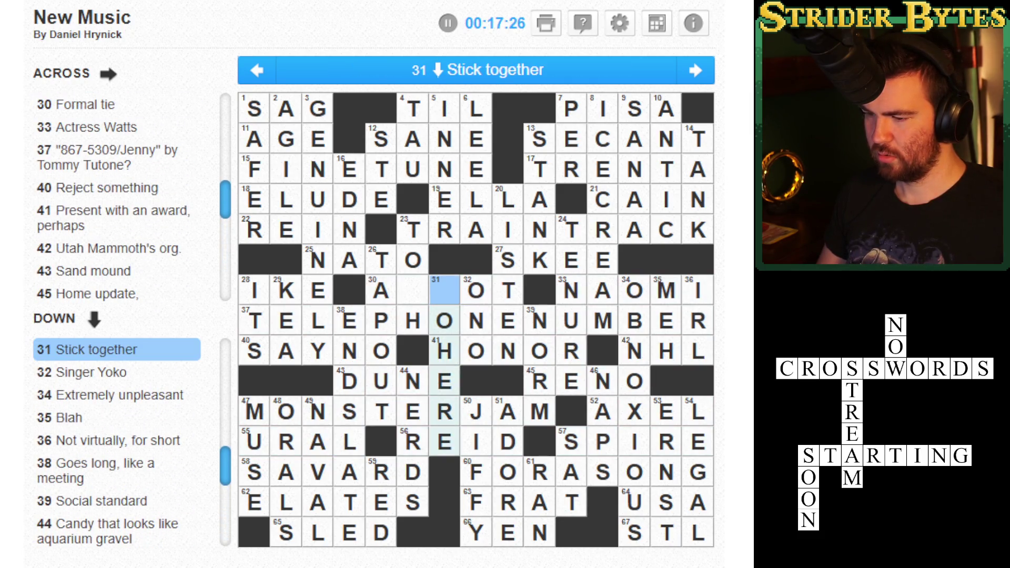
key(Left)
key(space)
key(space)
key(space)
text(BB)
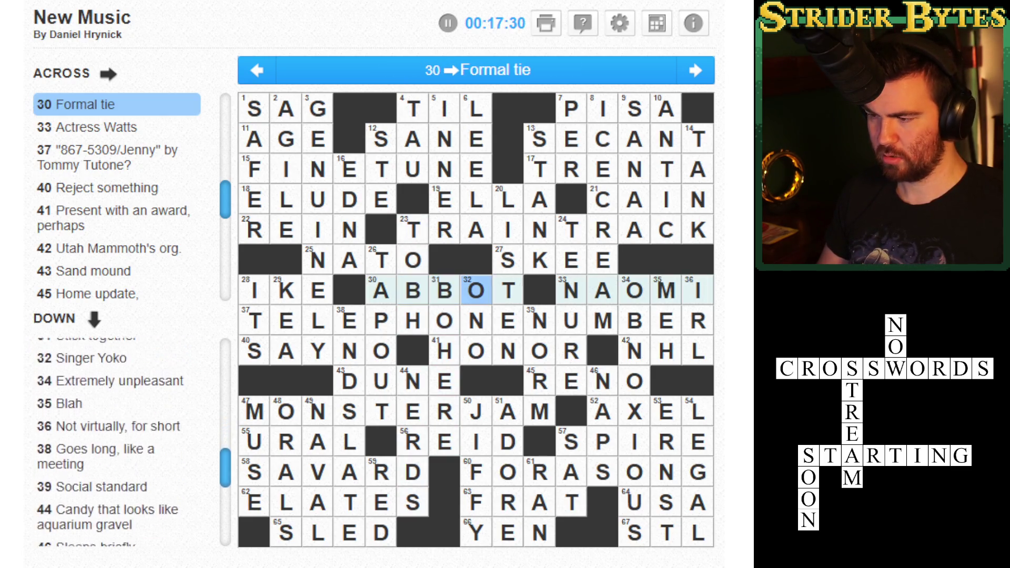
key(space)
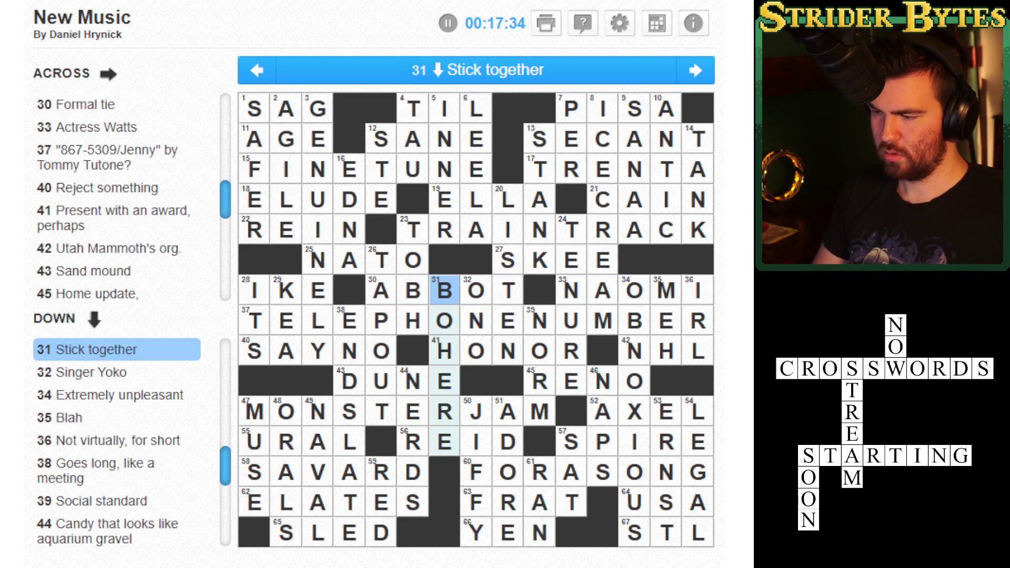
key(space)
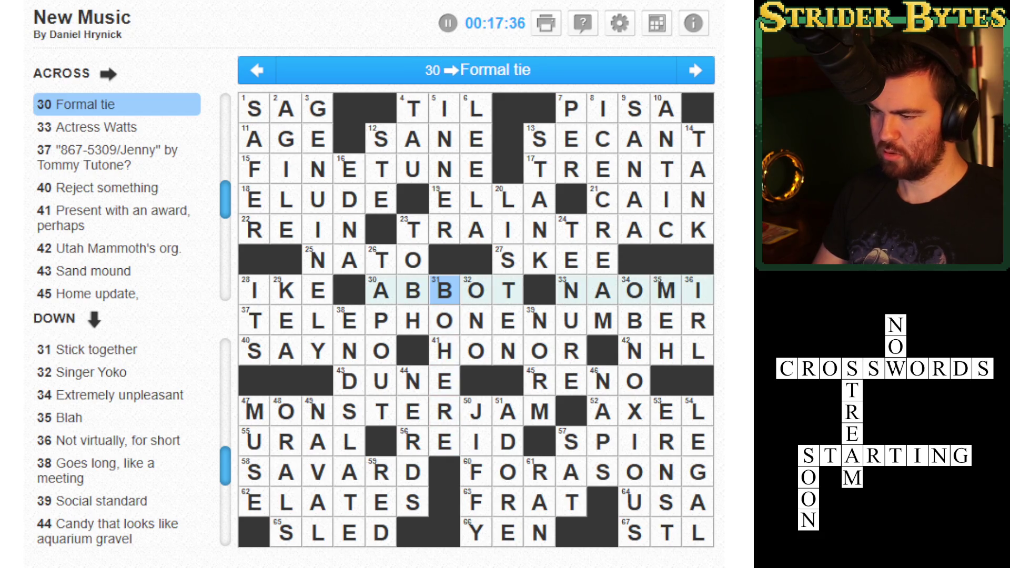
key(space)
text(C)
key(Left)
key(space)
text(S)
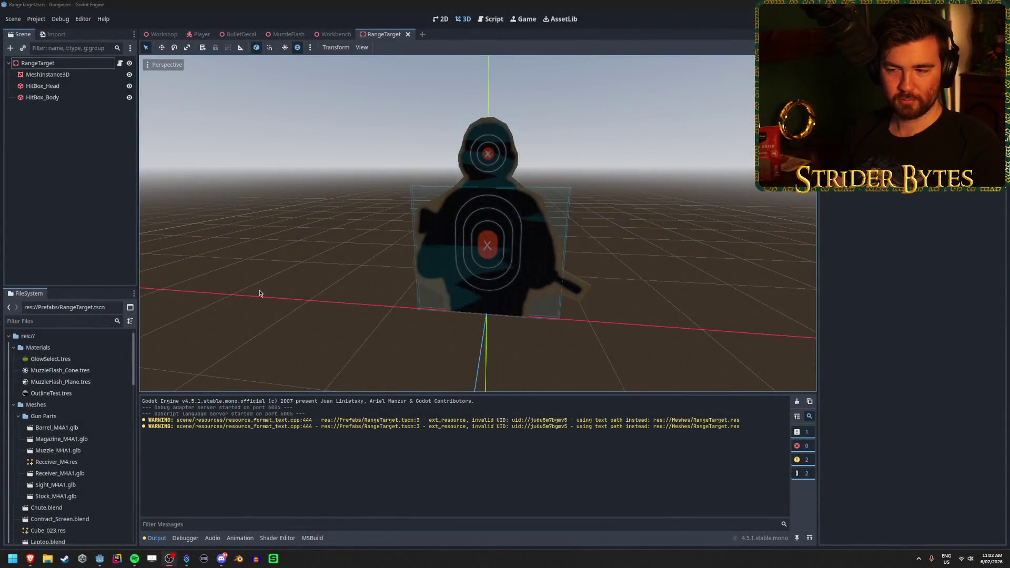
- Play the Workshop scene, walk up to the range target, shoot and reload, then stop the game
scroll(311, 275, up, 8)
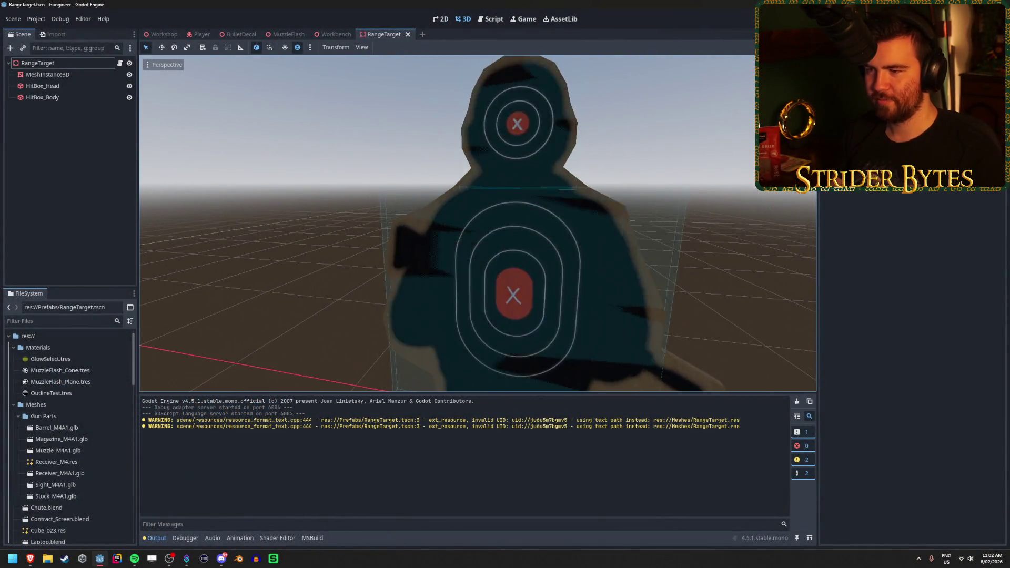
scroll(369, 226, down, 8)
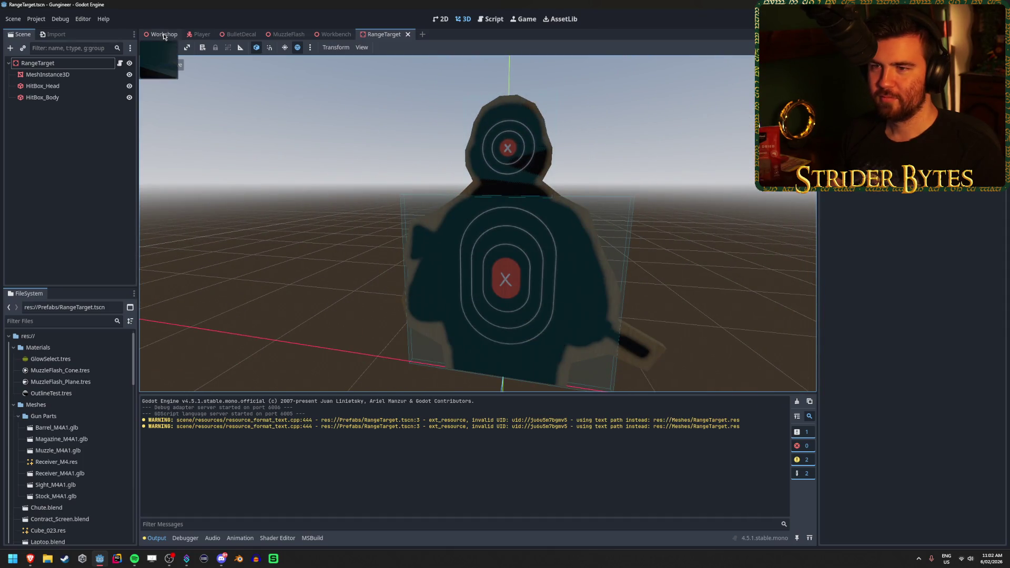
click(162, 34)
key(F5)
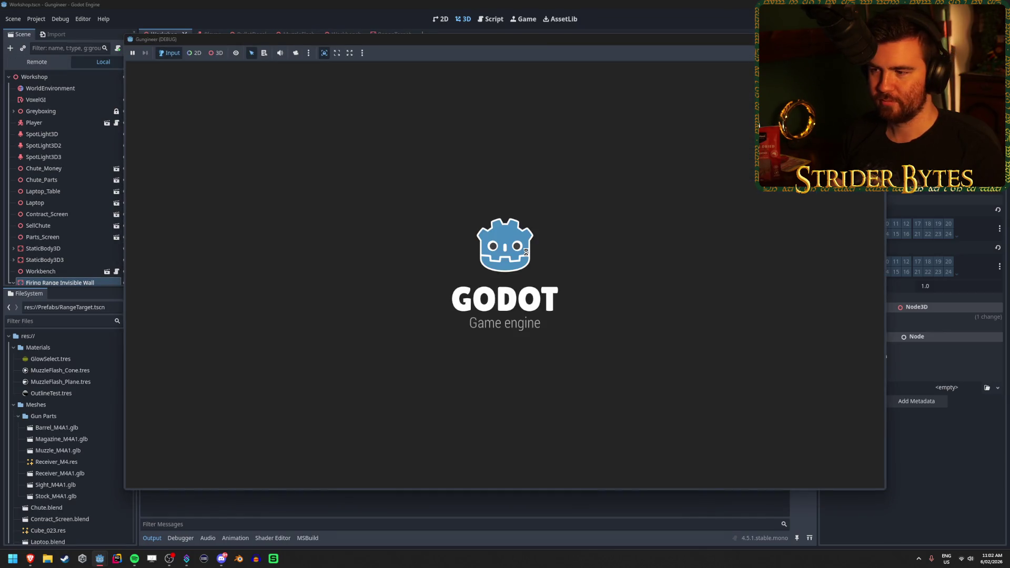
key(w)
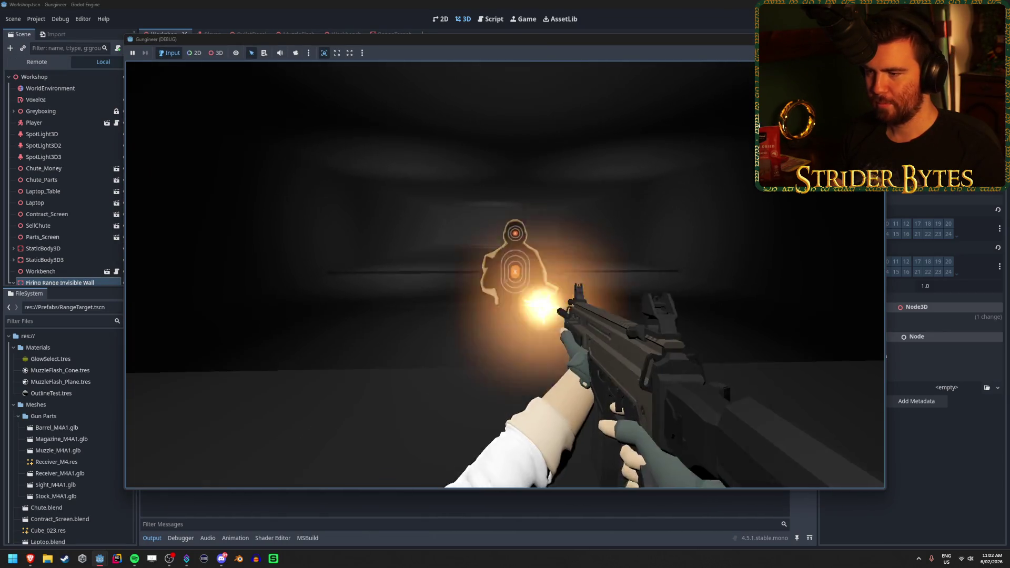
click(505, 275)
key(r)
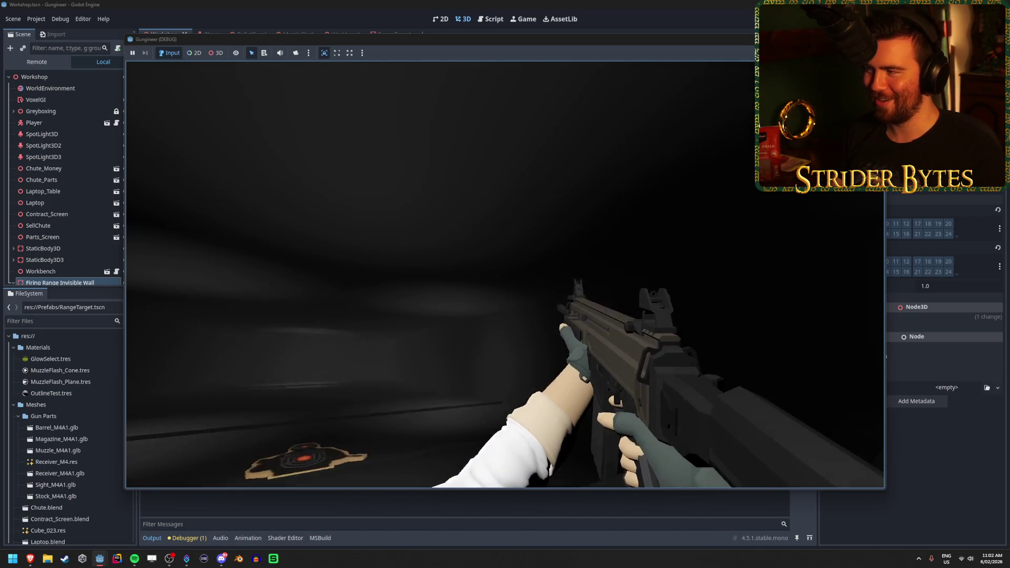
key(F8)
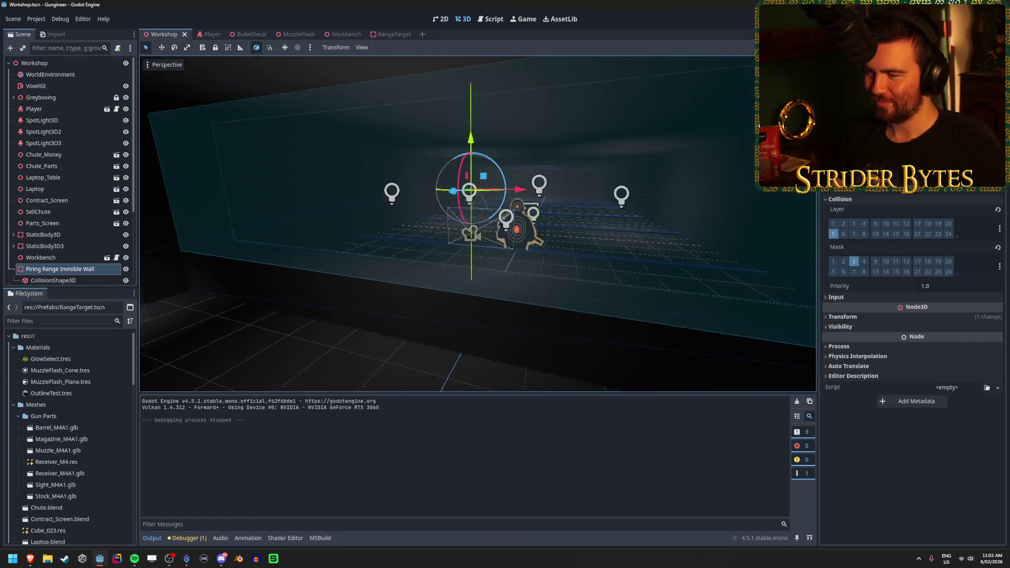
- Fly the 3D view around the range target, then across the room to the workbench drawer
scroll(468, 232, up, 5)
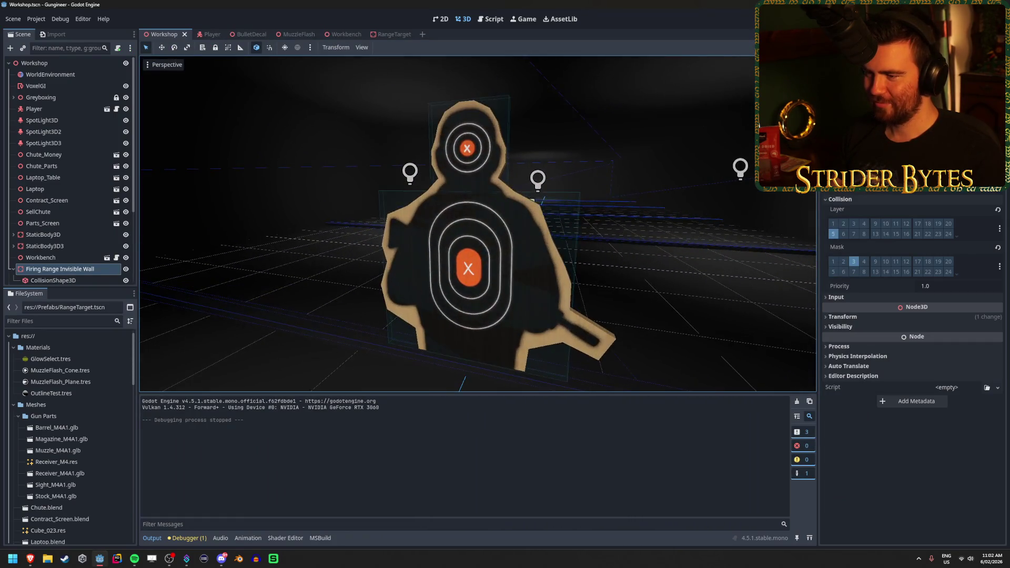
shift+middle_drag(522, 324, 521, 297)
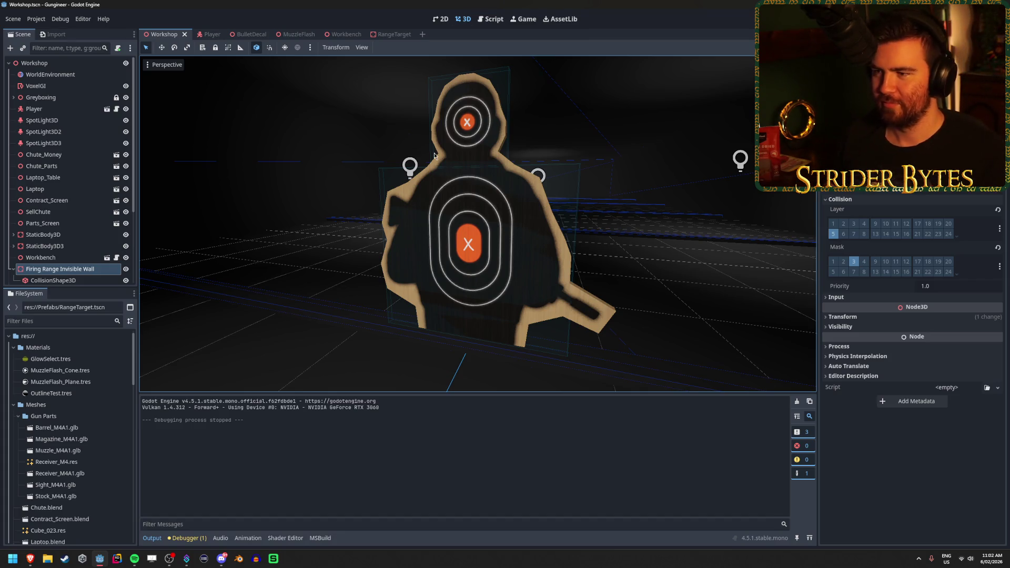
right_drag(531, 256, 483, 249)
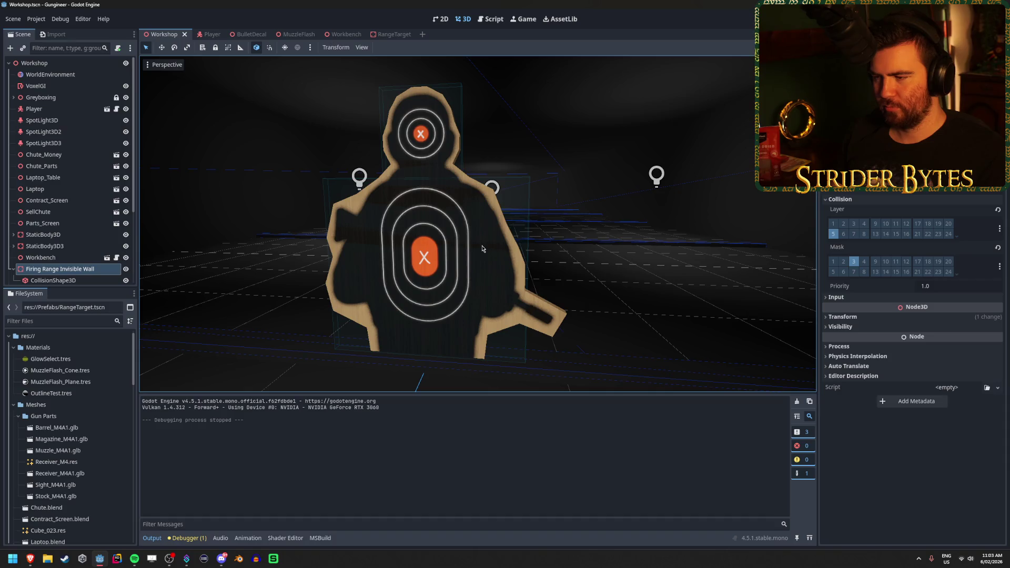
right_drag(483, 249, 466, 258)
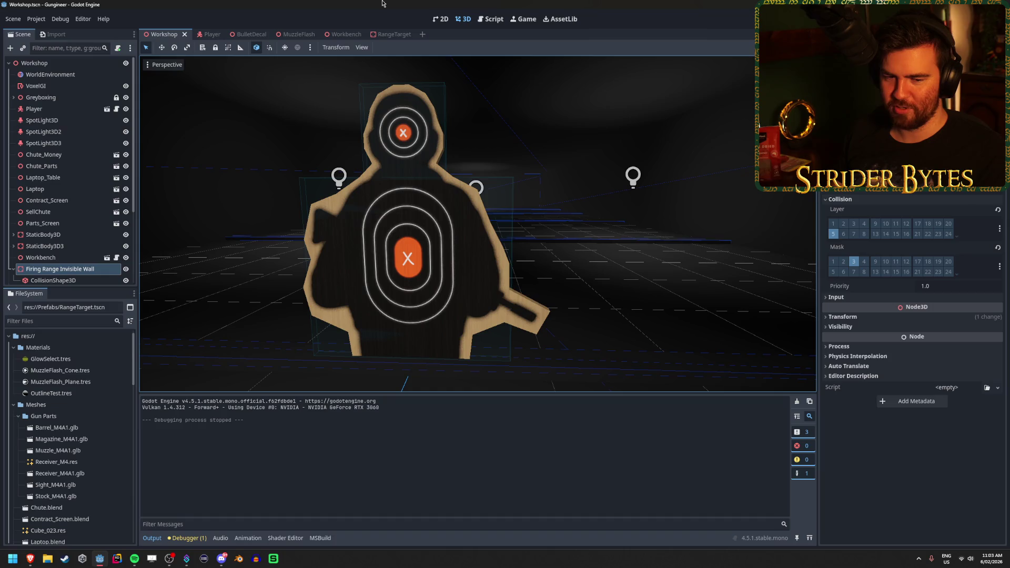
mouse_move(474, 210)
right_down()
mouse_move(546, 224)
mouse_move(387, 240)
right_up()
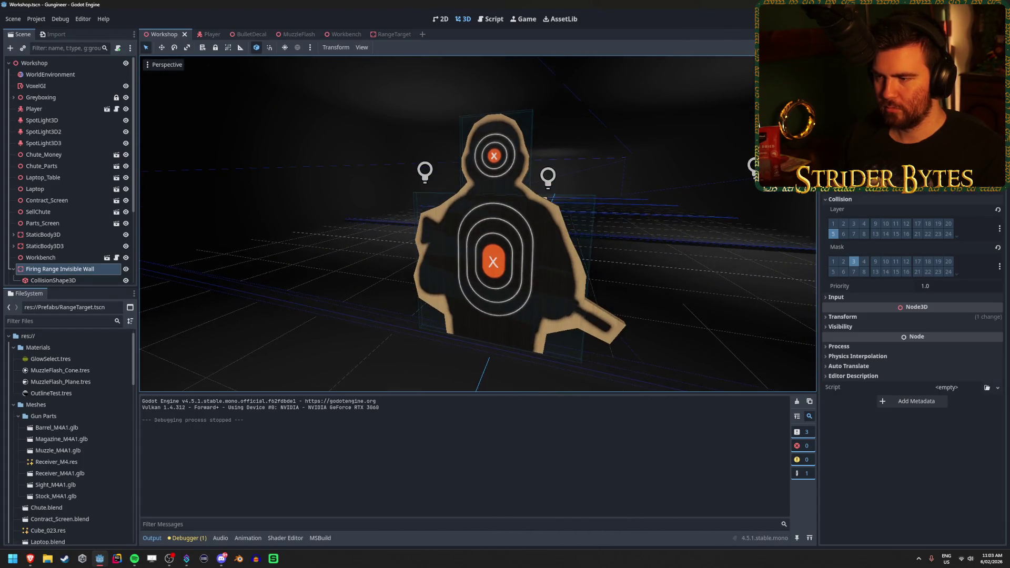
right_drag(576, 241, 572, 242)
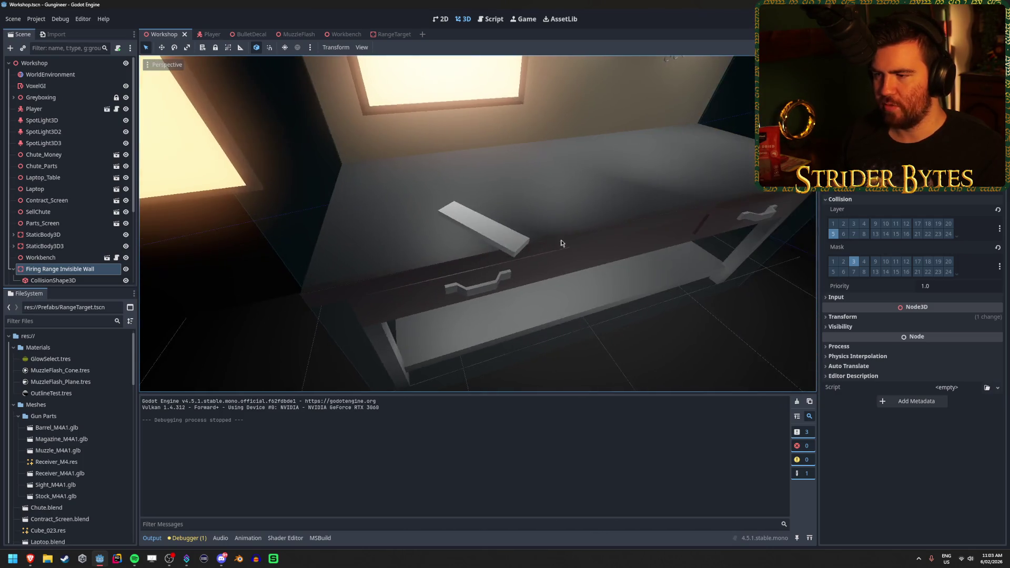
right_drag(480, 231, 481, 234)
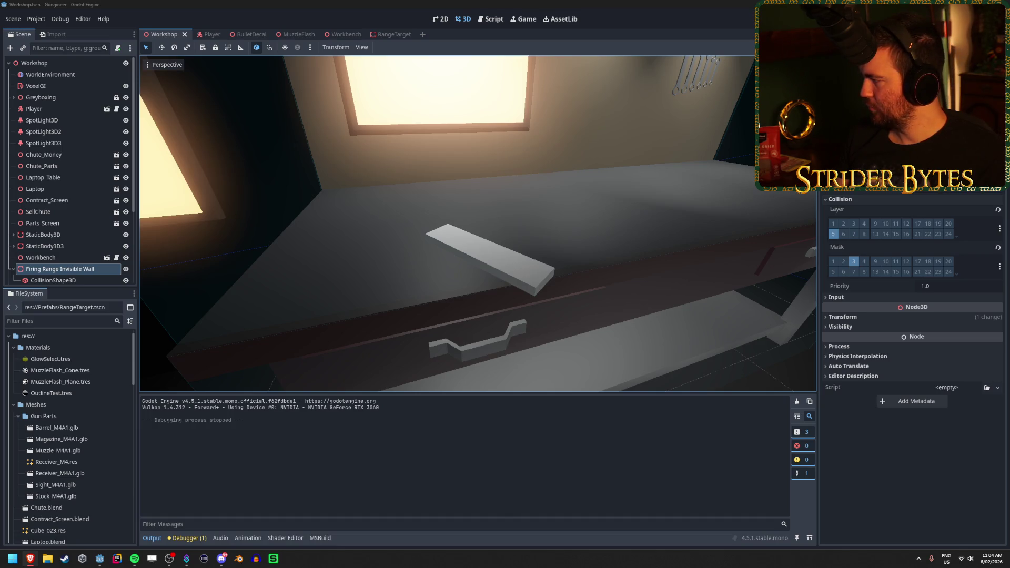
key(alt+Tab)
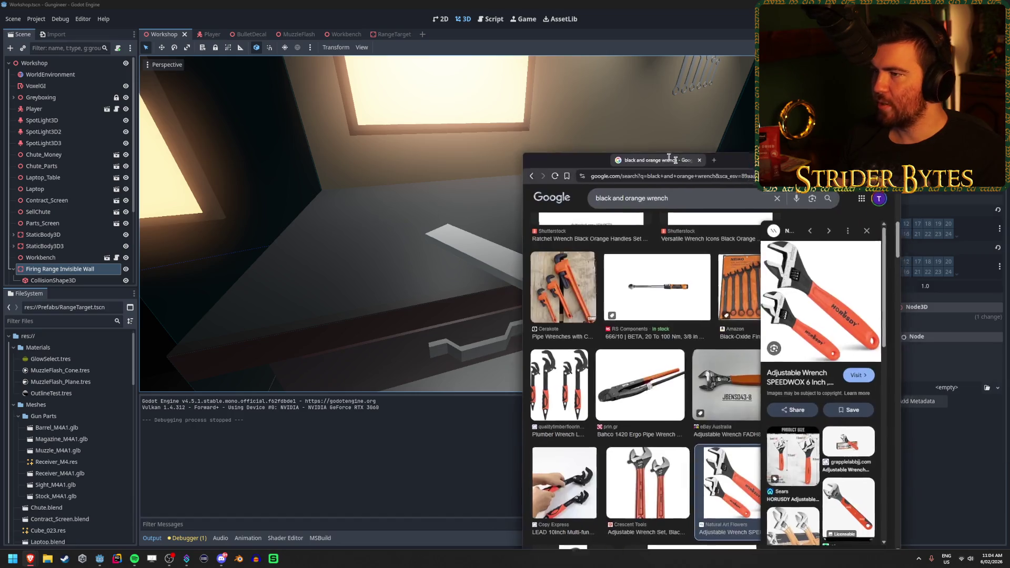
- View wrench images full-size, comparing the red Klein Tools wrench with the HORUSDY one
right_click(809, 302)
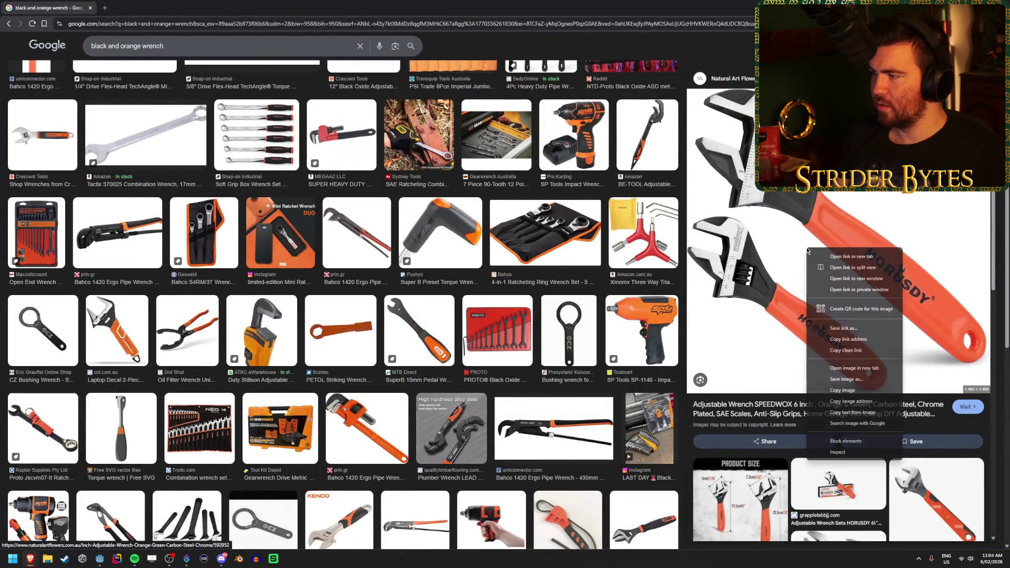
click(823, 367)
click(141, 8)
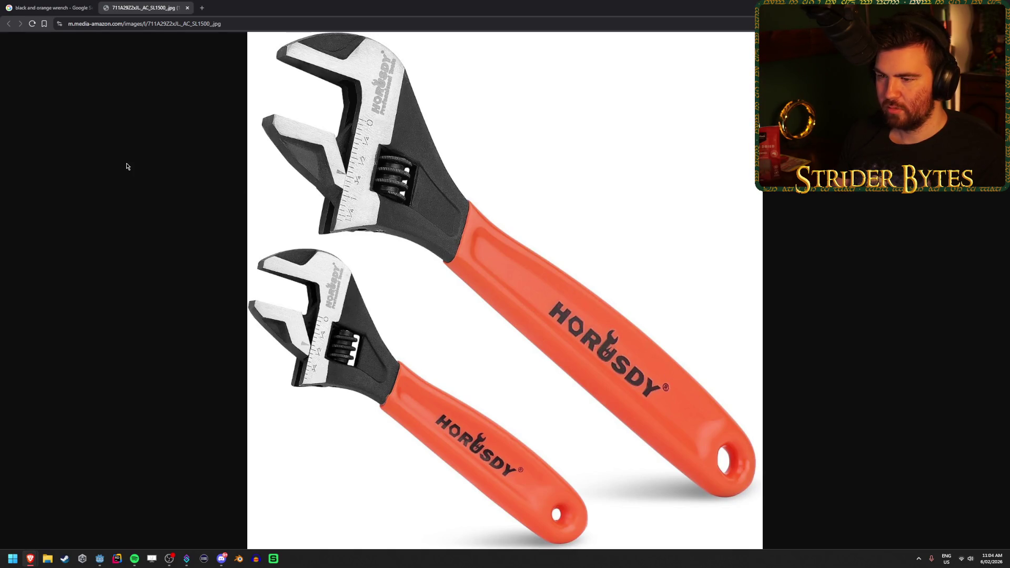
click(48, 7)
click(7, 24)
click(8, 24)
click(8, 24)
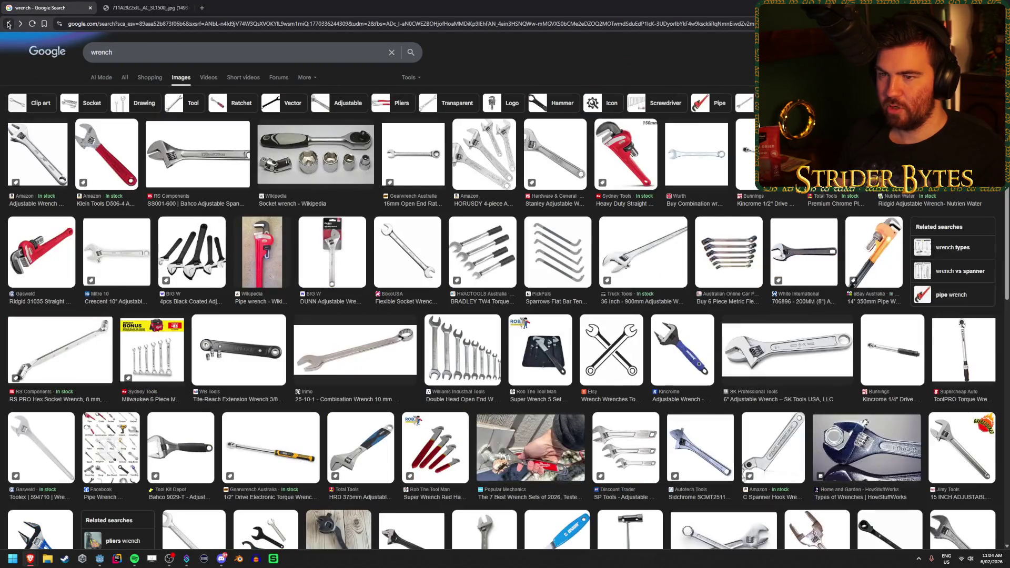
click(99, 147)
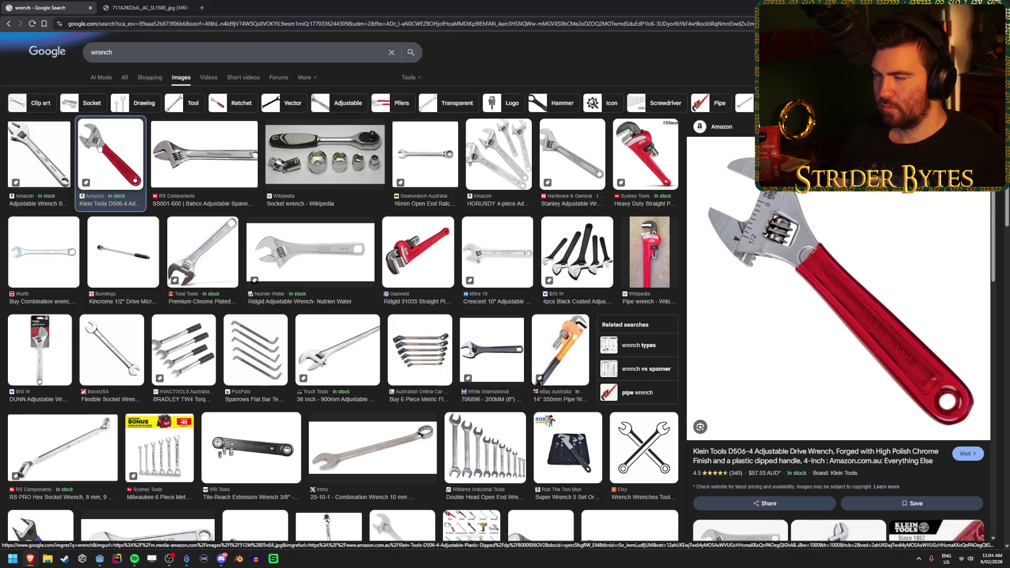
click(142, 7)
click(53, 4)
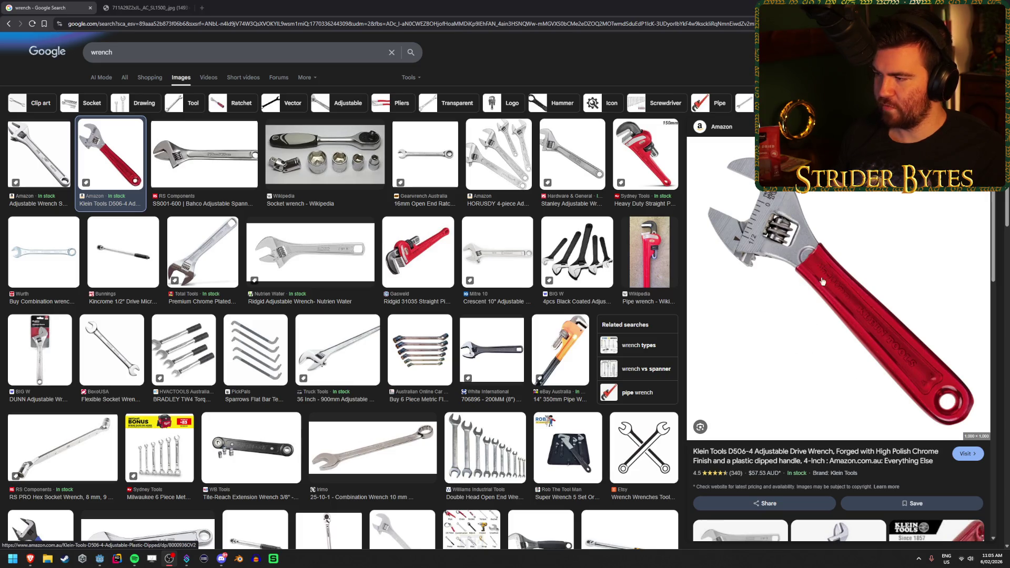
key(ctrl+Tab)
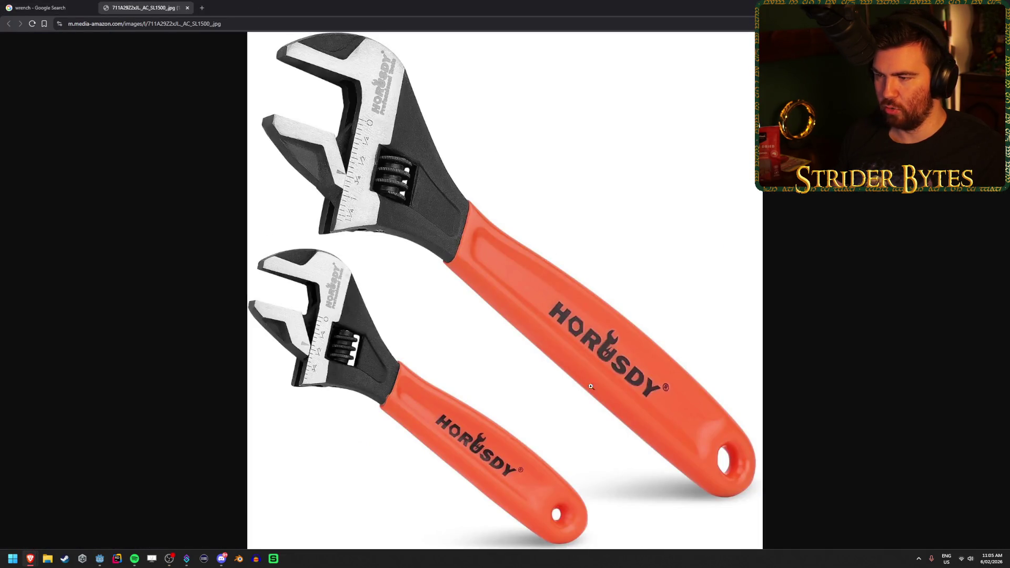
key(ctrl+Tab)
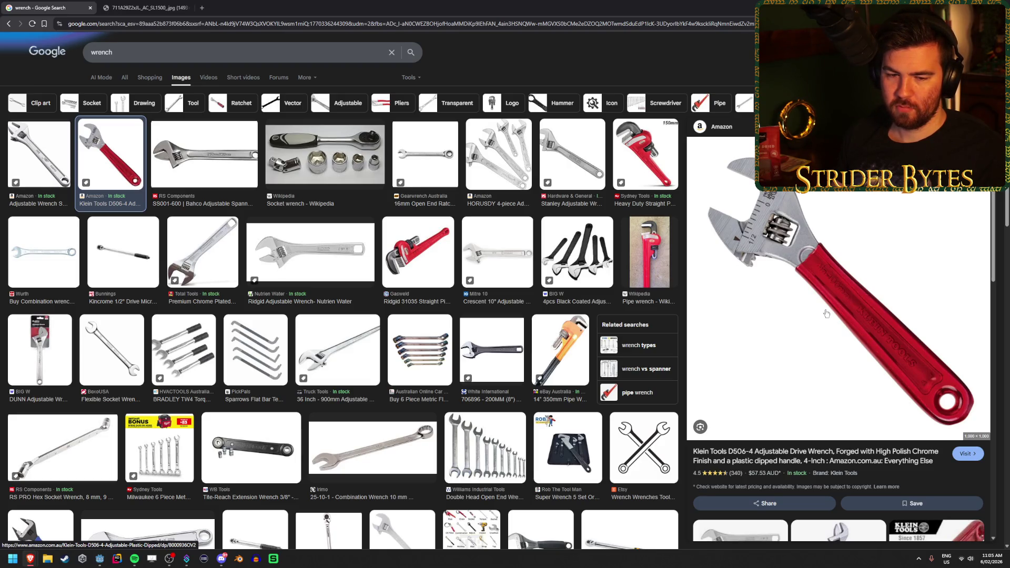
- Save the red Klein Tools wrench image to Downloads, then launch Blender
scroll(431, 314, down, 5)
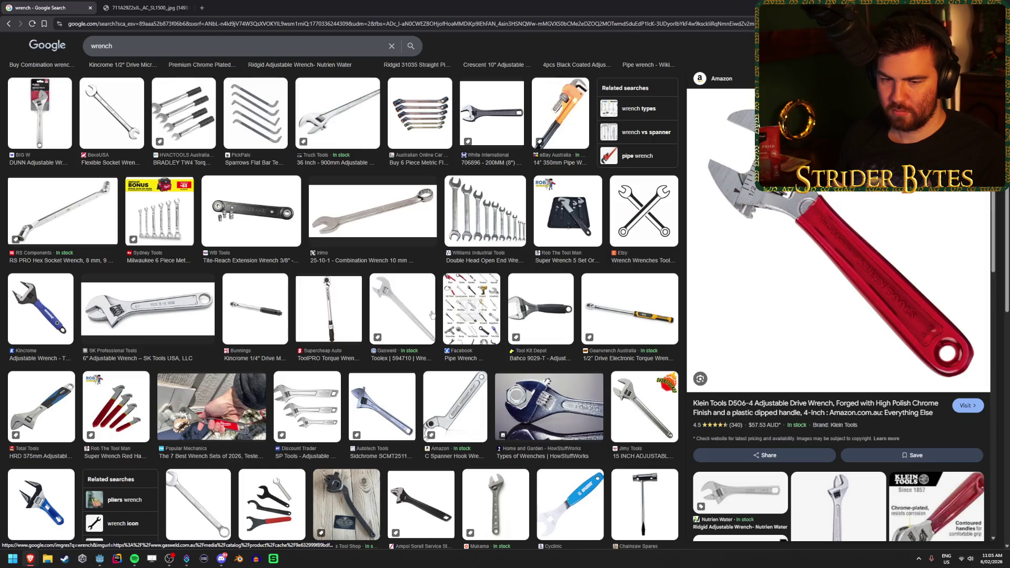
scroll(431, 313, up, 3)
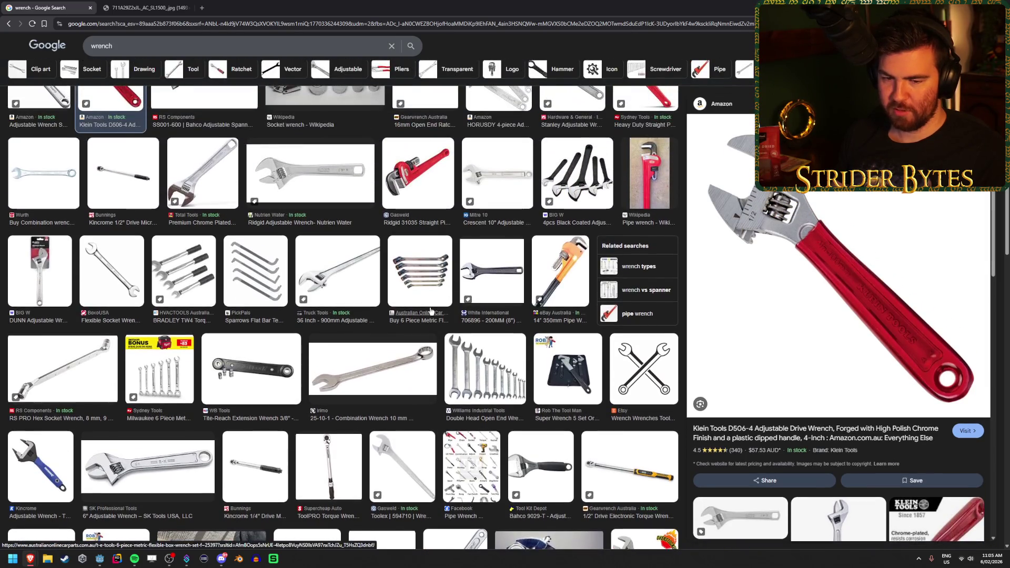
scroll(430, 311, down, 7)
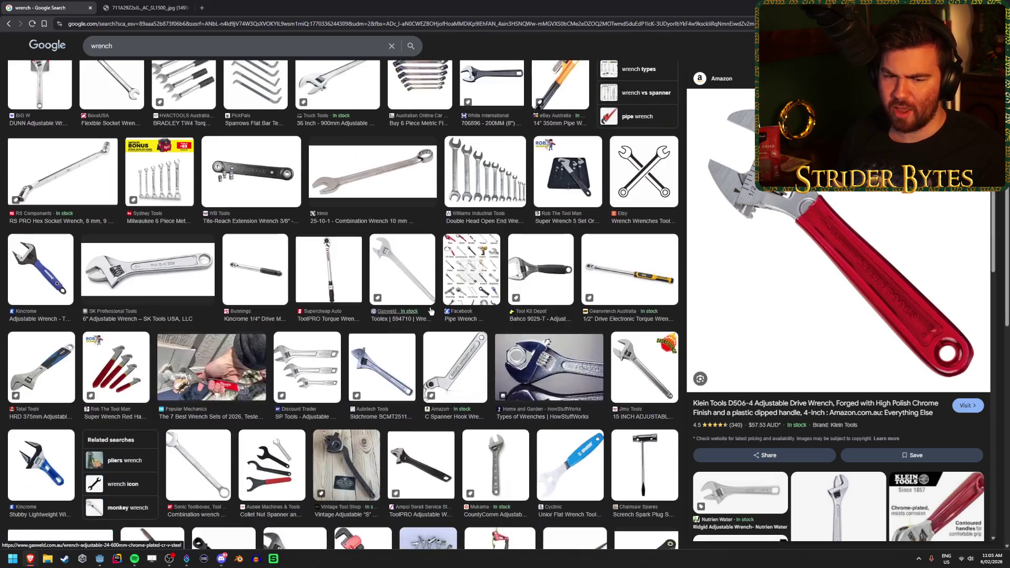
scroll(430, 310, up, 8)
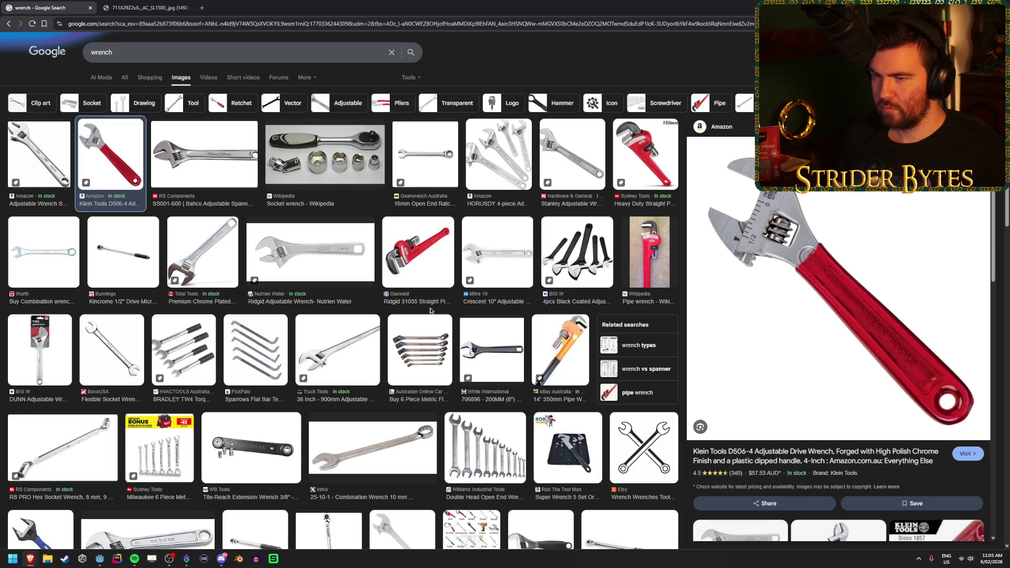
right_click(833, 307)
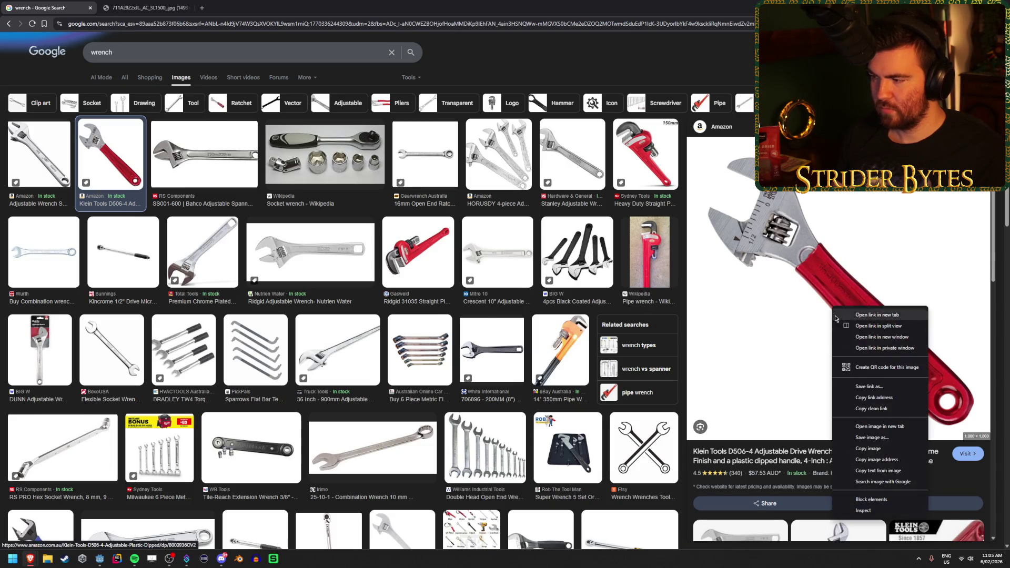
click(871, 437)
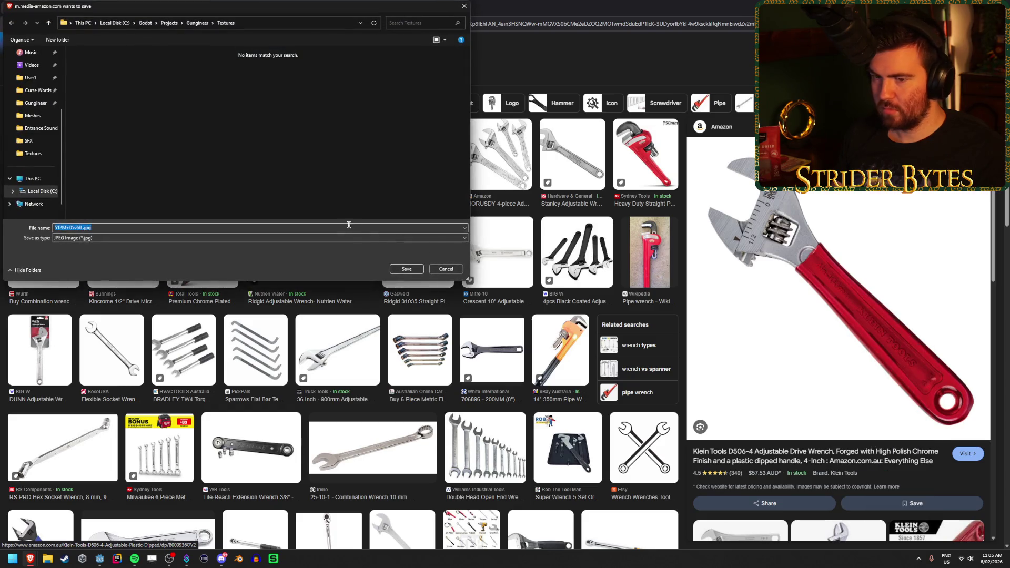
scroll(31, 132, up, 3)
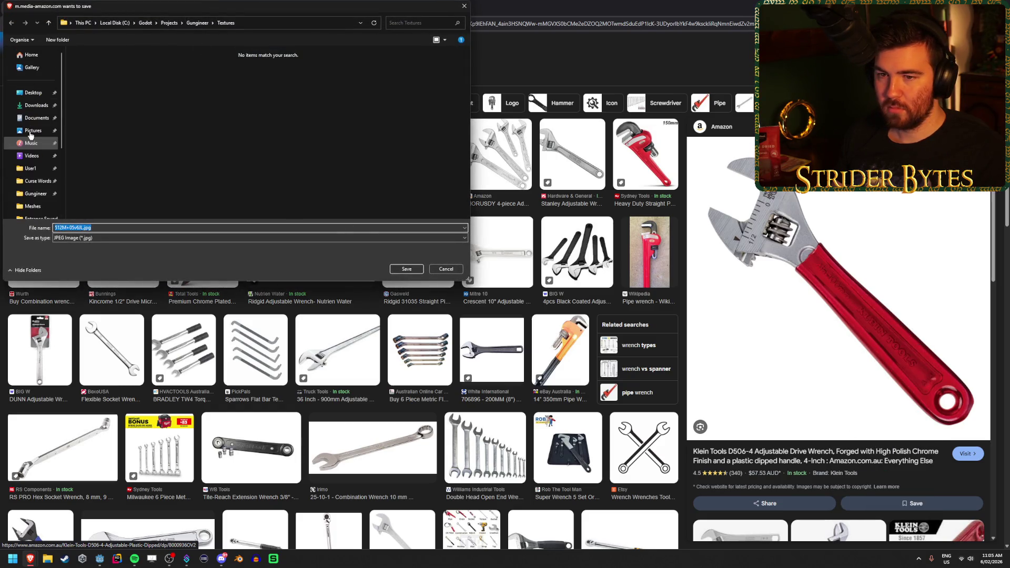
click(35, 105)
click(404, 268)
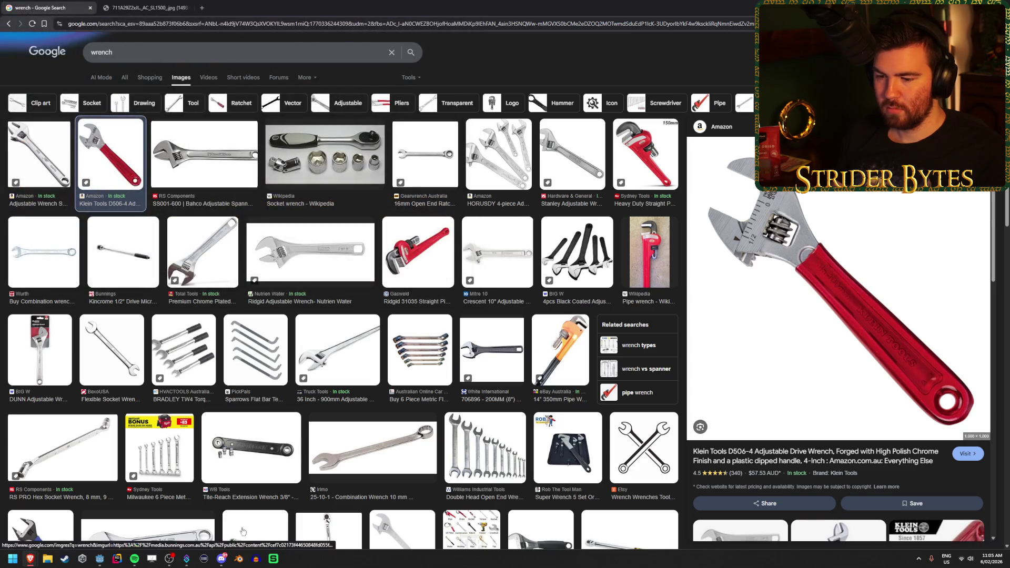
click(238, 559)
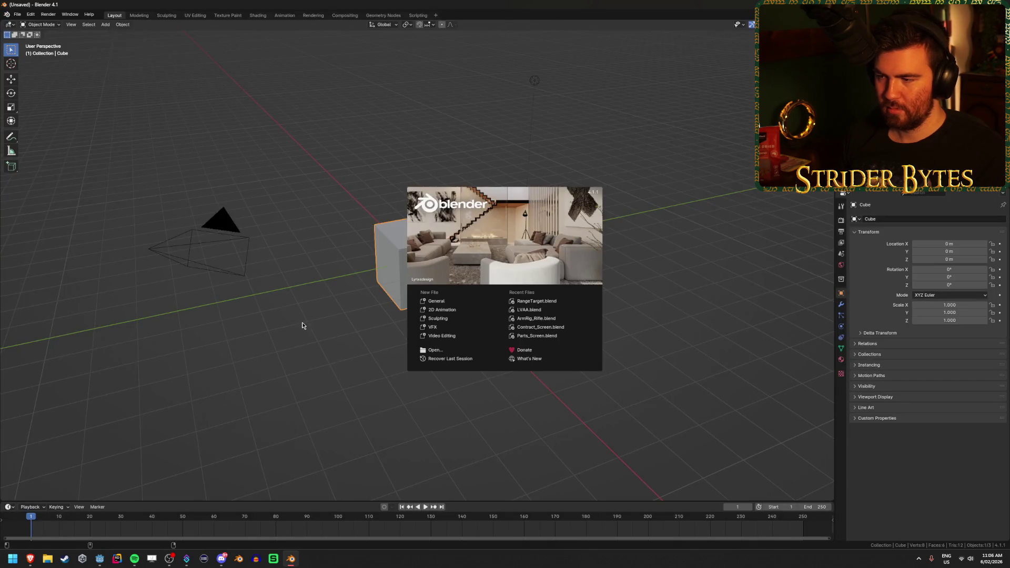
- Dismiss the Blender splash and delete all default objects, leaving an empty scene
click(302, 325)
key(a)
key(Delete)
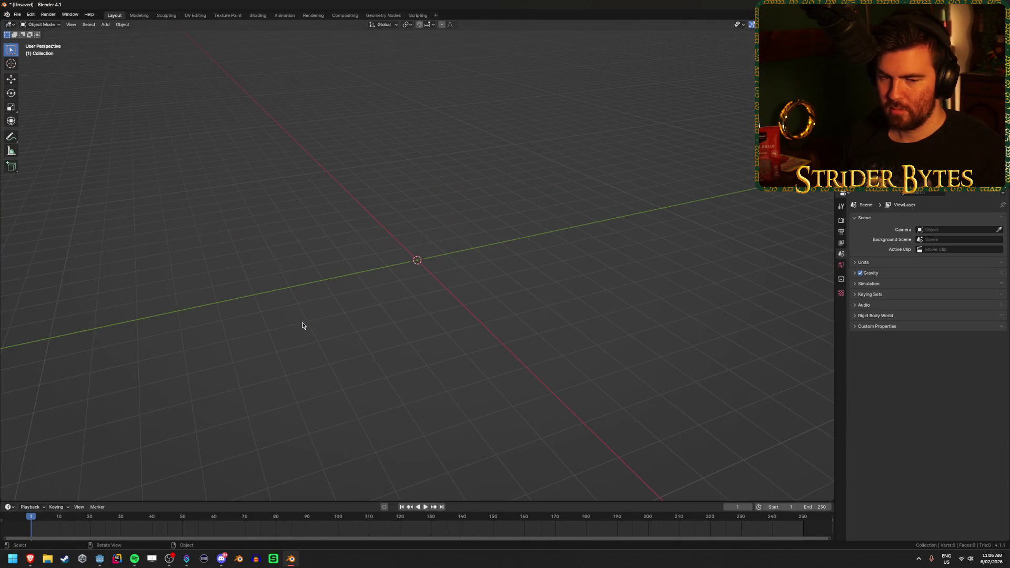
mouse_move(365, 322)
middle_down()
mouse_move(387, 287)
mouse_move(381, 313)
mouse_move(405, 322)
middle_up()
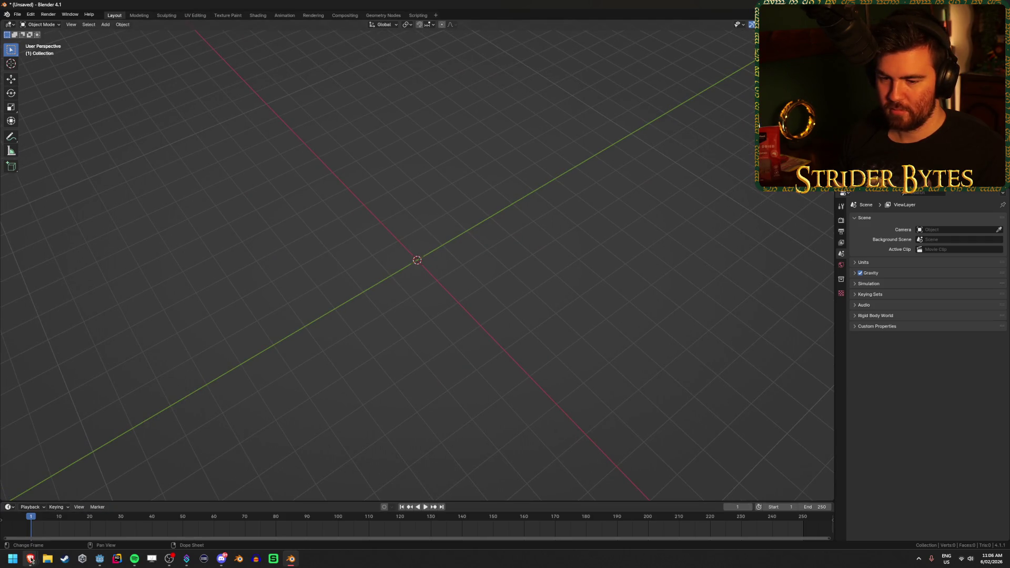
- Return to the Godot editor and select the workbench object
mouse_move(30, 559)
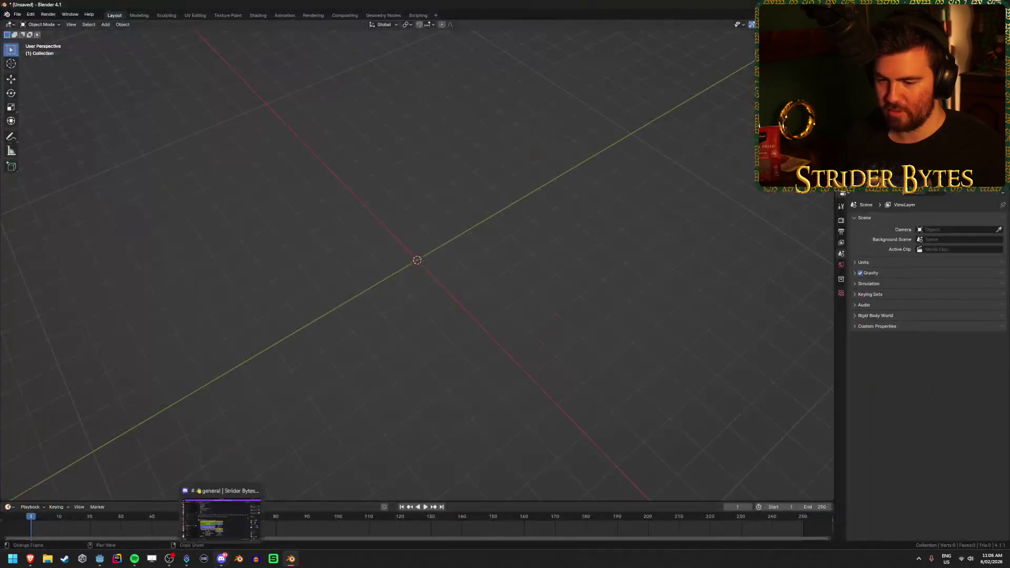
mouse_move(186, 559)
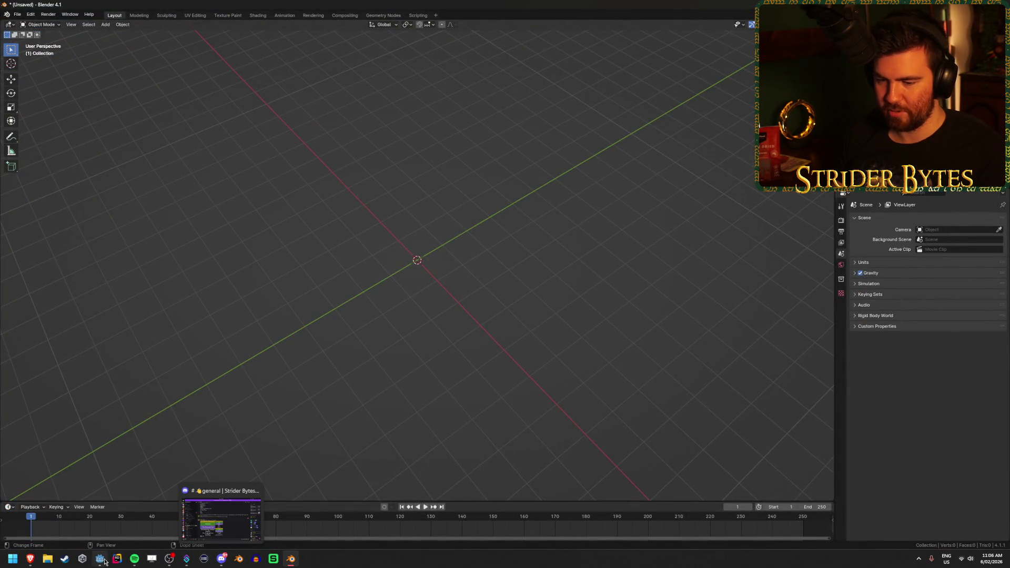
click(100, 559)
click(492, 246)
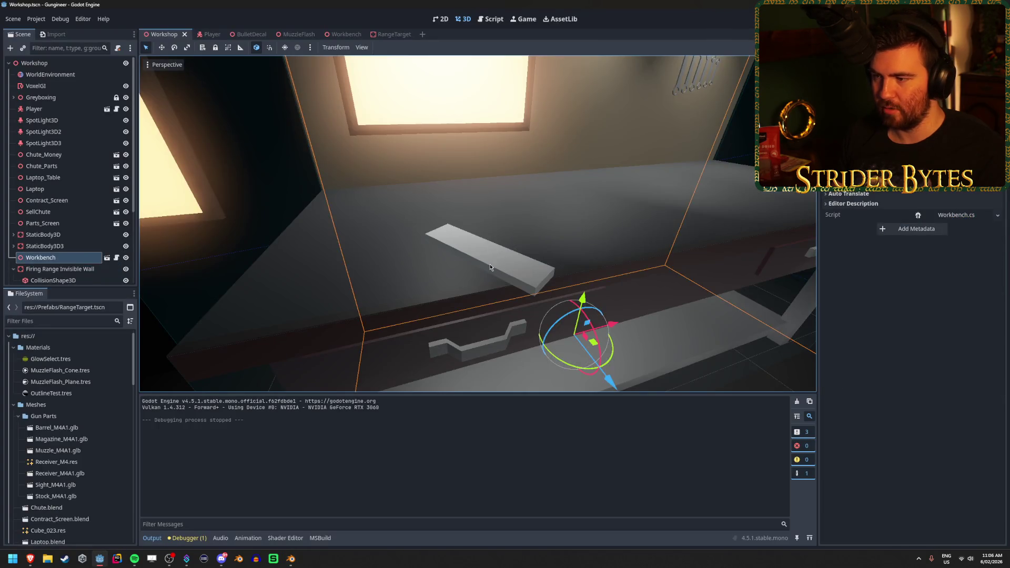
- Open the Workbench scene and check the Build Wrench box mesh size: 0.1 × 0.025 × 0.4 m
click(337, 34)
right_drag(465, 240, 489, 237)
right_drag(316, 255, 437, 305)
click(438, 309)
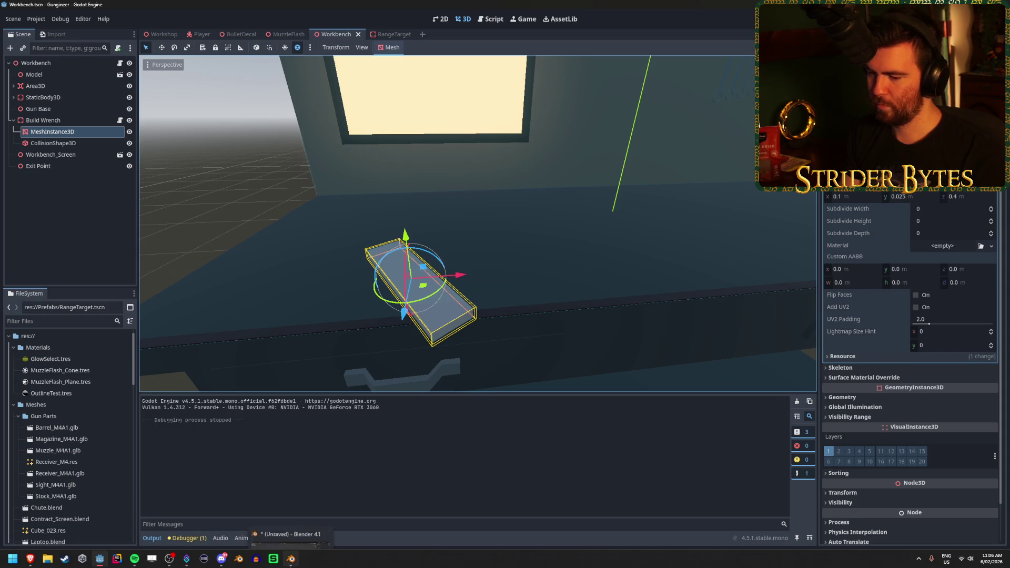
click(291, 559)
- Add a cube to the empty scene and compare it with the Godot placeholder
key(shift+a)
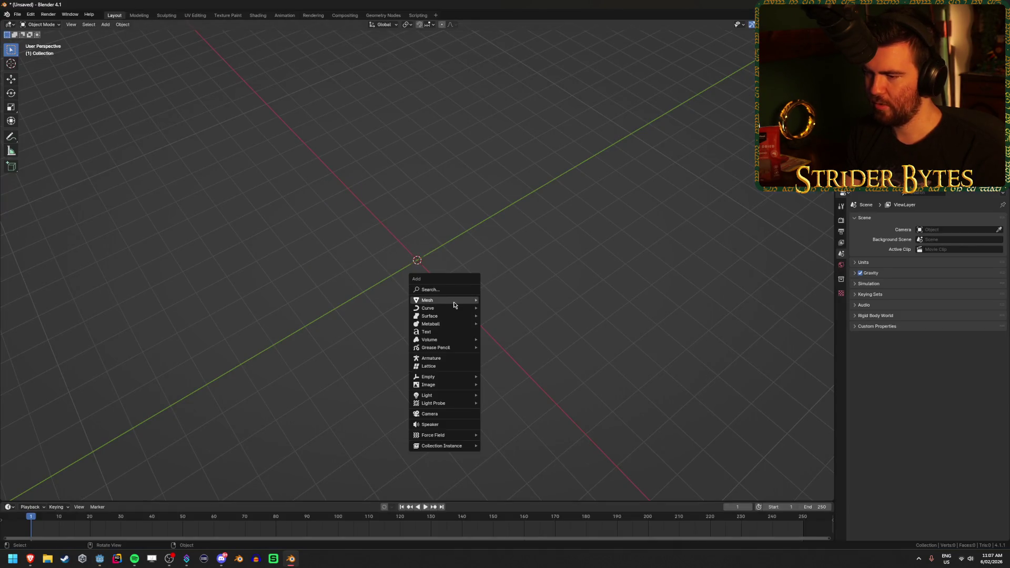
mouse_move(453, 304)
click(492, 308)
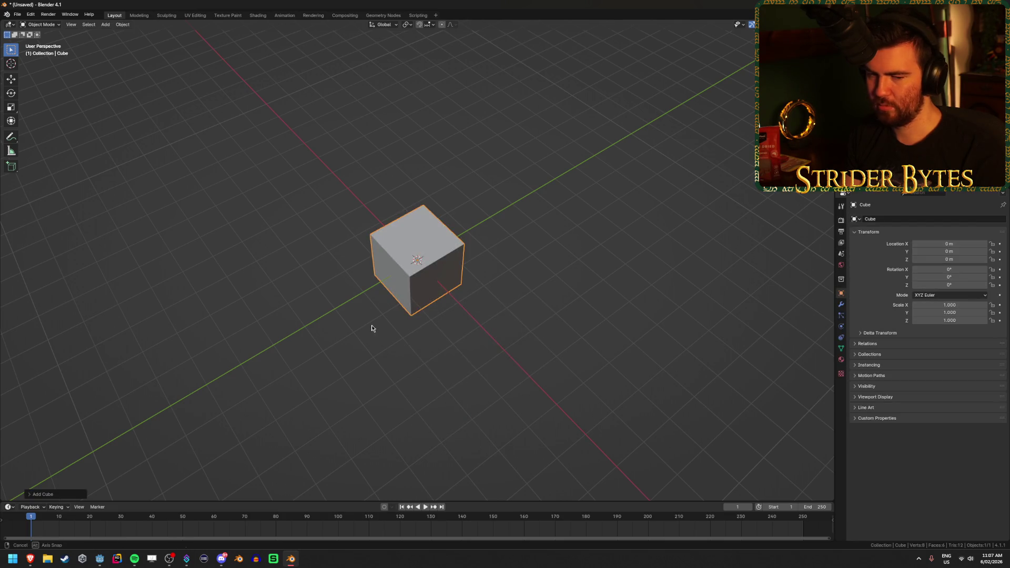
scroll(371, 328, down, 2)
scroll(371, 328, up, 4)
middle_drag(371, 328, 390, 330)
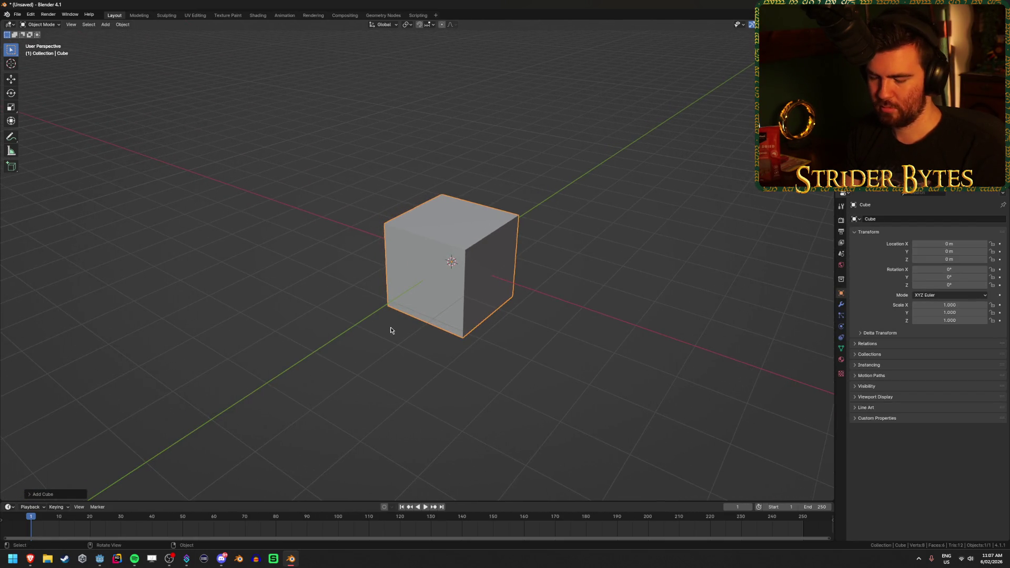
mouse_move(535, 333)
middle_down()
mouse_move(548, 334)
mouse_move(533, 332)
middle_up()
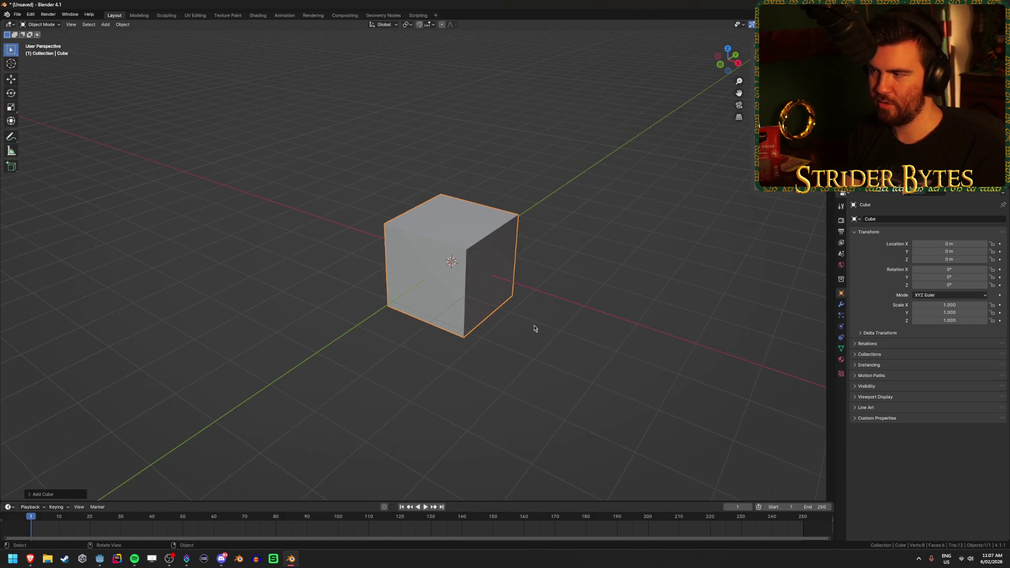
mouse_move(30, 558)
click(93, 518)
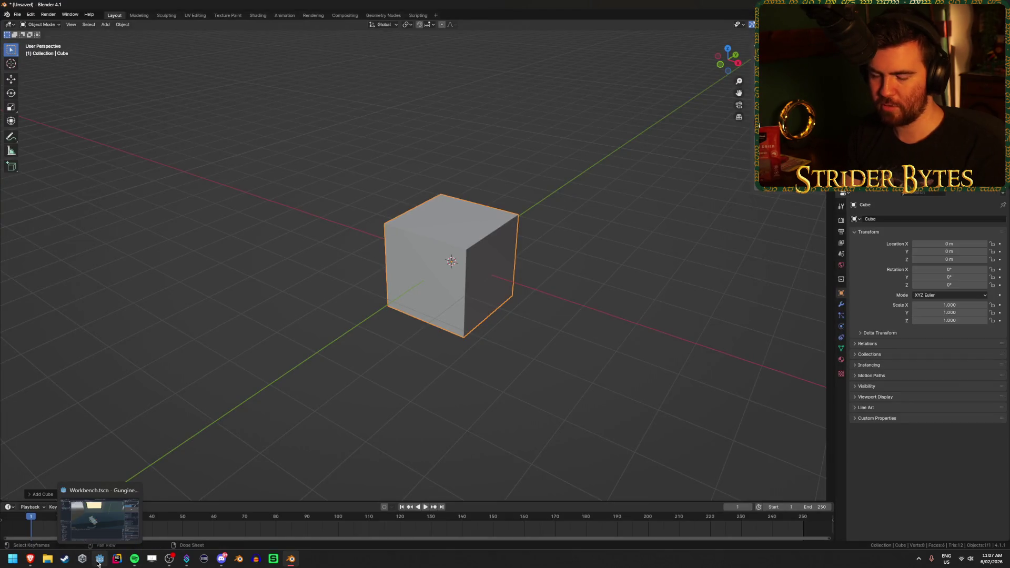
click(98, 563)
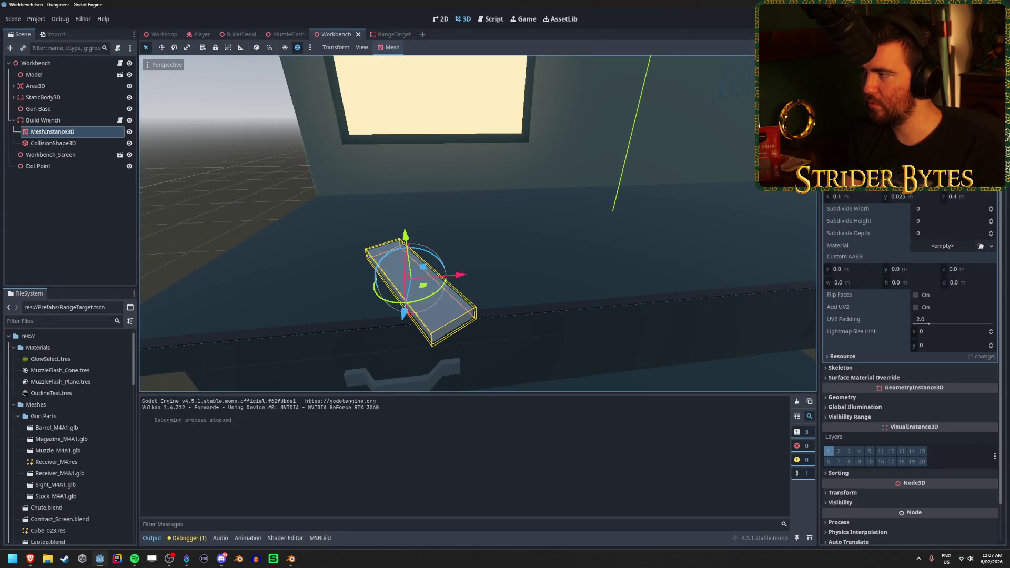
key(alt+Tab)
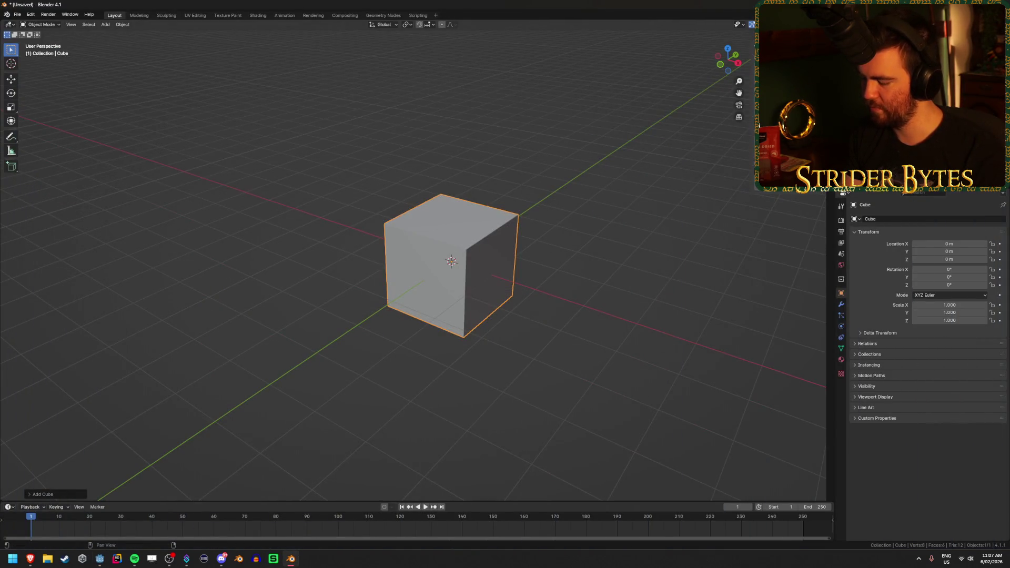
- Scale the cube to 0.05 on X, 0.0125 on Y and 0.2 on Z, and frame it
text(sx0.05)
key(Return)
mouse_move(30, 559)
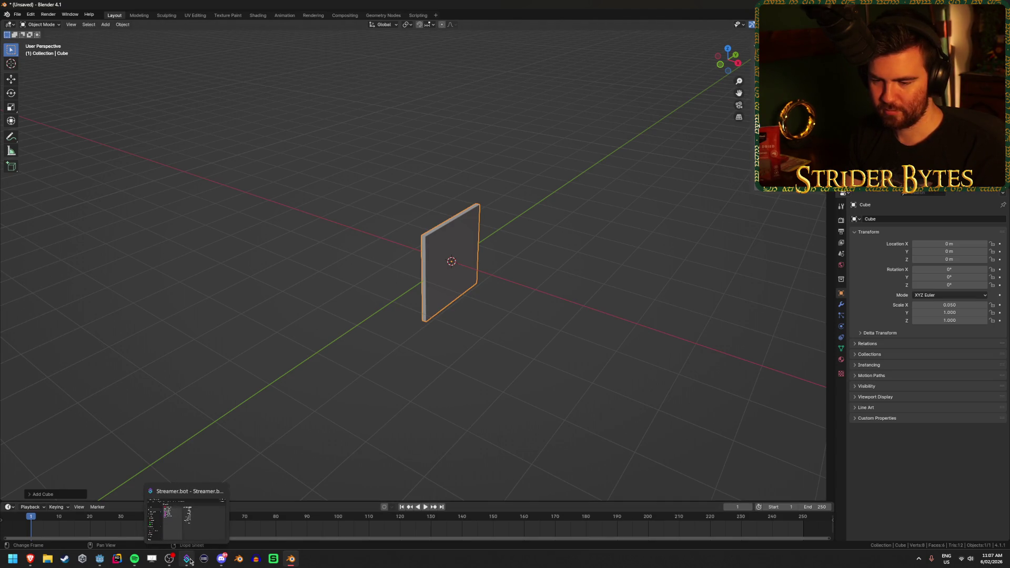
click(101, 560)
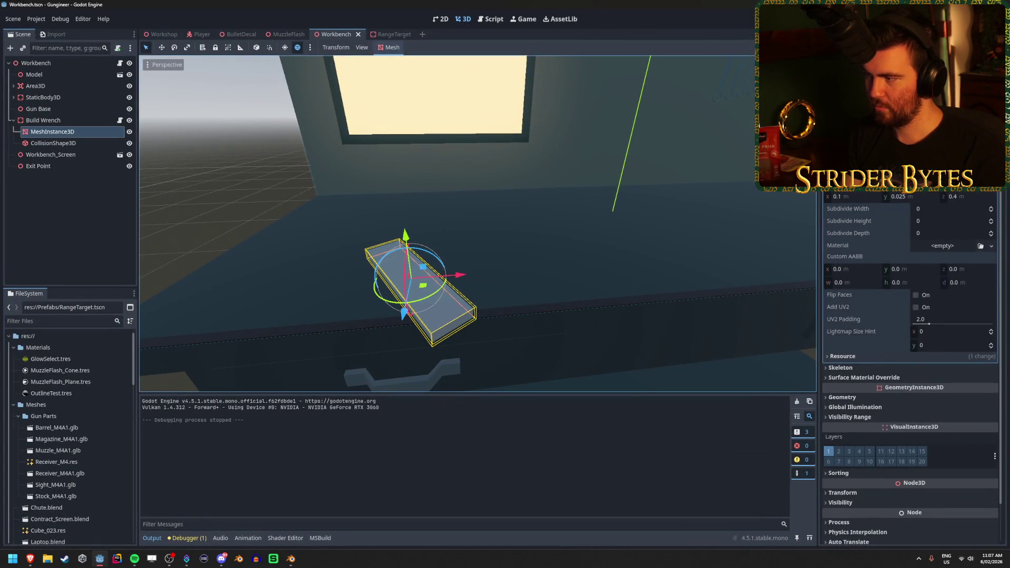
key(alt+Tab)
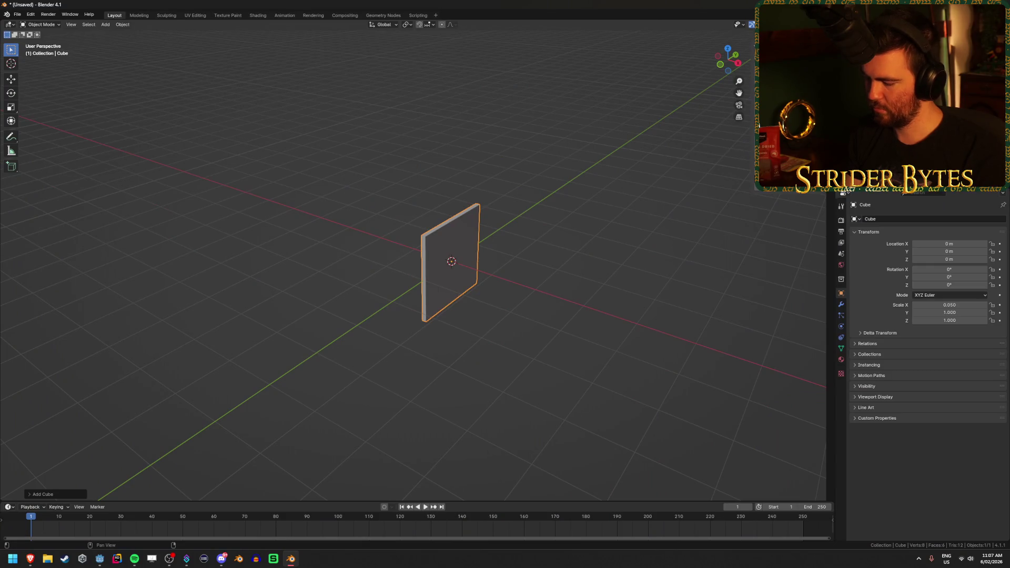
text(sy0.0125)
key(Return)
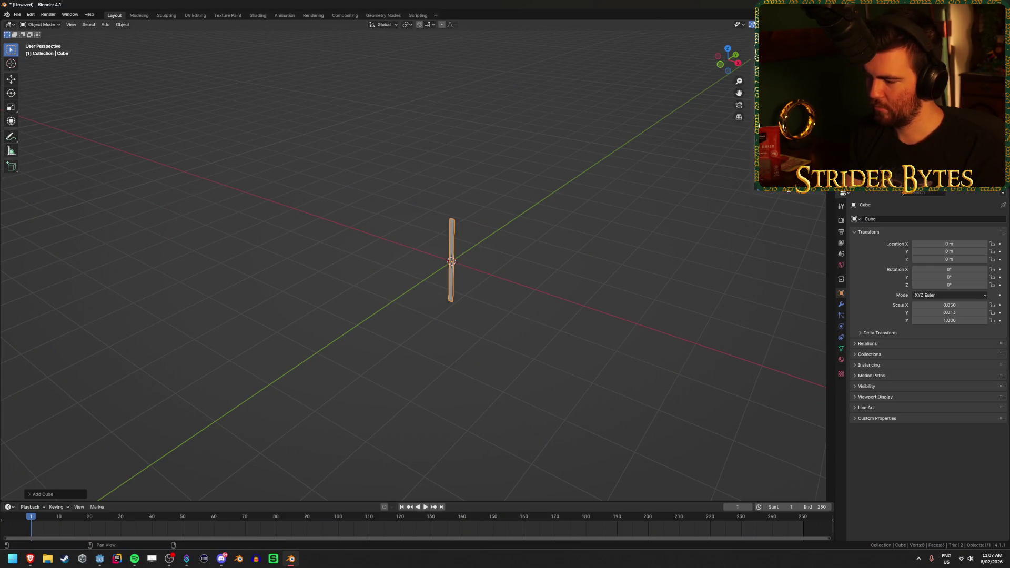
text(sz0.2)
key(Return)
scroll(576, 282, up, 8)
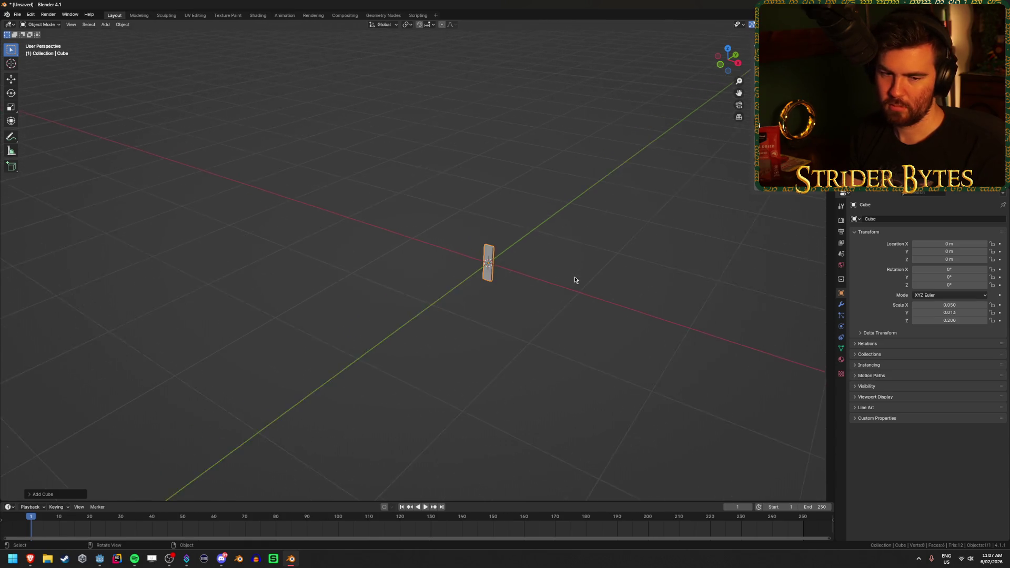
key(KP_Decimal)
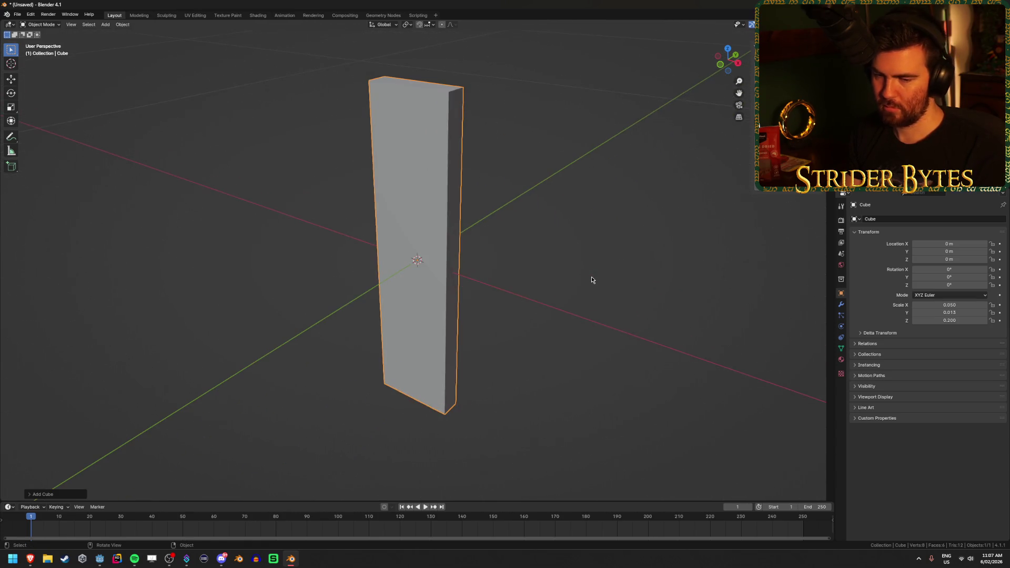
scroll(591, 280, down, 5)
middle_drag(667, 307, 618, 306)
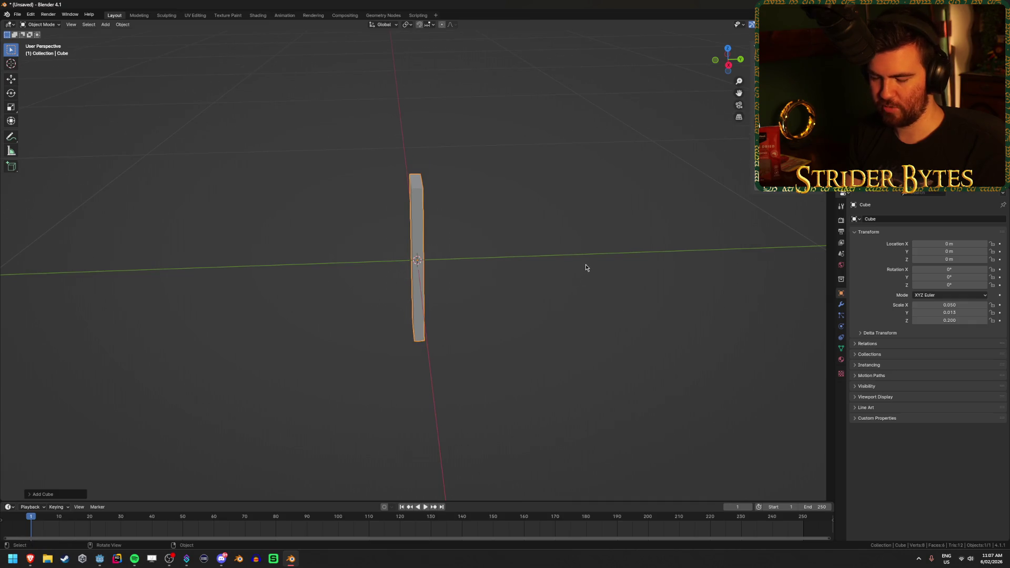
- Rotate the cube 90° around X and apply all transforms
key(r)
text(yx90)
key(Return)
key(ctrl+a)
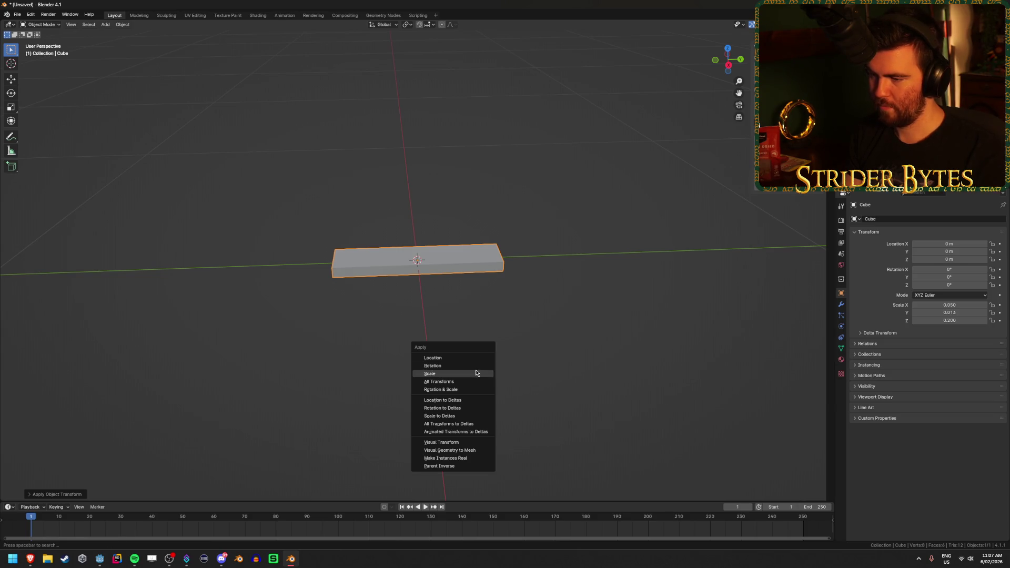
click(476, 378)
click(475, 370)
mouse_move(422, 345)
middle_down()
mouse_move(480, 349)
mouse_move(397, 354)
mouse_move(502, 323)
mouse_move(516, 287)
mouse_move(435, 361)
mouse_move(372, 367)
mouse_move(435, 356)
mouse_move(427, 391)
middle_up()
scroll(435, 361, up, 5)
scroll(427, 390, down, 4)
key(shift+a)
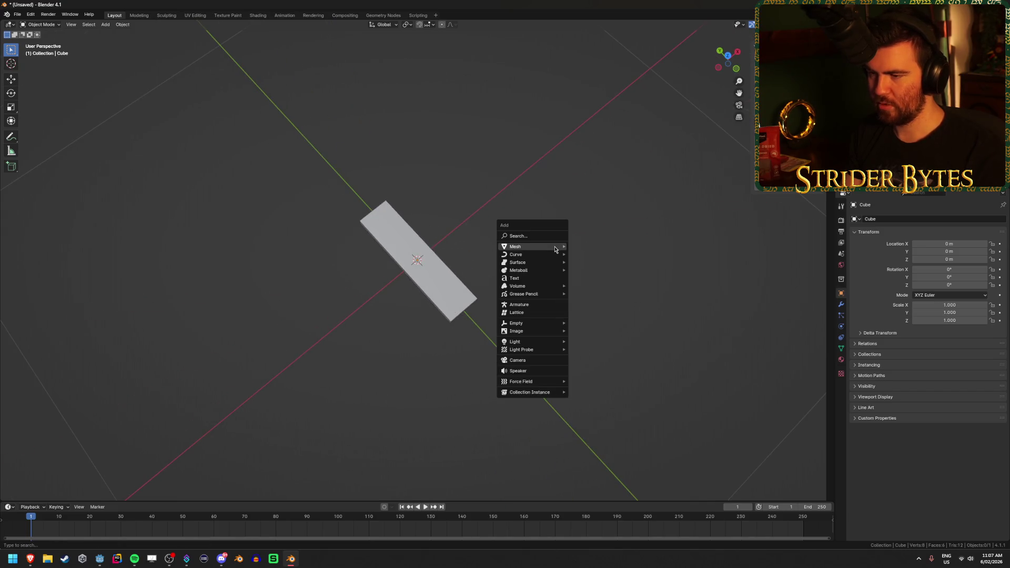
mouse_move(555, 249)
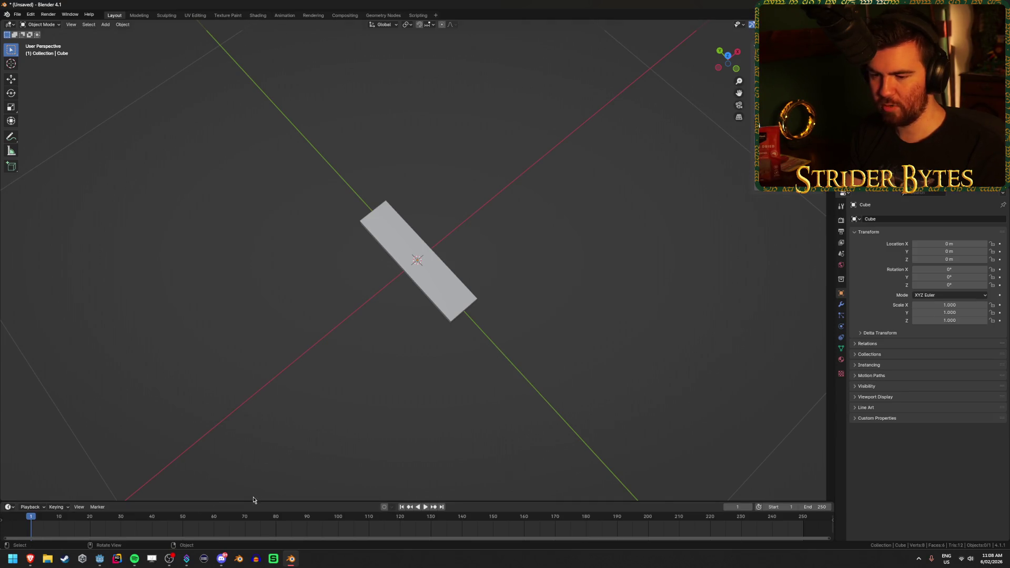
key(shift+a)
mouse_move(552, 286)
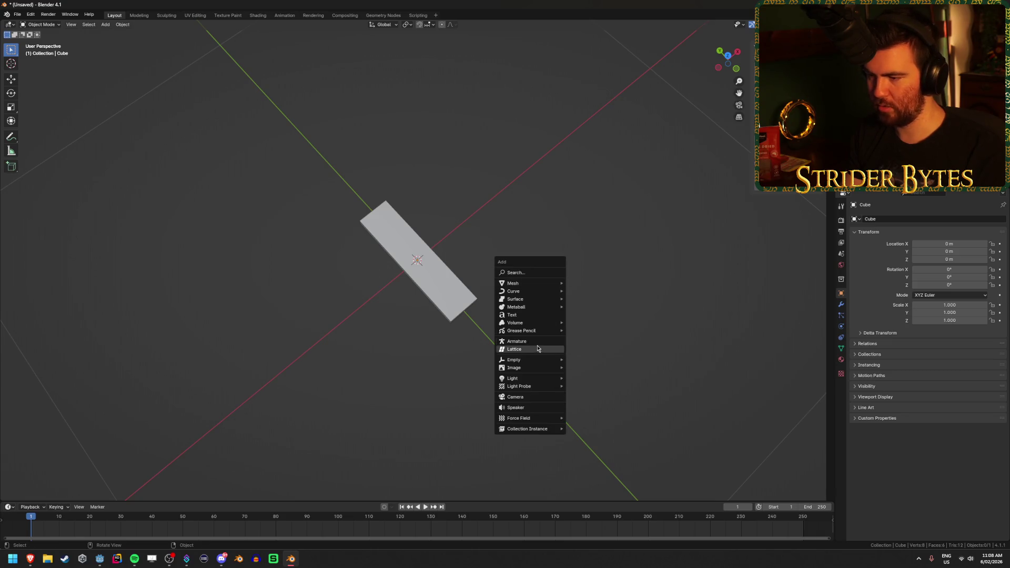
key(Escape)
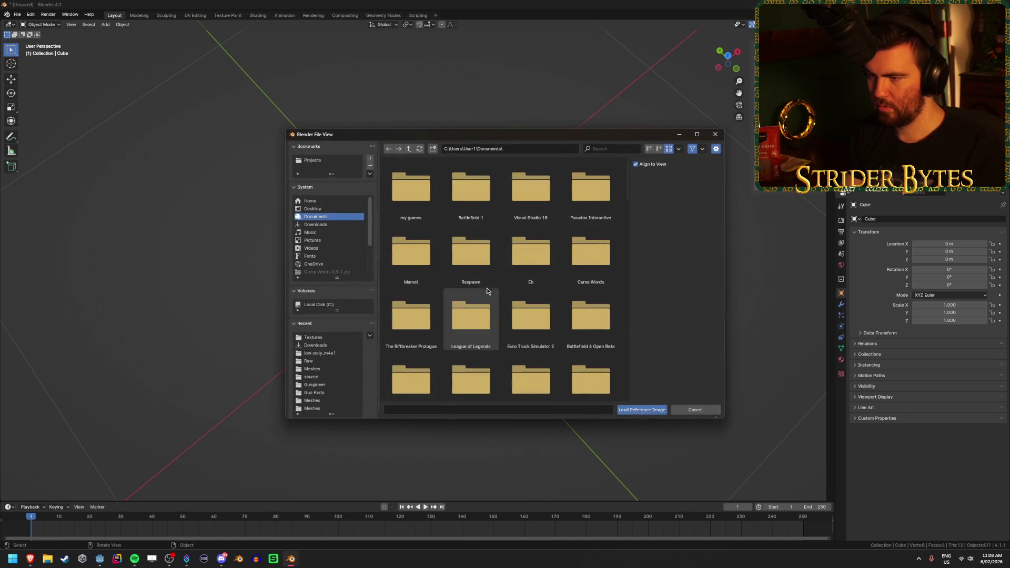
click(325, 226)
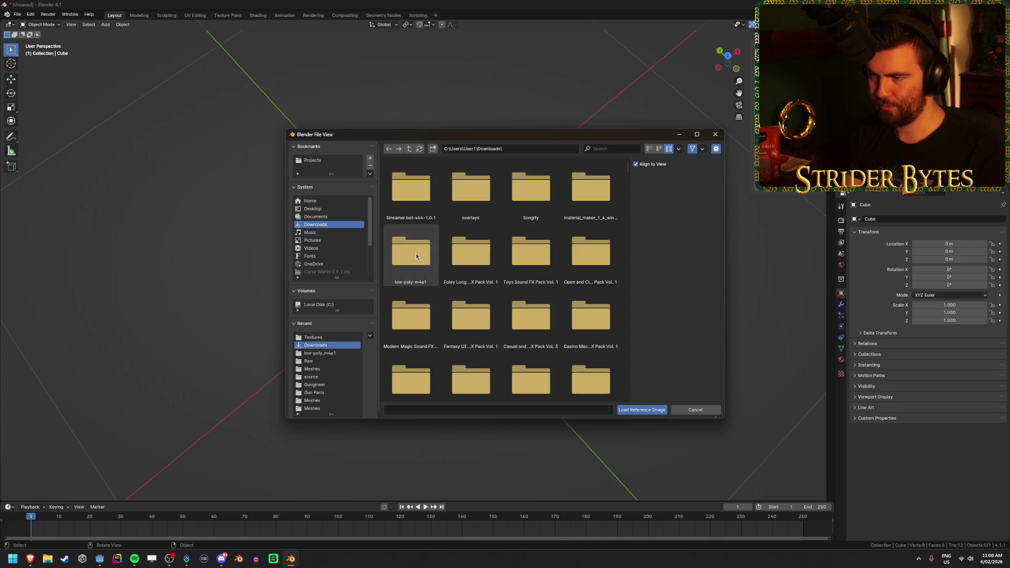
scroll(444, 273, down, 5)
scroll(443, 301, down, 5)
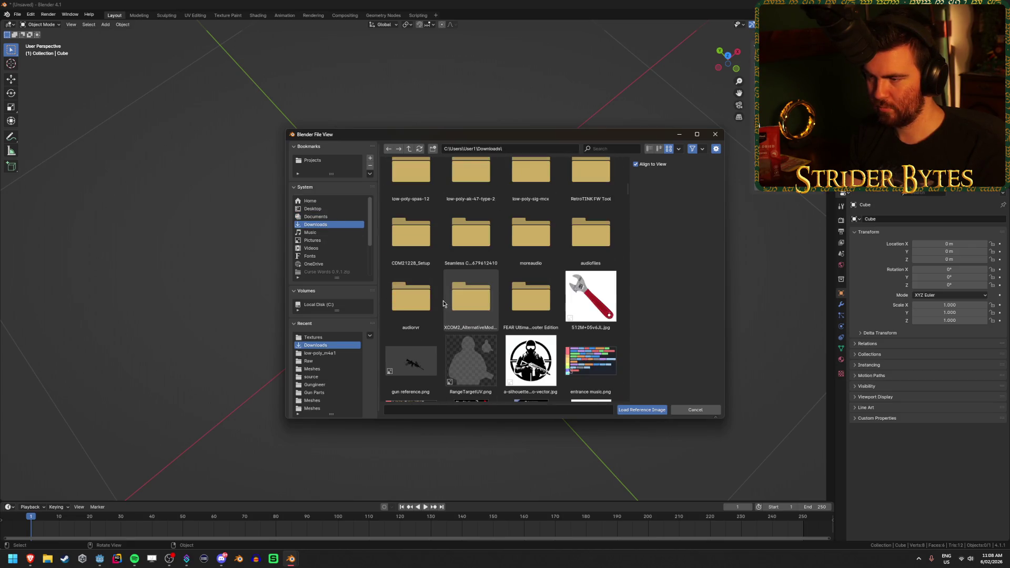
click(590, 298)
click(653, 414)
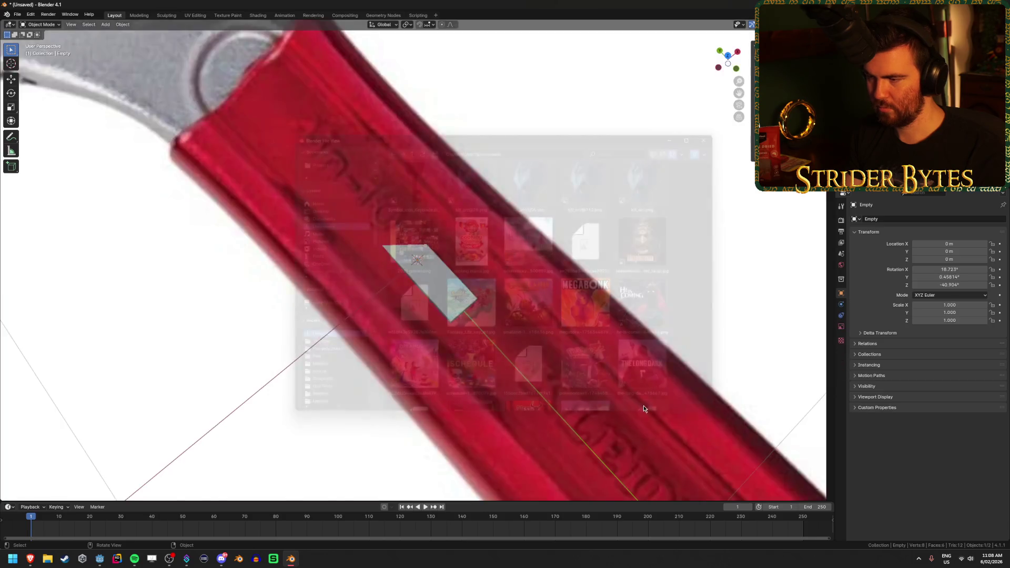
key(s)
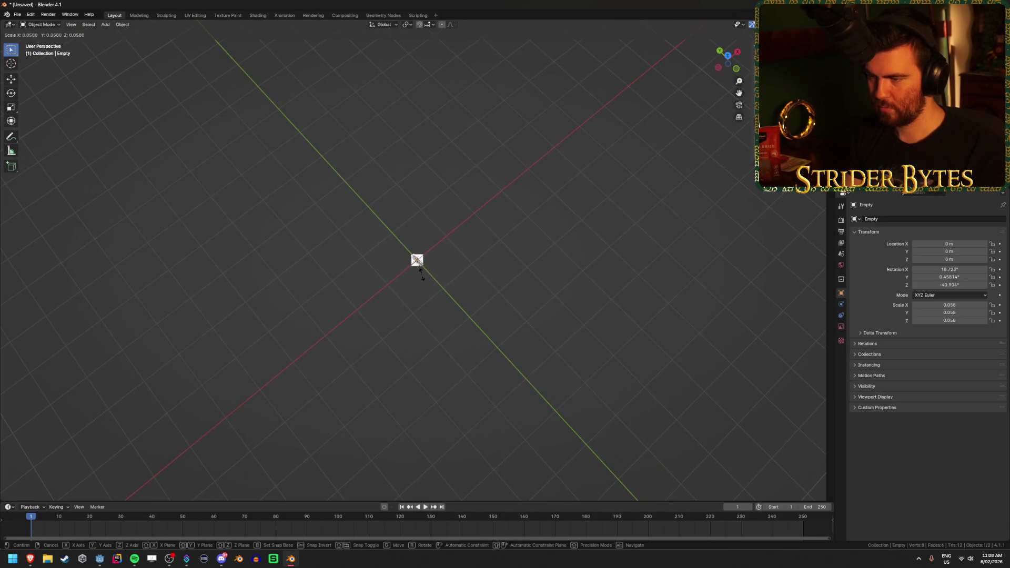
click(431, 270)
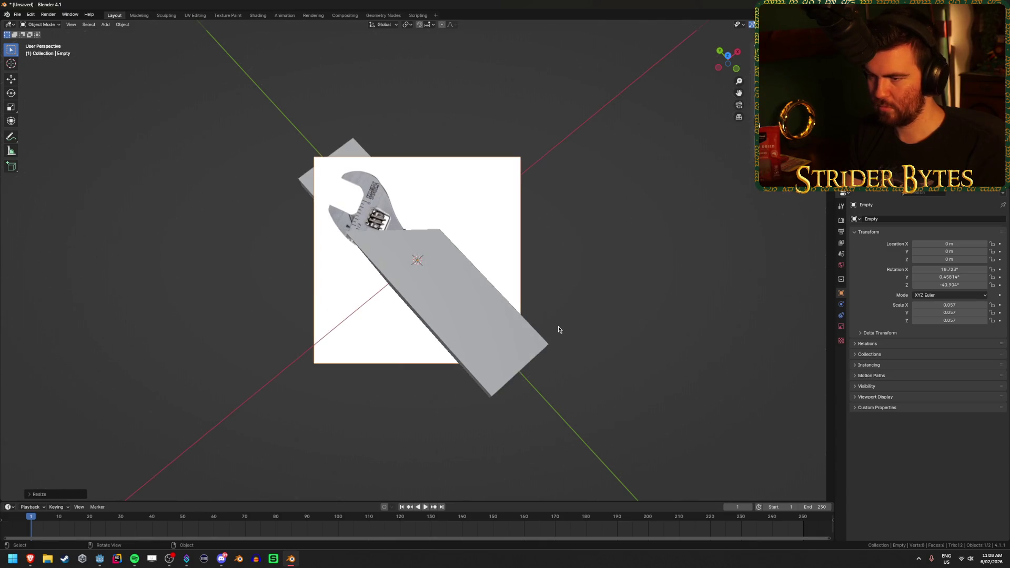
key(KP_7)
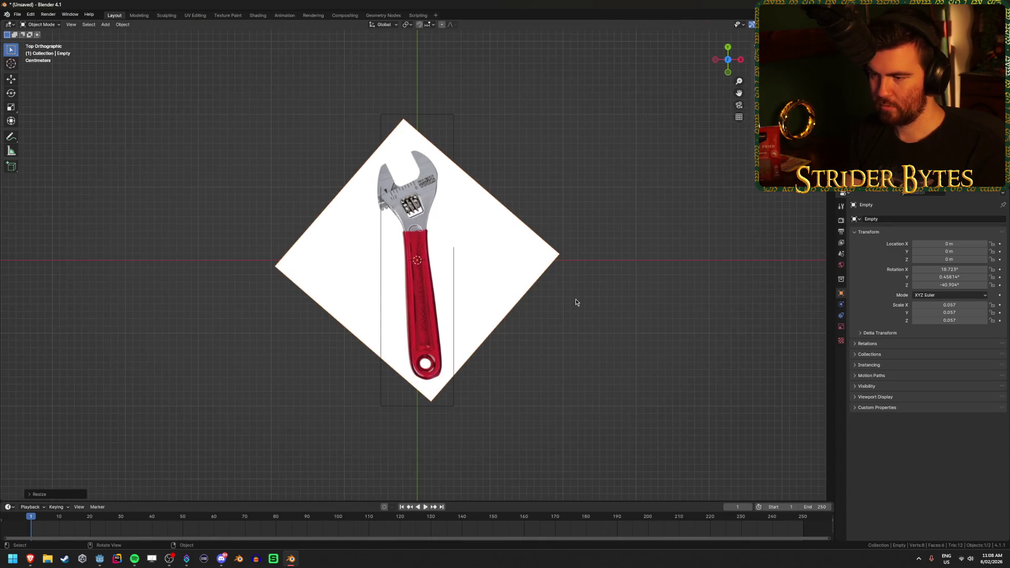
key(r)
click(592, 241)
key(s)
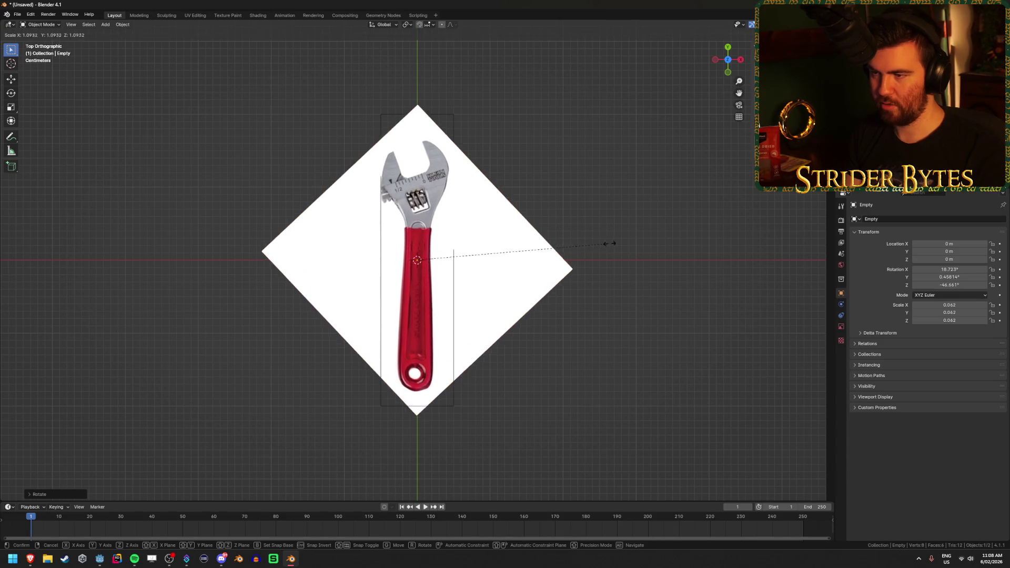
click(668, 255)
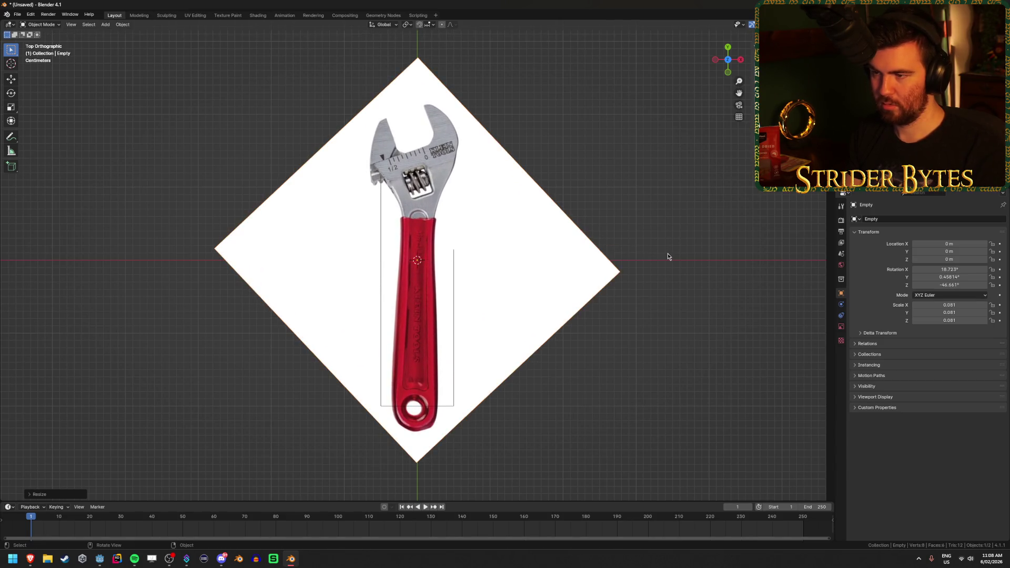
key(g)
key(y)
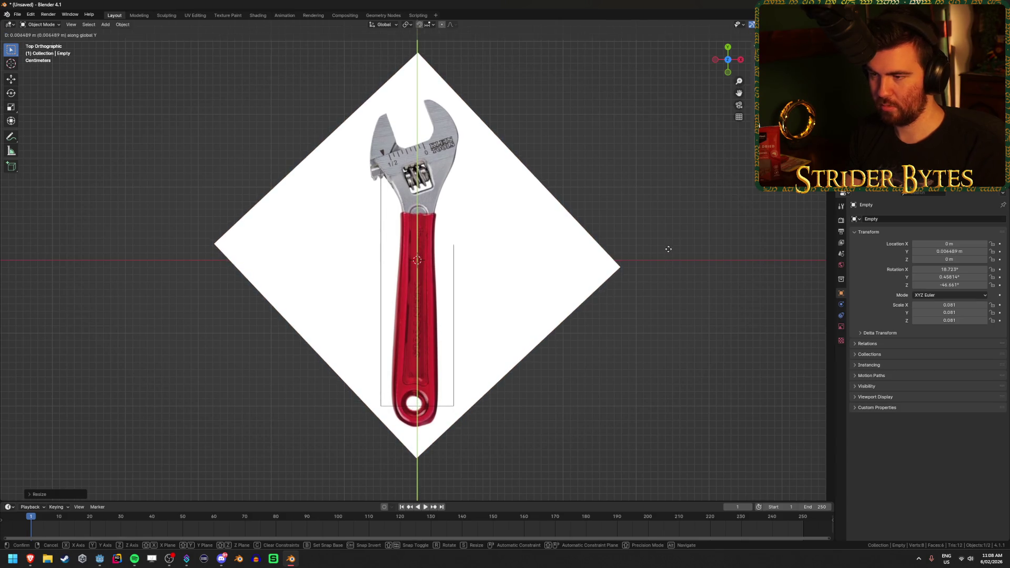
click(626, 333)
mouse_move(627, 331)
middle_down()
mouse_move(560, 254)
mouse_move(558, 266)
middle_up()
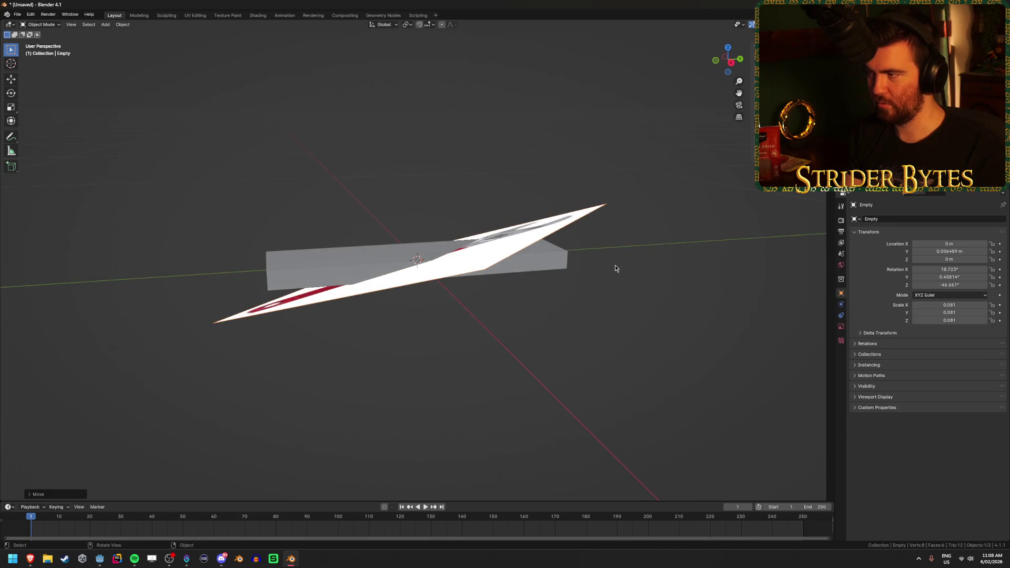
key(ctrl+z)
key(ctrl+z)
key(ctrl+z)
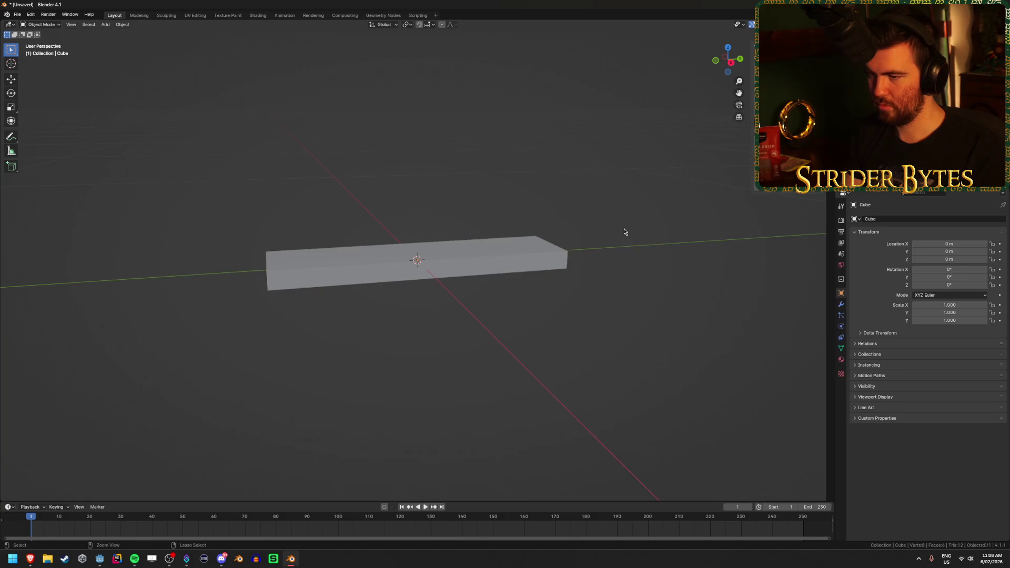
key(KP_7)
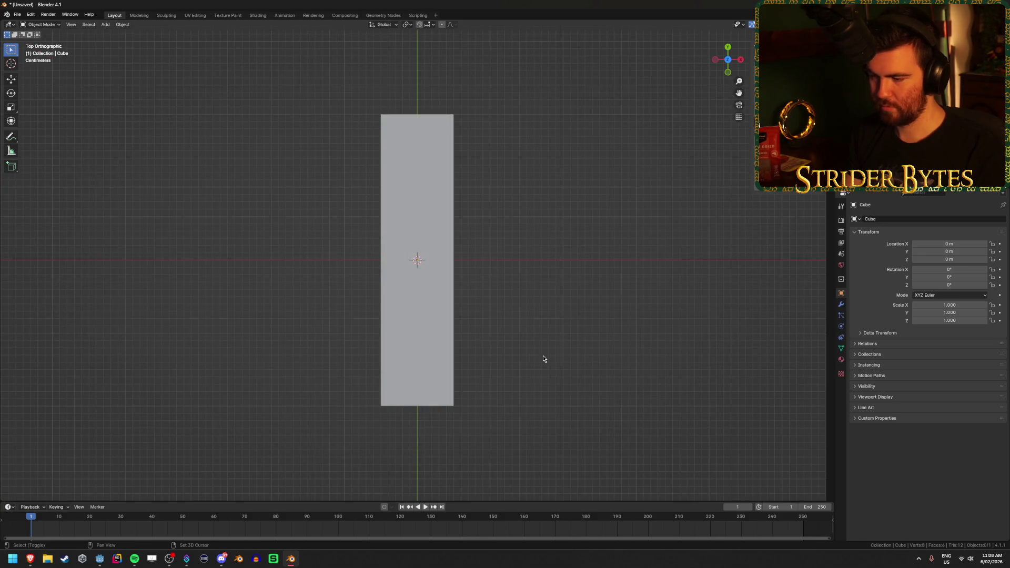
key(shift+a)
mouse_move(543, 358)
click(580, 357)
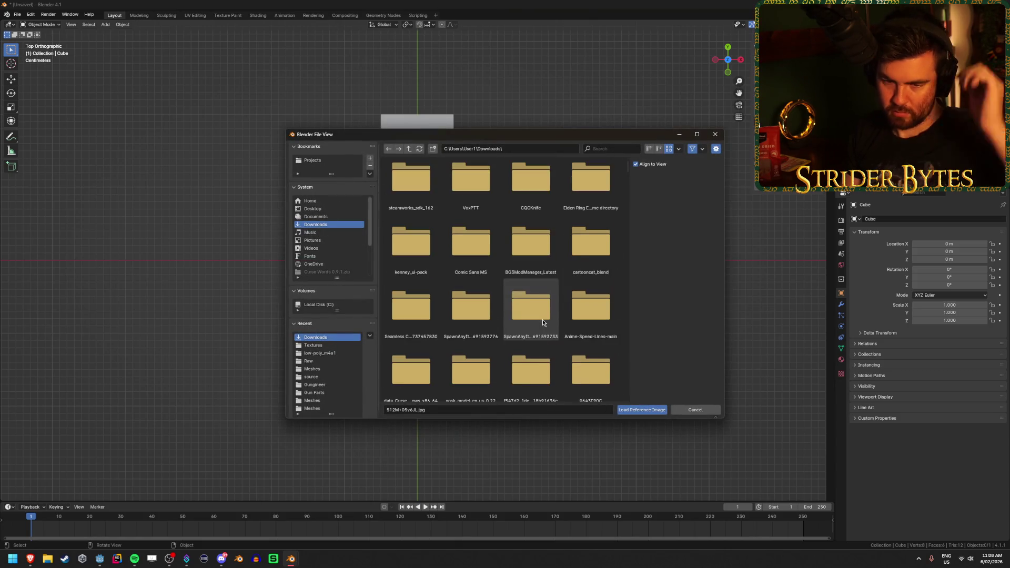
- Load the wrench photo as a reference image
scroll(543, 321, down, 5)
scroll(541, 321, down, 6)
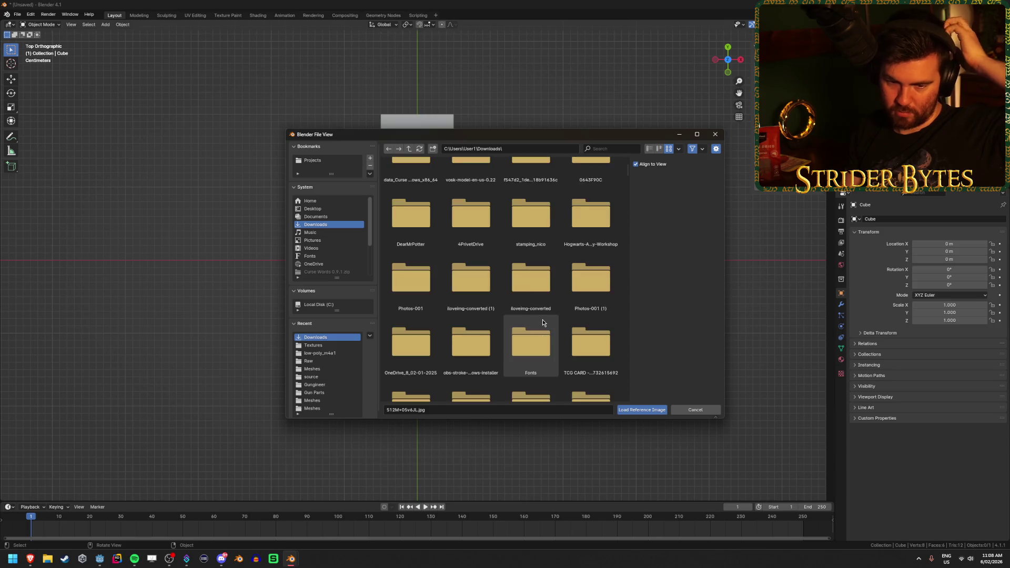
scroll(526, 335, down, 5)
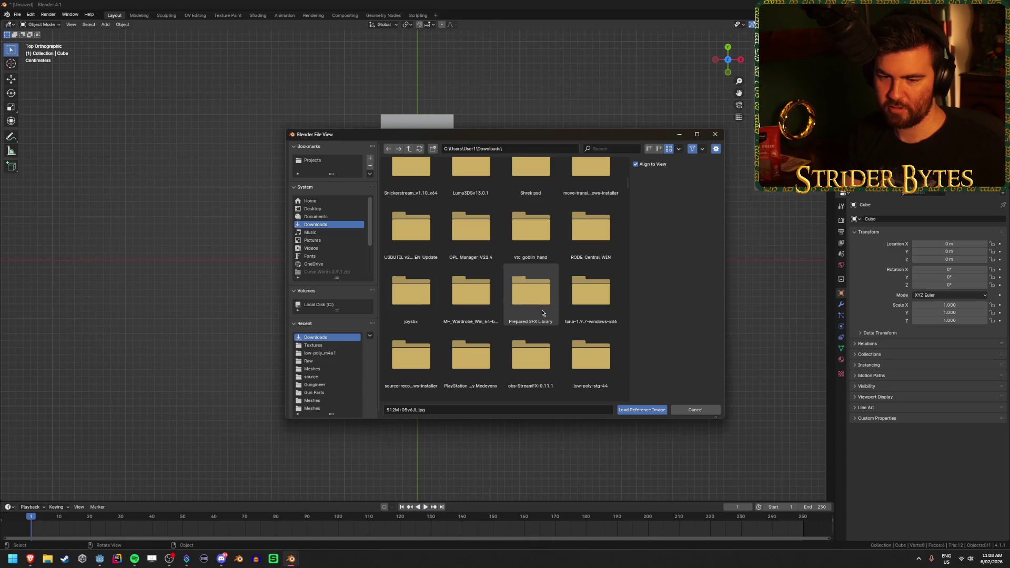
scroll(543, 313, down, 8)
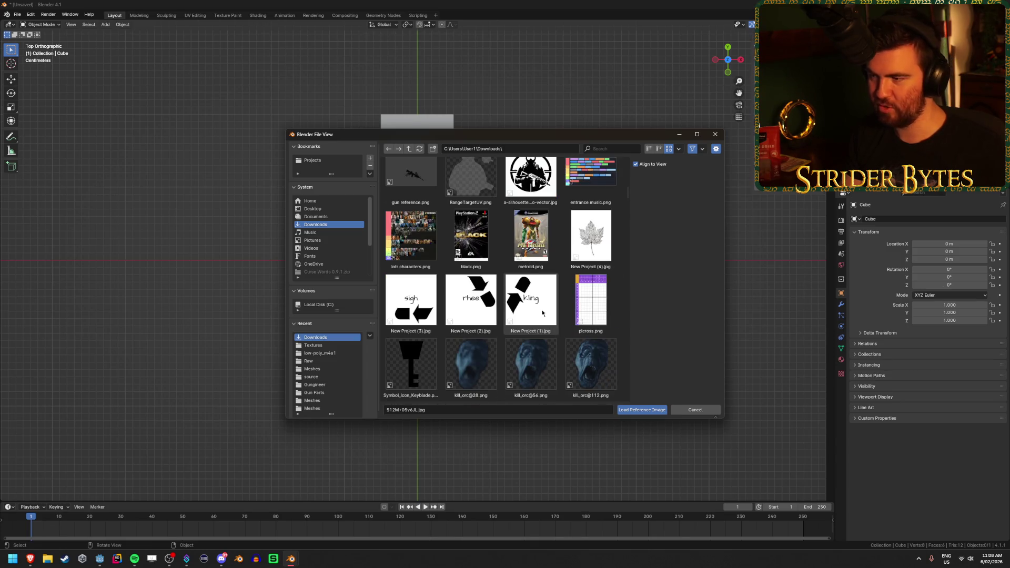
scroll(542, 313, up, 3)
click(590, 203)
click(642, 409)
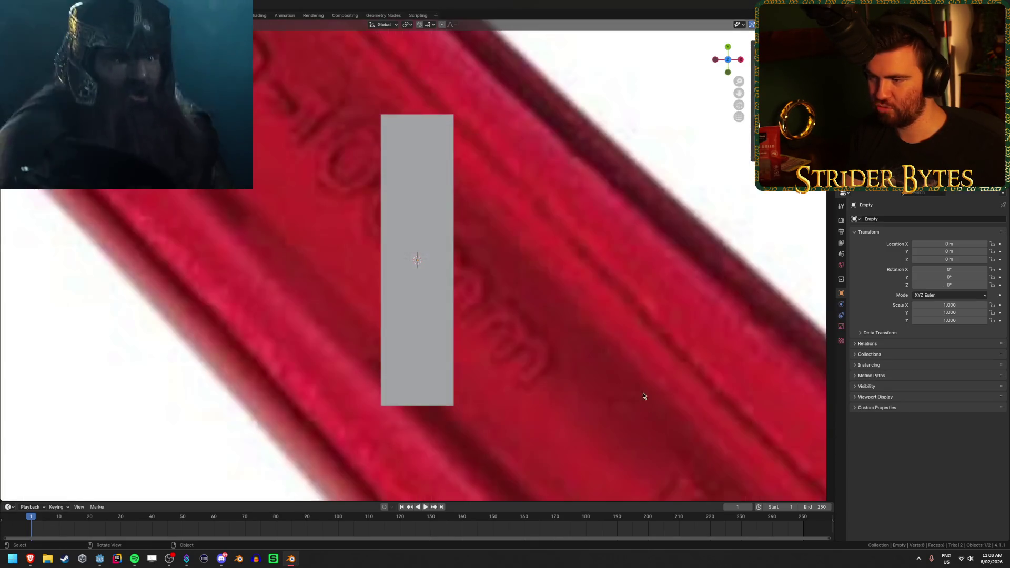
- Stand the wrench reference upright at about -44.574°, scale it to 0.083, and nudge it up along Y
scroll(604, 313, down, 10)
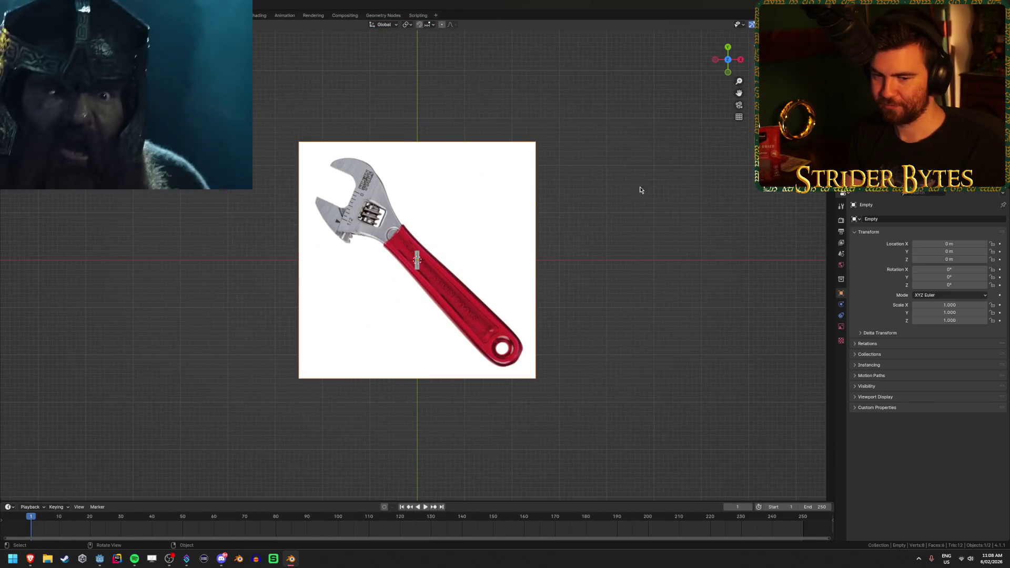
key(r)
click(636, 372)
key(s)
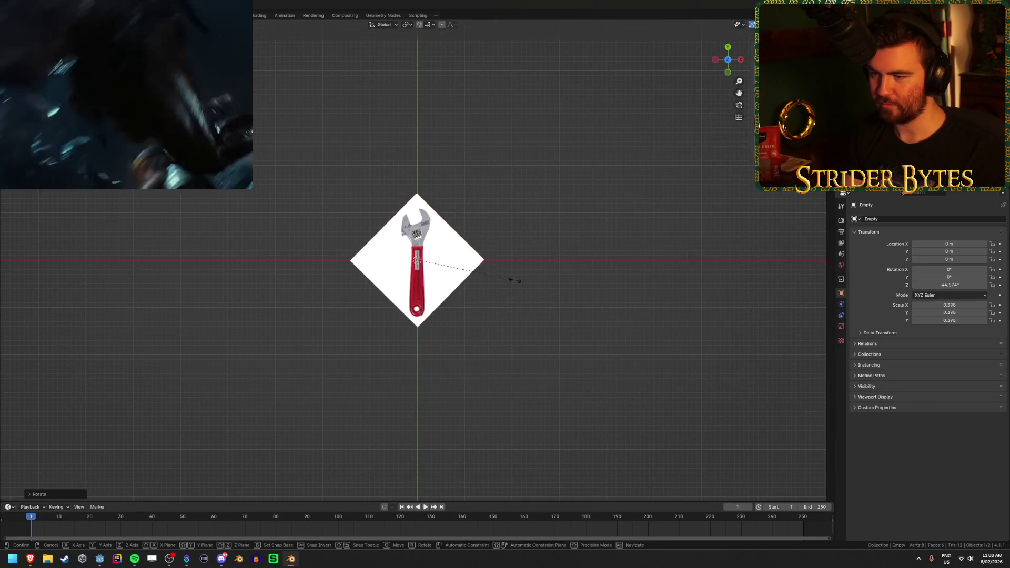
click(434, 264)
scroll(434, 264, up, 12)
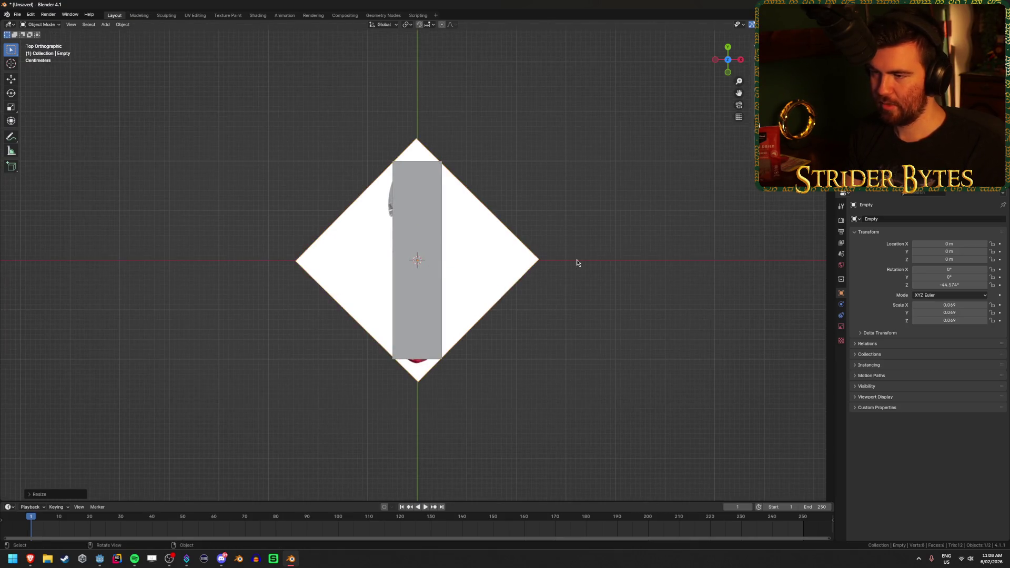
key(s)
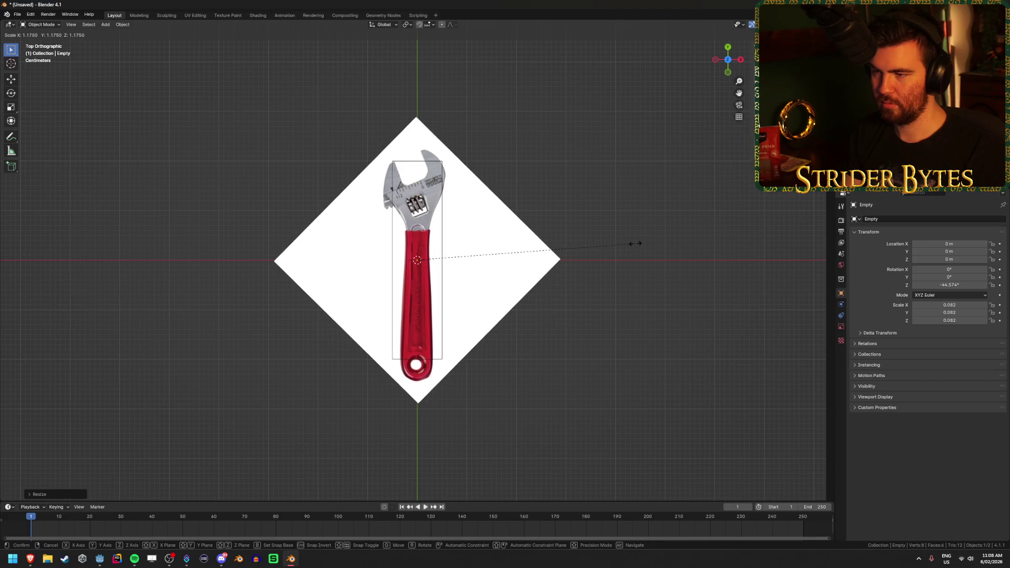
click(640, 245)
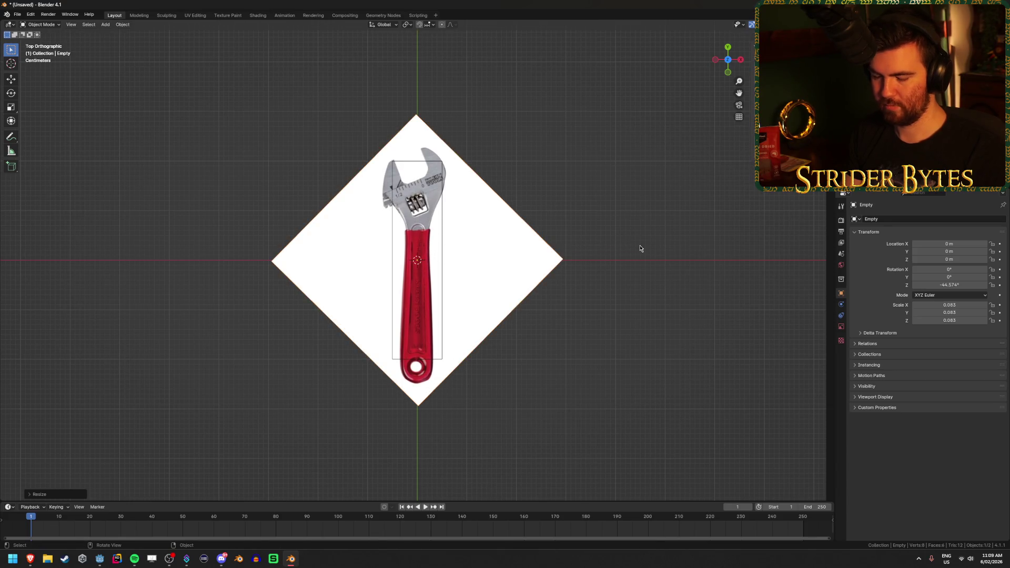
key(g)
key(y)
click(644, 241)
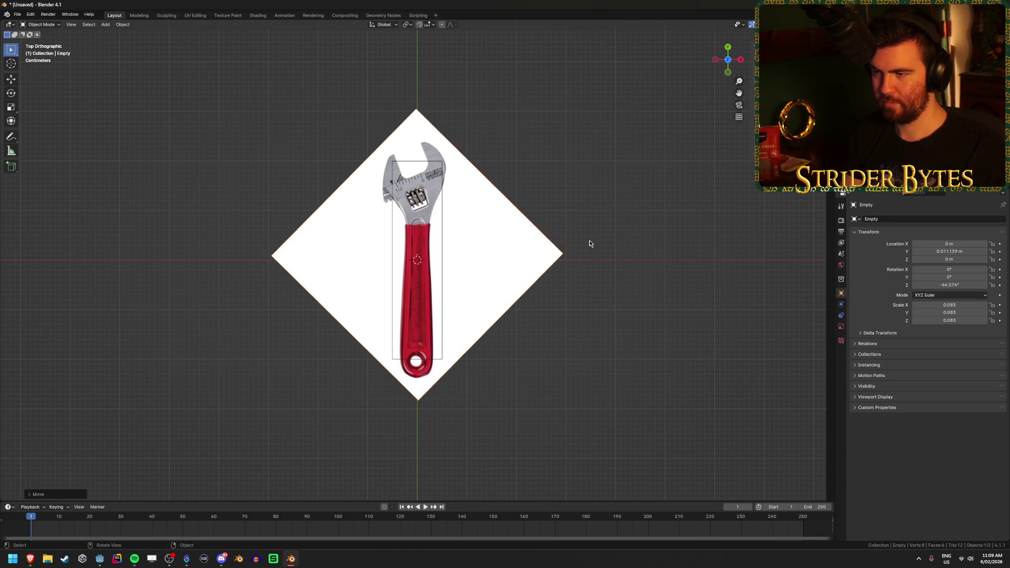
- Unhide the cube and edit it in top view with X-ray over the photo
mouse_move(567, 269)
middle_down()
mouse_move(541, 260)
mouse_move(592, 217)
mouse_move(562, 272)
middle_up()
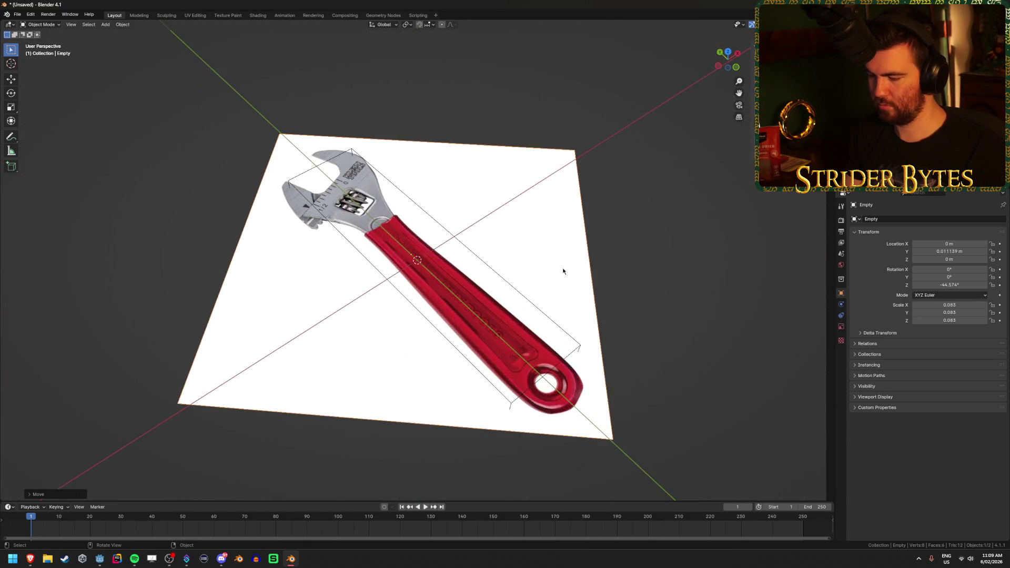
key(KP_7)
key(alt+h)
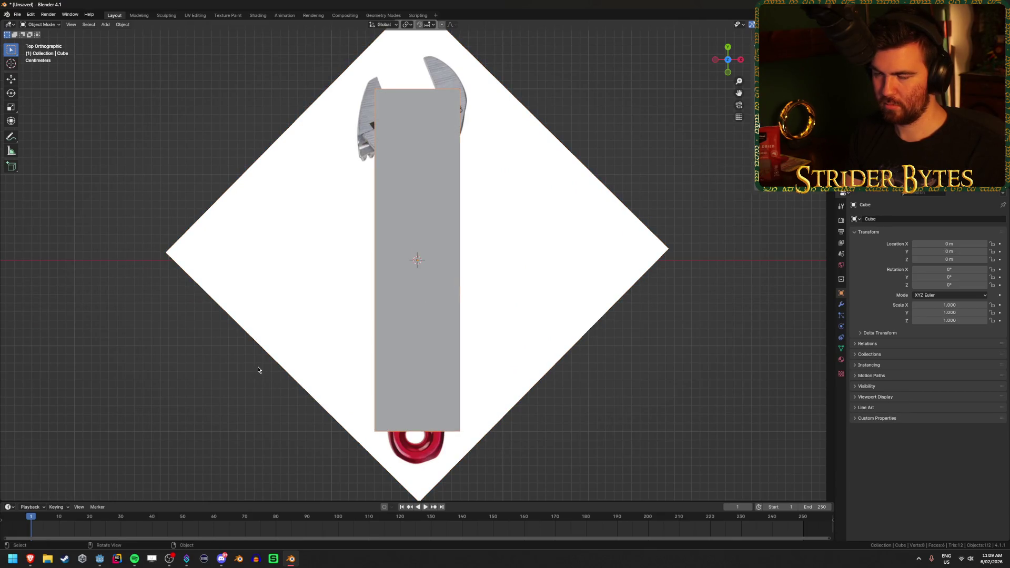
key(Tab)
key(alt+z)
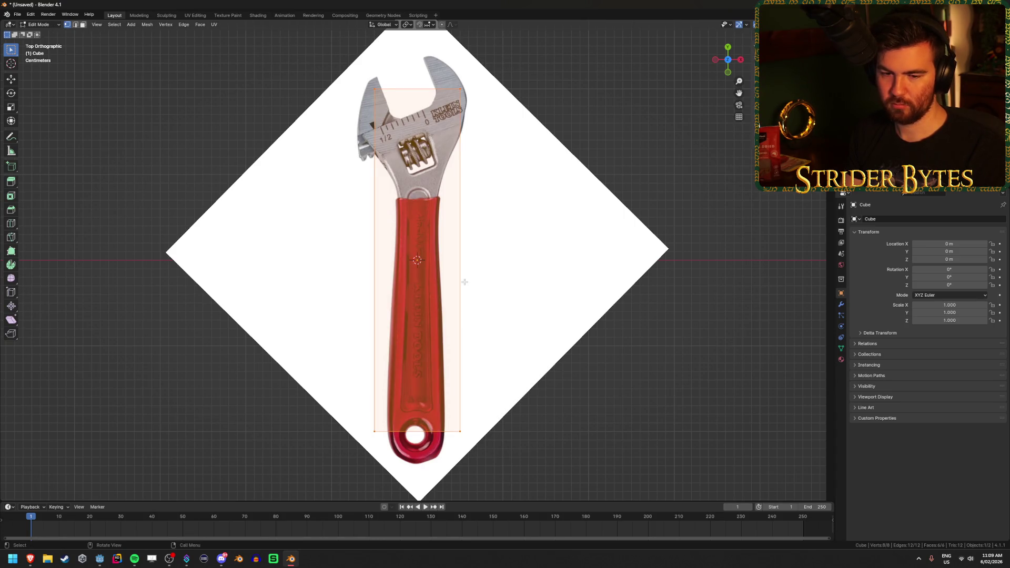
- Add an edge loop near the handle's bottom and narrow it along X to the grip width
mouse_move(525, 384)
shift+middle_down()
mouse_move(540, 303)
mouse_move(531, 337)
shift+middle_up()
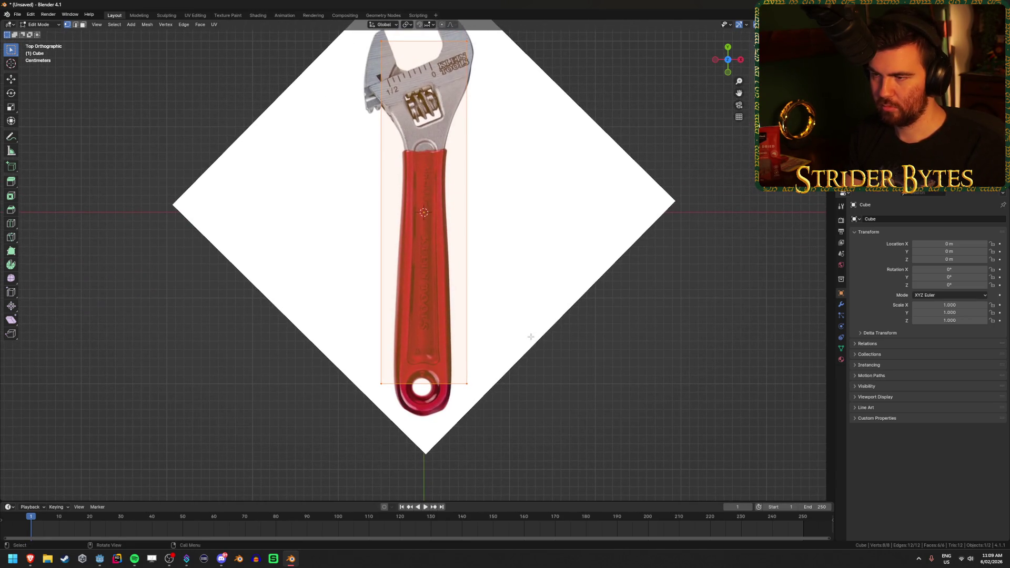
mouse_move(506, 288)
shift+middle_down()
mouse_move(499, 337)
mouse_move(542, 304)
shift+middle_up()
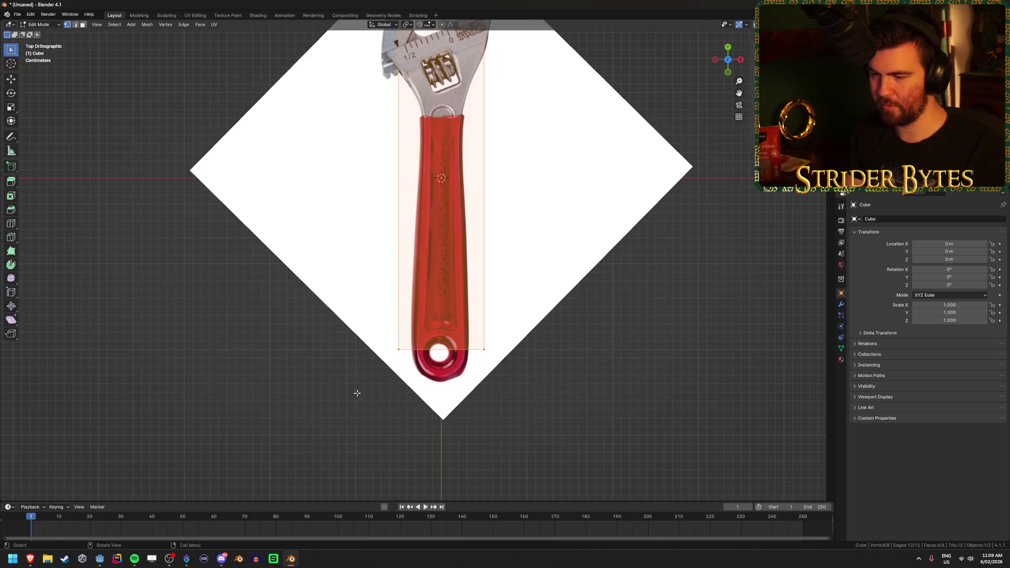
scroll(499, 341, up, 5)
key(ctrl+r)
click(500, 345)
click(599, 246)
key(s)
key(x)
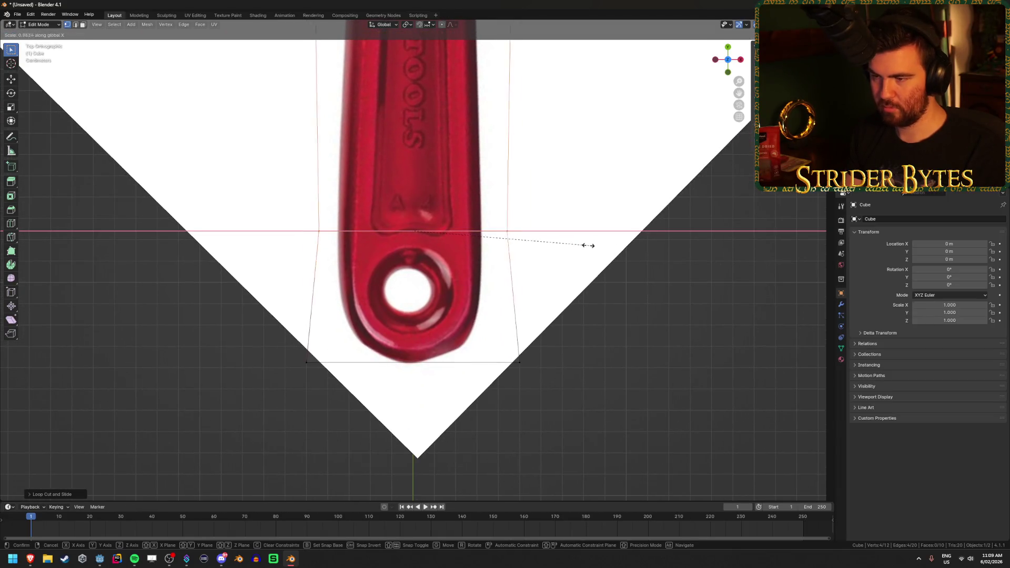
click(552, 246)
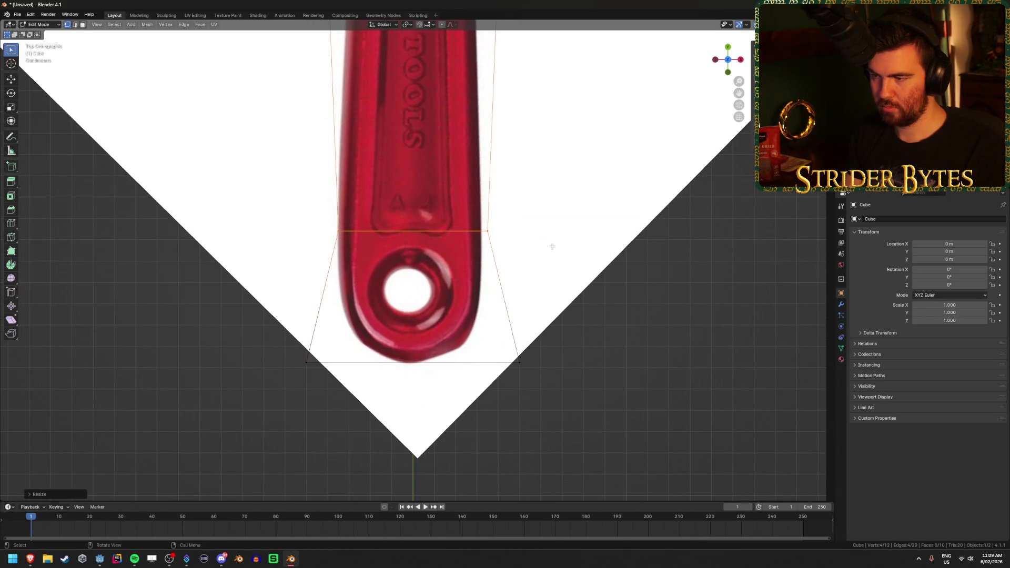
- In Object Mode, shift the wrench reference image sideways along X
key(Tab)
click(568, 240)
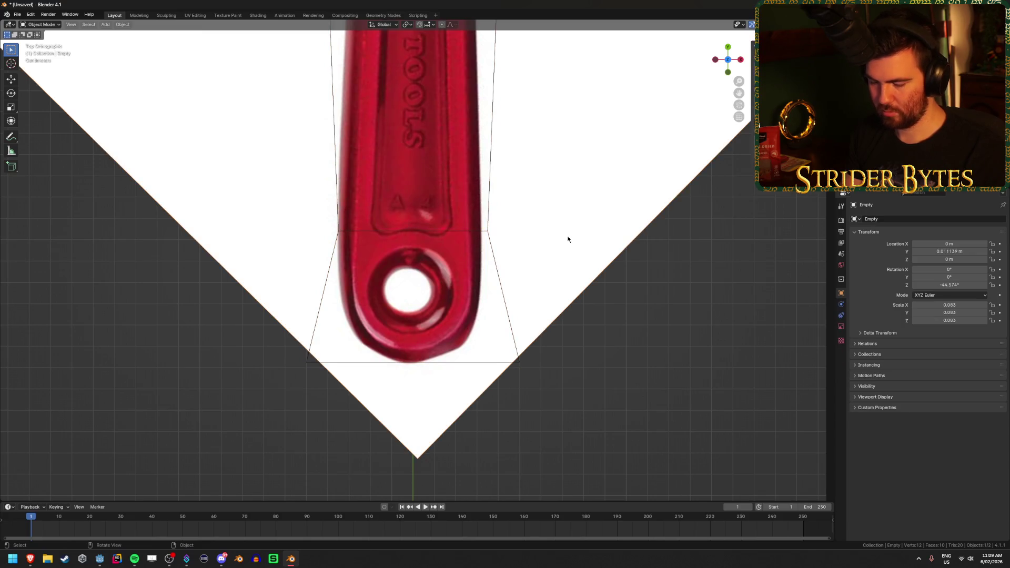
key(g)
key(y)
key(x)
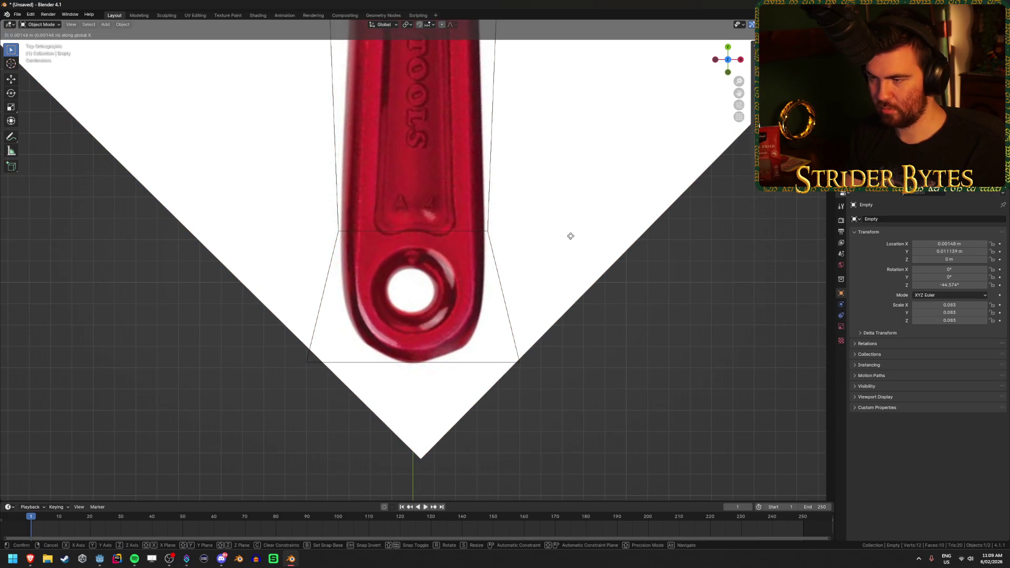
click(572, 236)
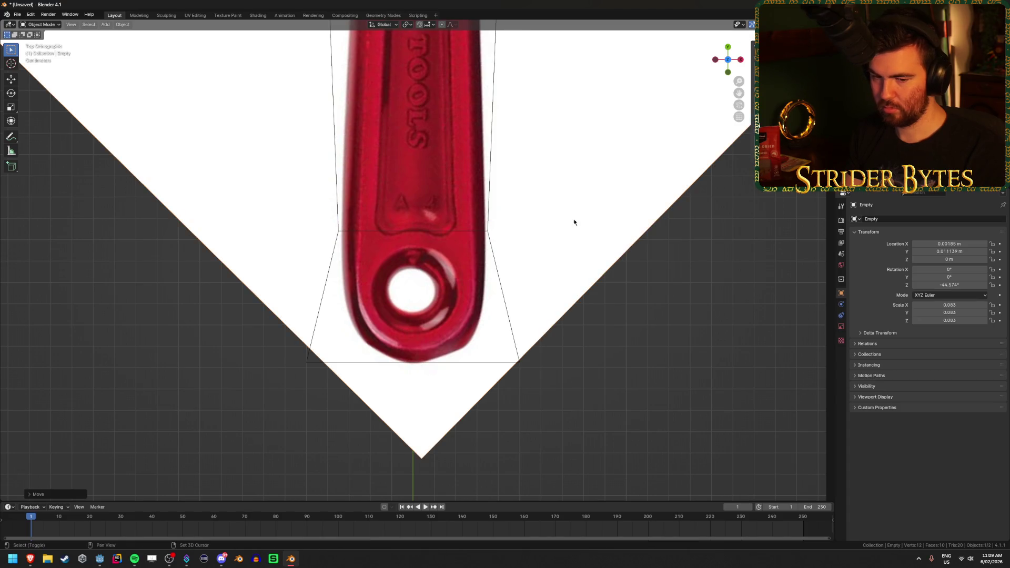
- Rotate the reference to -43.729°, move it to X -0.000708 m, and reselect the handle box
shift+middle_drag(571, 225, 567, 309)
scroll(568, 315, down, 3)
shift+middle_drag(514, 242, 522, 375)
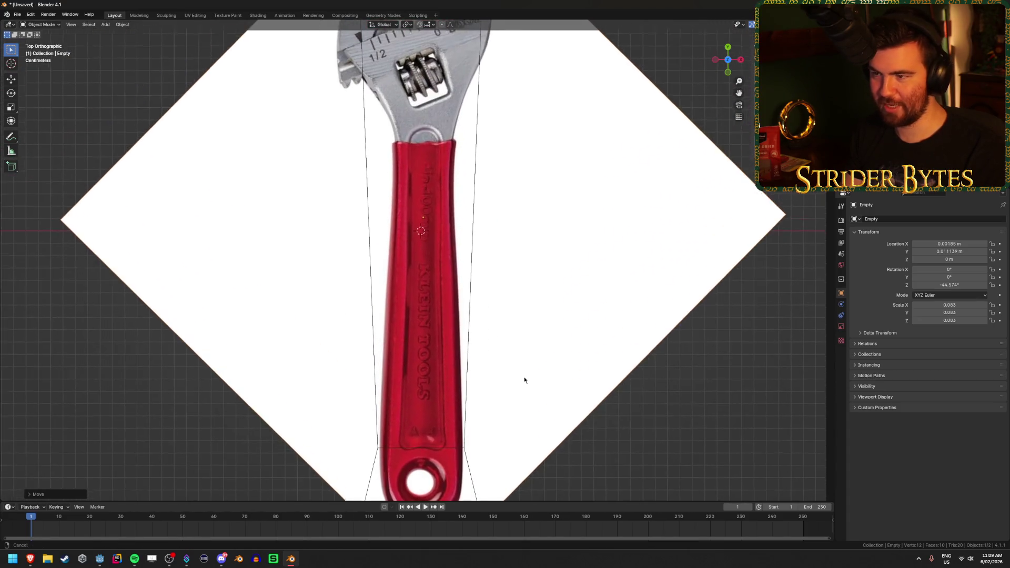
key(r)
click(614, 255)
key(g)
key(y)
key(x)
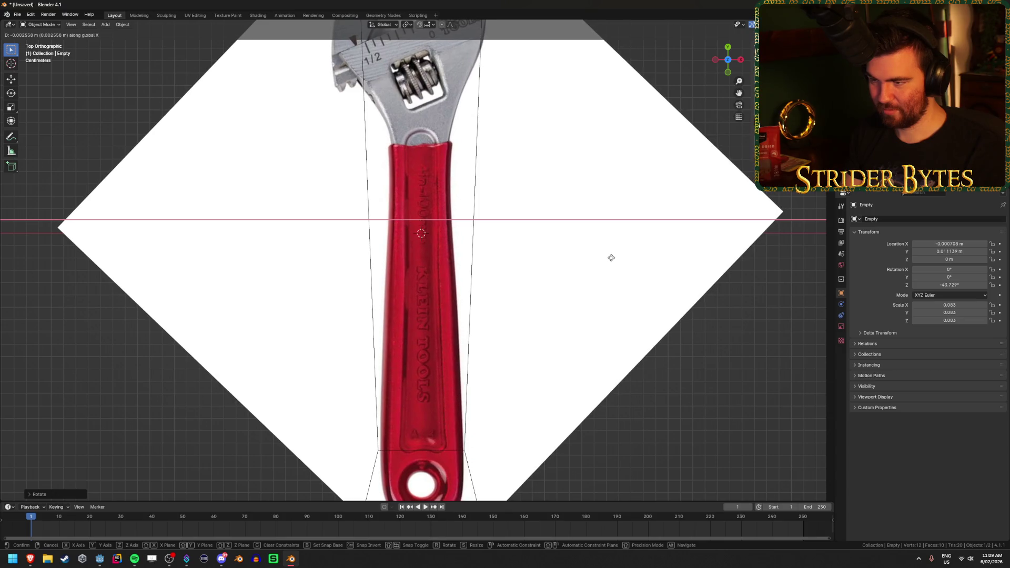
click(611, 258)
shift+scroll(484, 264, down, 3)
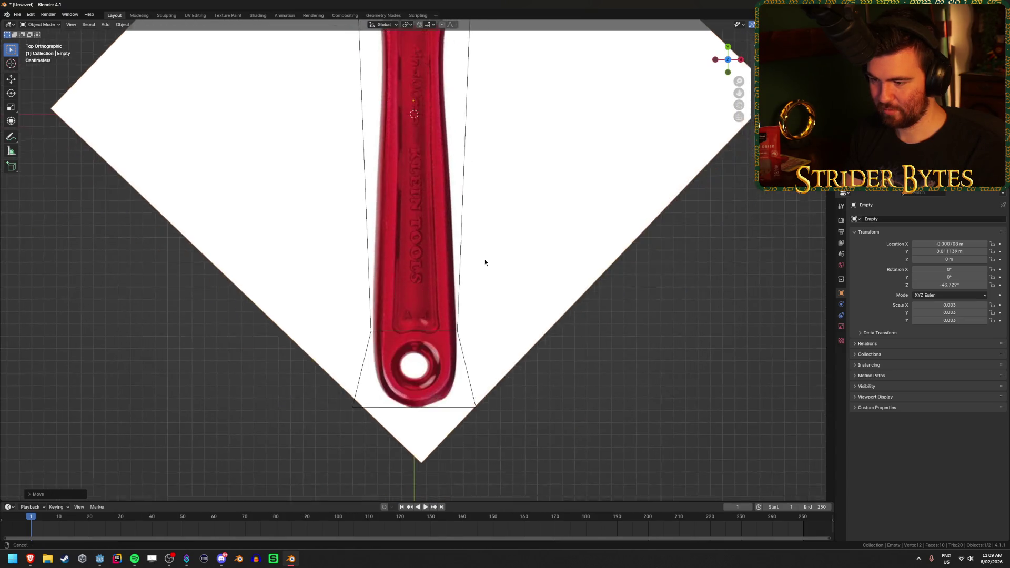
scroll(481, 315, up, 4)
click(474, 356)
scroll(530, 266, down, 1)
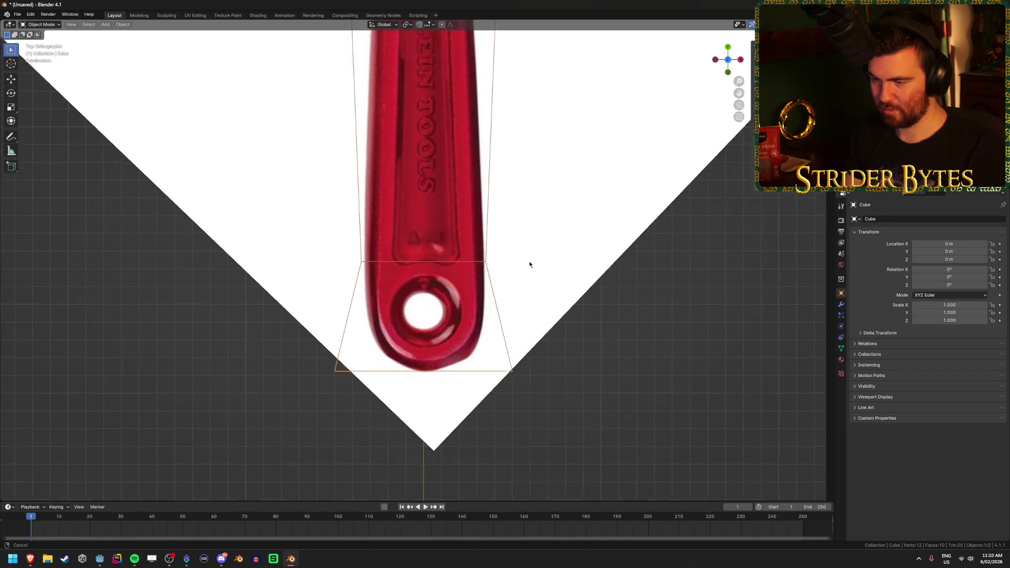
- In see-through Edit Mode, sharply narrow the handle box's bottom edge along X
scroll(529, 276, up, 4)
key(Tab)
key(alt+z)
key(alt+z)
drag(263, 440, 679, 344)
key(s)
key(x)
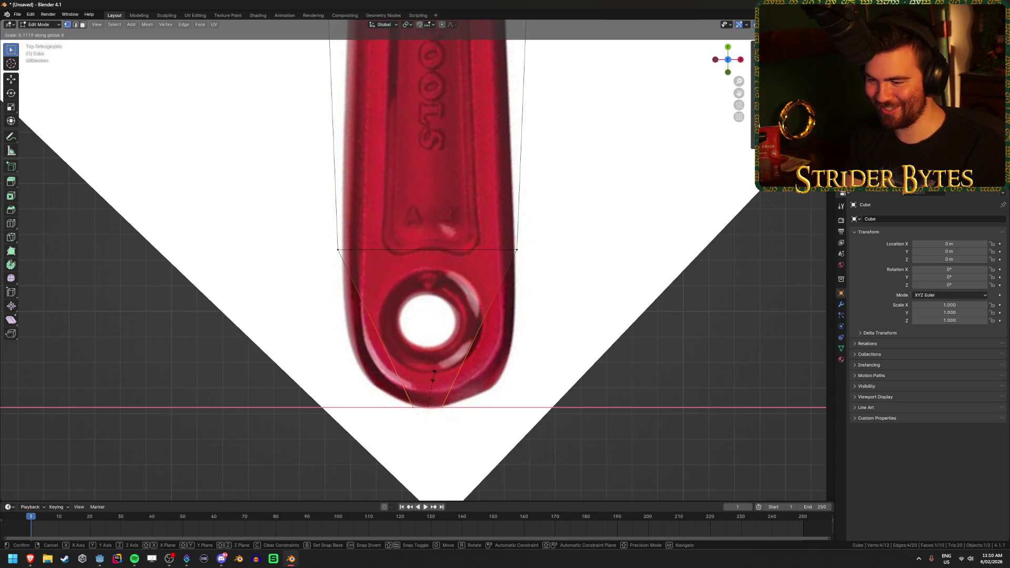
click(417, 365)
- Add a loop cut near the bottom and scale it along X to fit the wrench outline
key(ctrl+r)
click(410, 342)
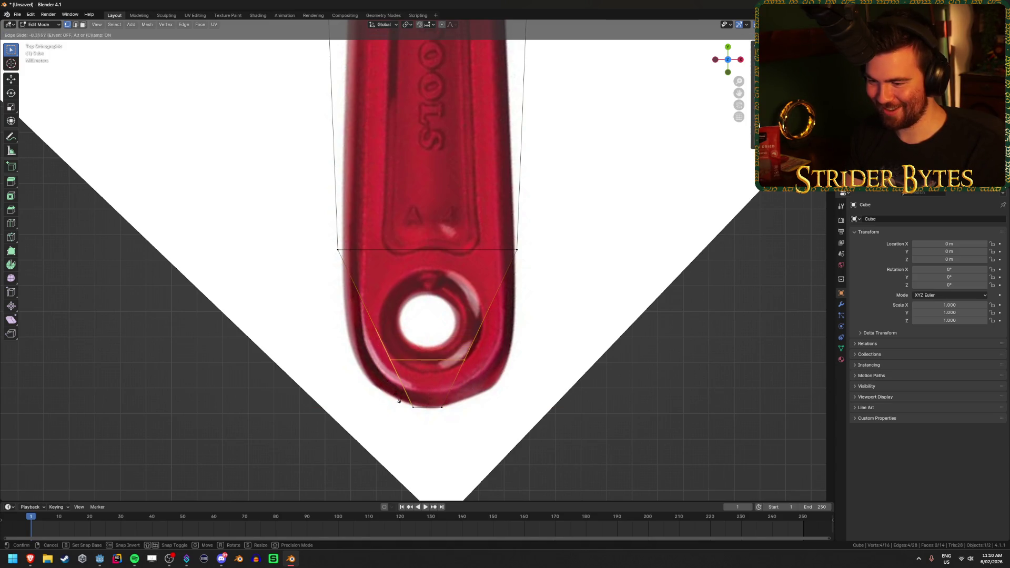
click(447, 405)
key(s)
key(x)
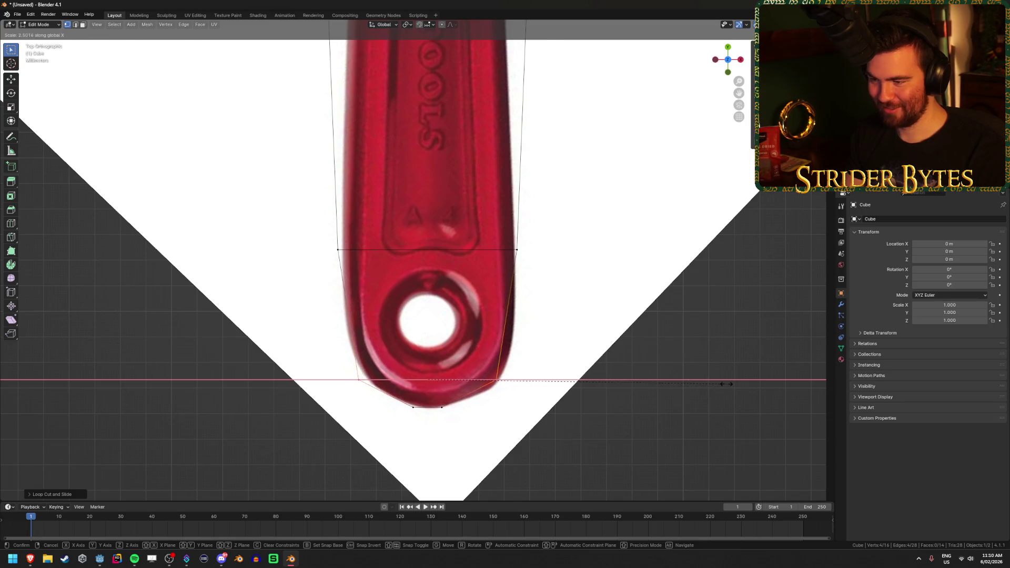
click(405, 324)
- Add a second loop level with the hole and scale it along X to match the outline
key(ctrl+r)
click(406, 324)
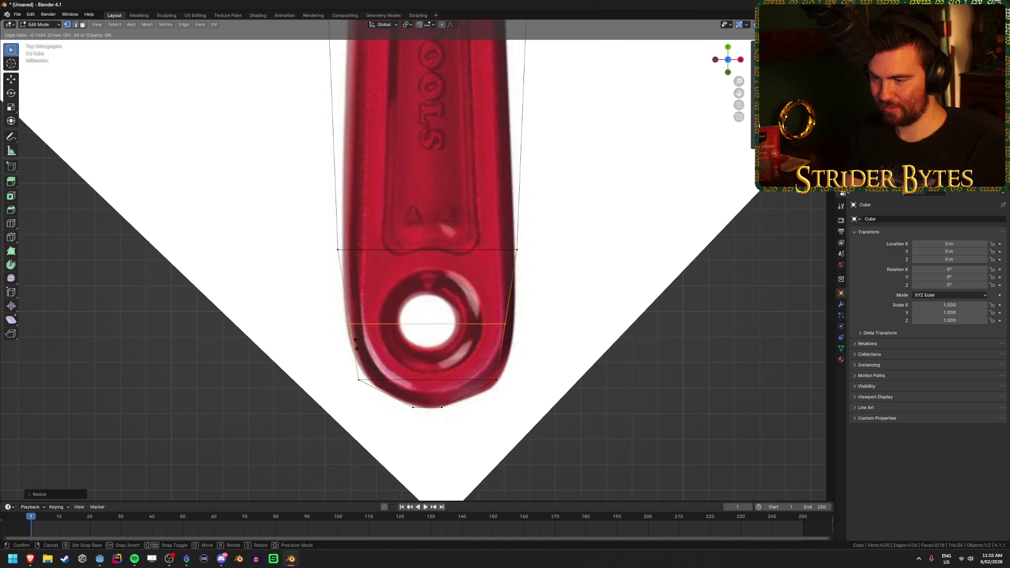
click(376, 343)
key(s)
key(x)
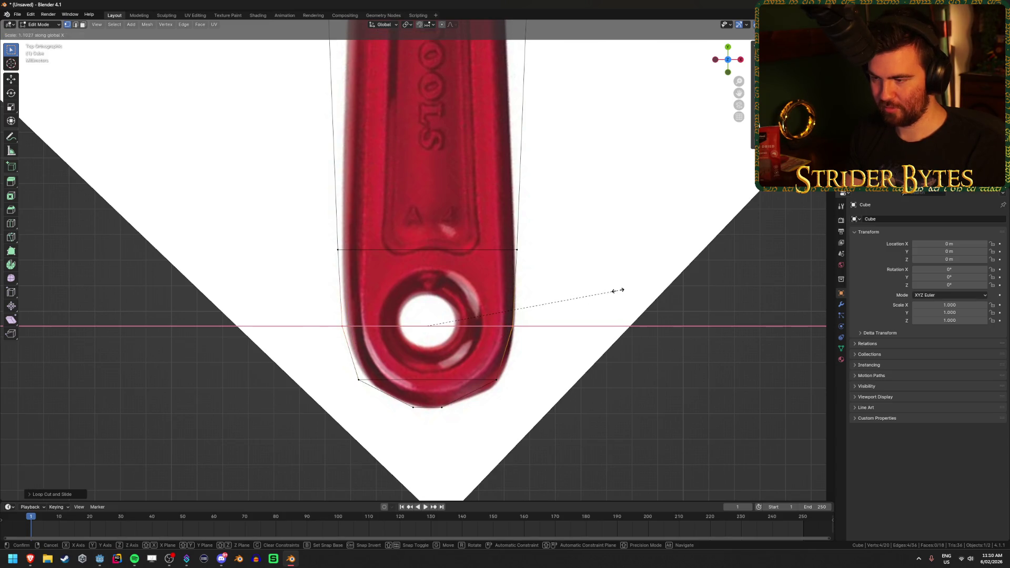
click(618, 295)
- Check the tapered mesh in perspective, then return to top view and Object Mode
key(alt+a)
middle_drag(618, 296, 572, 255)
key(alt+z)
key(KP_7)
key(alt+z)
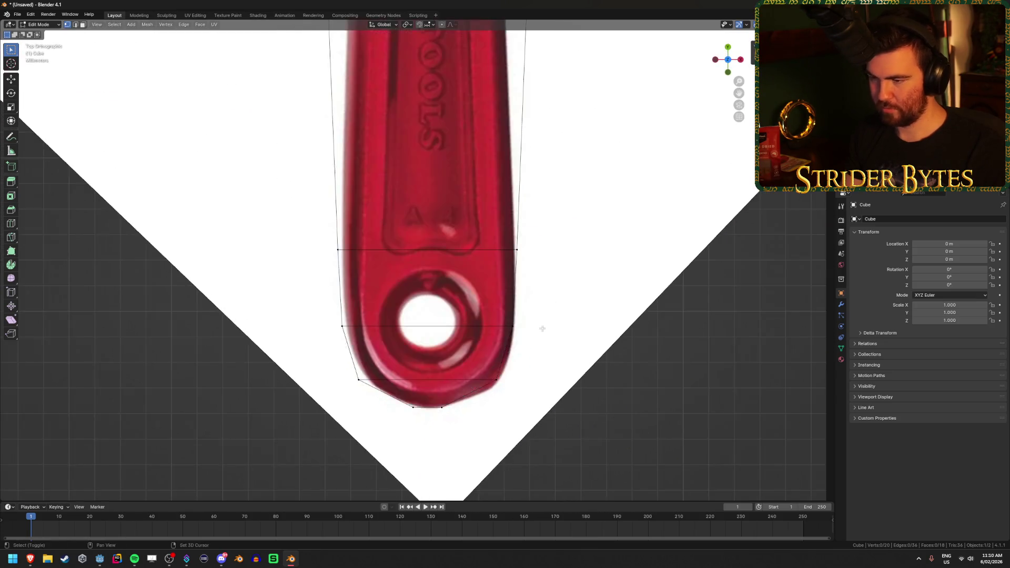
key(Tab)
- Shift the wrench reference image slightly along X and rotate it to -44.163°
click(572, 342)
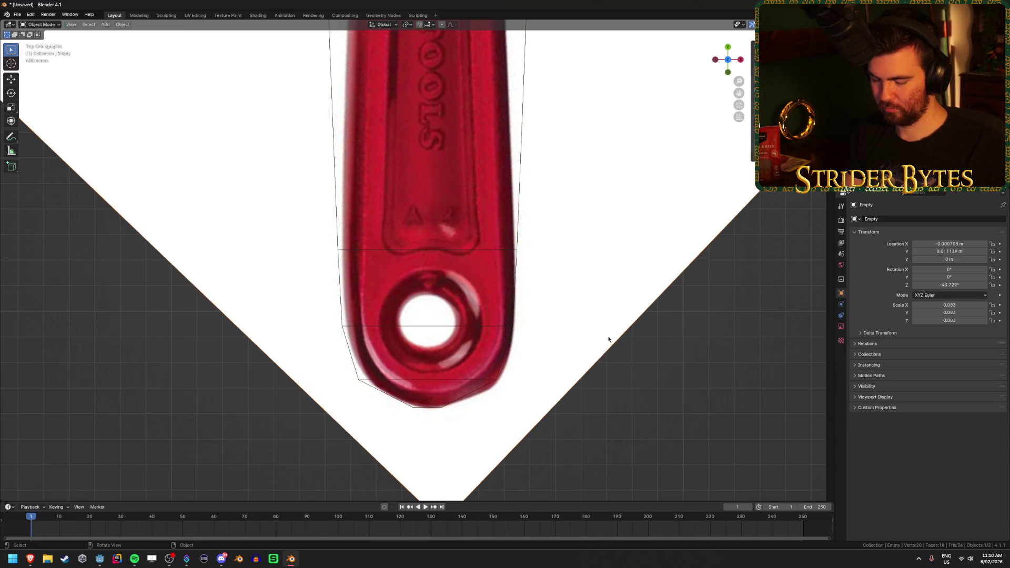
key(g)
key(x)
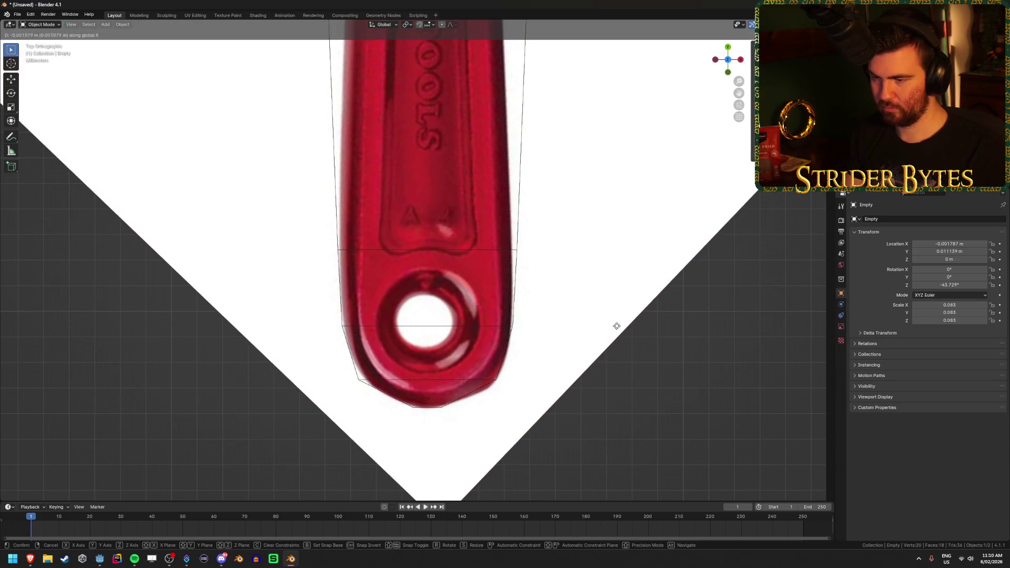
click(615, 327)
key(r)
click(618, 213)
- Move the reference to X -0.000245 m, then re-enter Edit Mode on the handle box
key(g)
key(x)
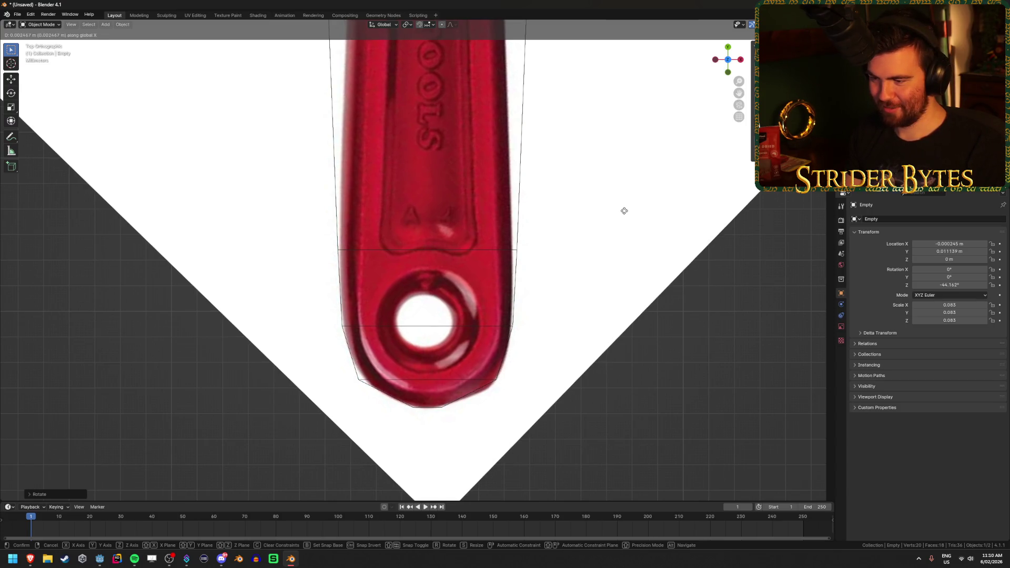
click(624, 211)
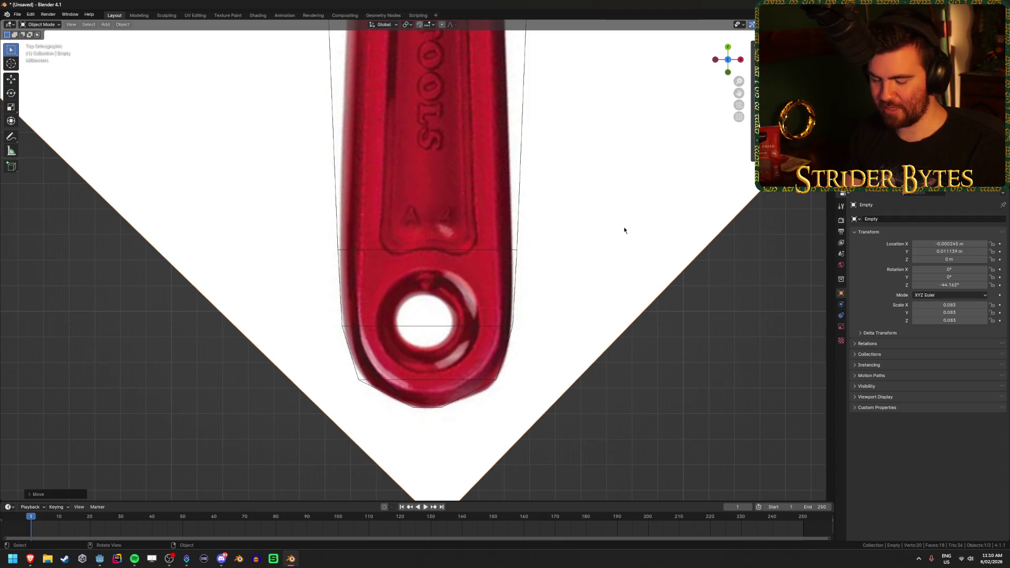
scroll(610, 263, down, 7)
scroll(591, 300, up, 3)
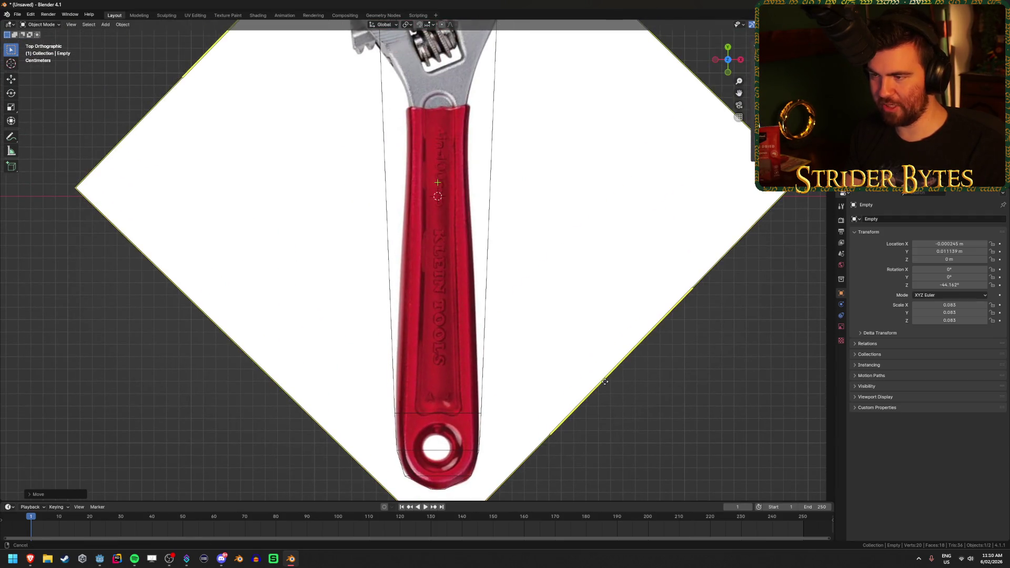
shift+middle_drag(605, 382, 605, 284)
scroll(562, 363, up, 6)
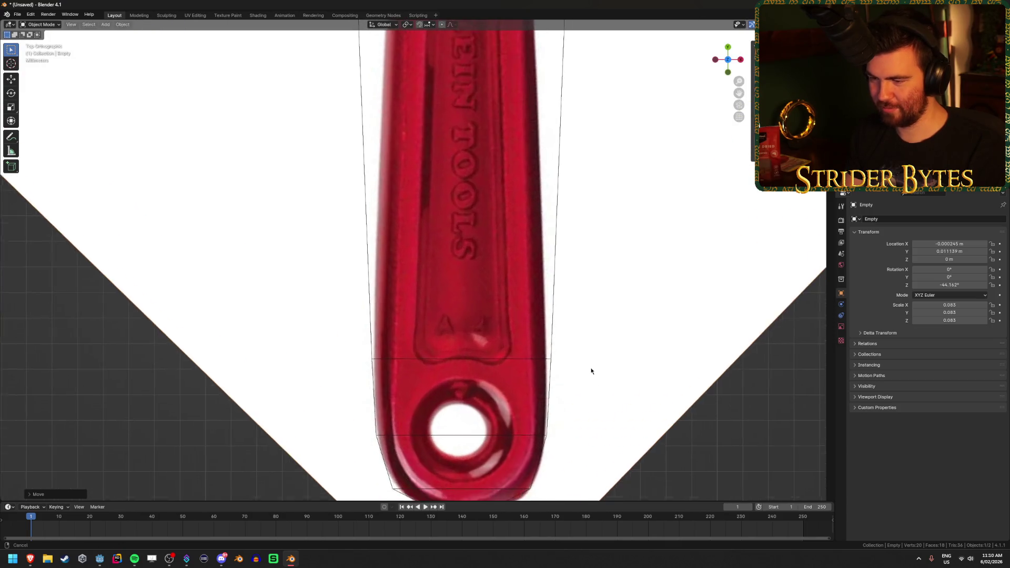
click(529, 266)
key(Tab)
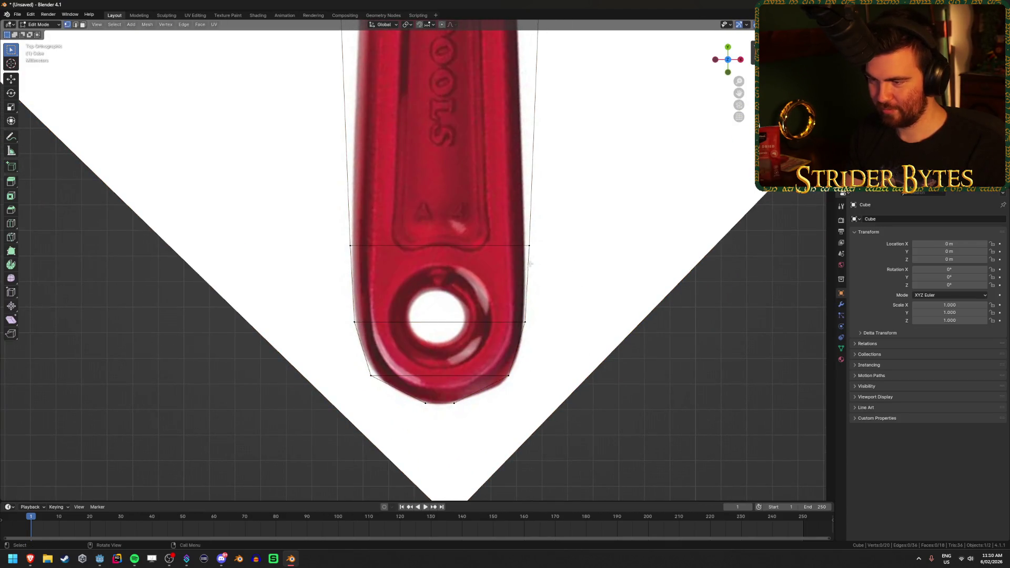
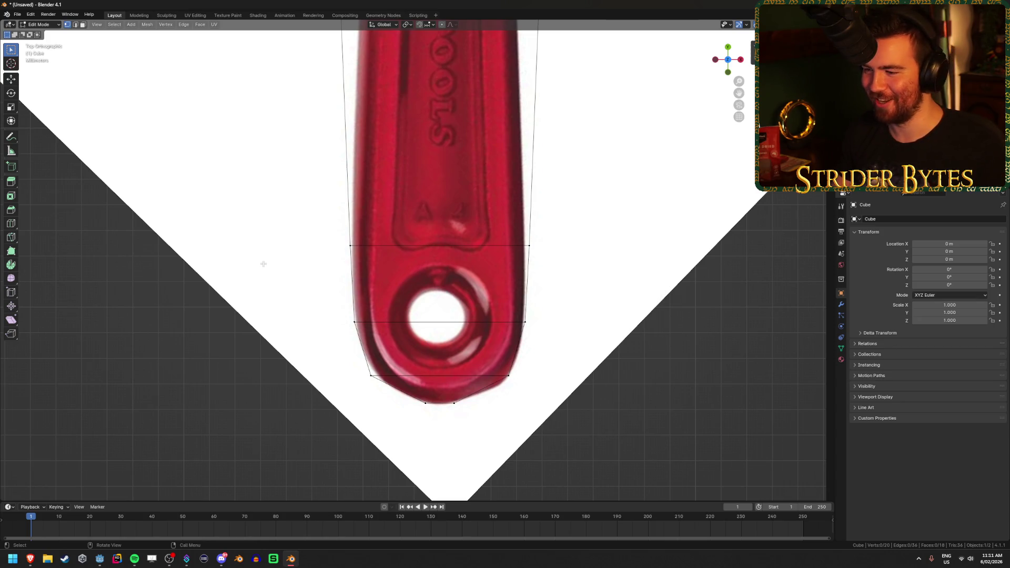
- Loop-cut the handle, slide the loop up to the handle's top, and narrow it horizontally
scroll(271, 263, down, 4)
shift+scroll(385, 255, up, 5)
shift+scroll(383, 226, up, 5)
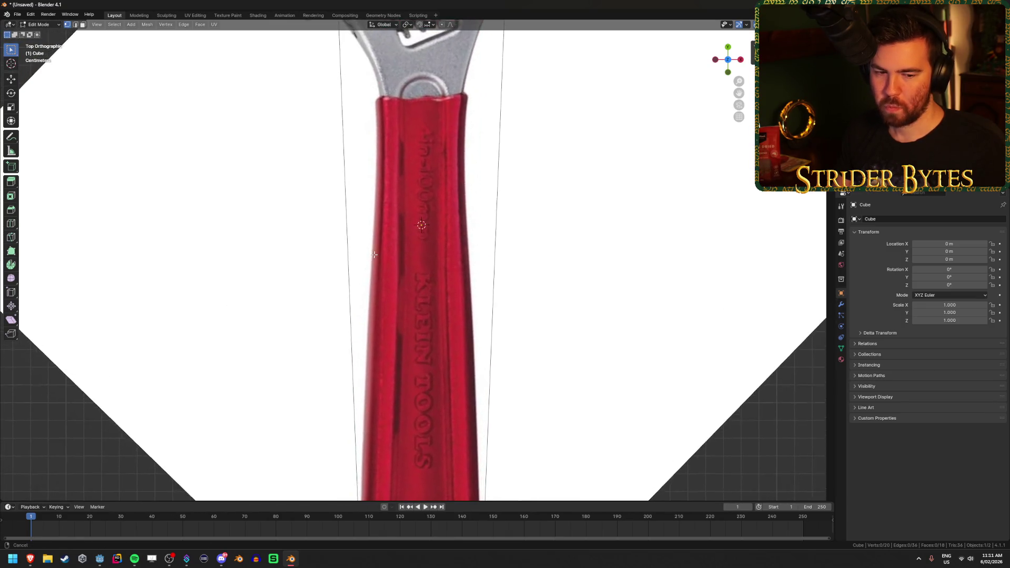
key(ctrl+r)
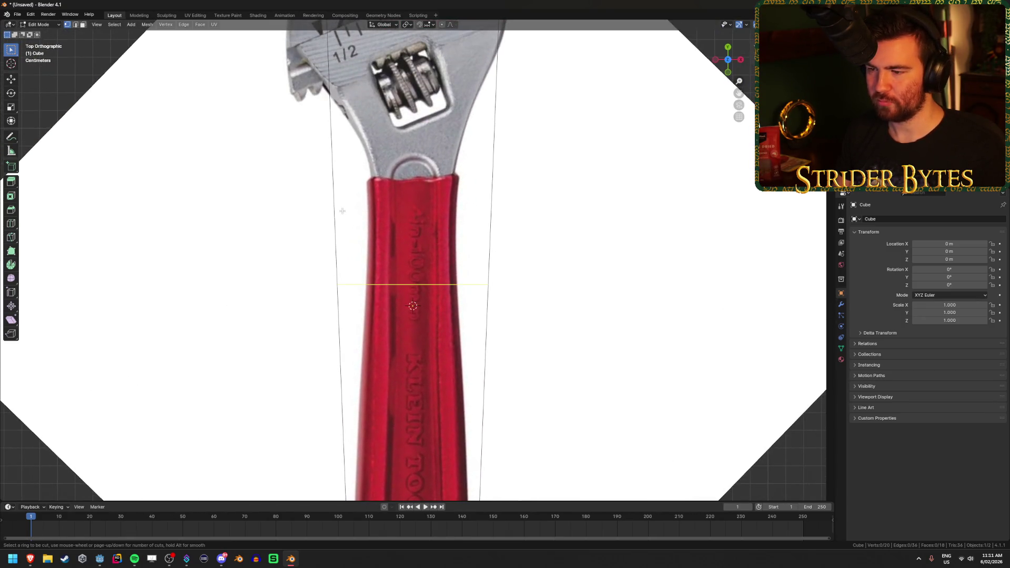
click(342, 211)
click(610, 174)
key(s)
key(x)
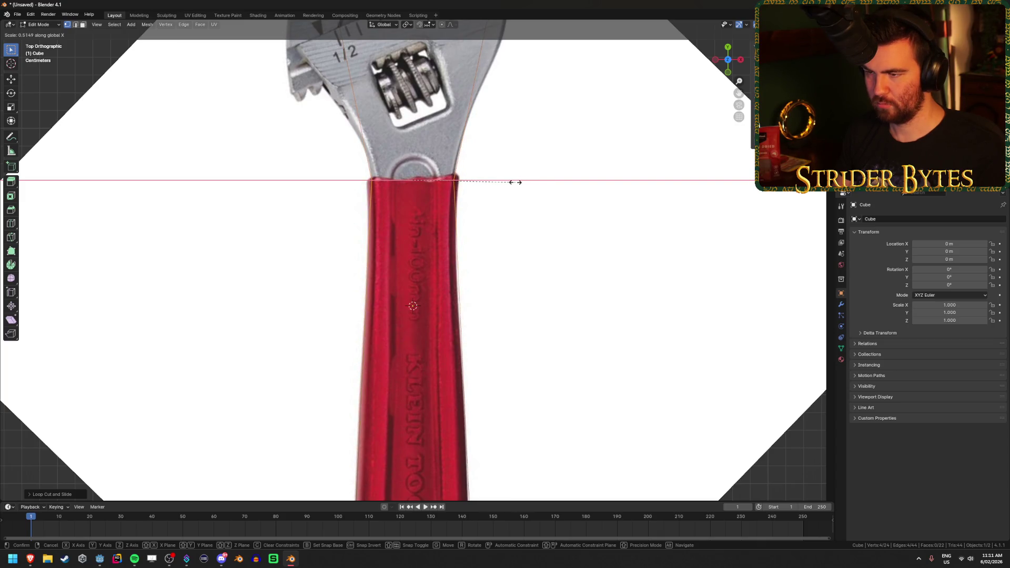
click(526, 181)
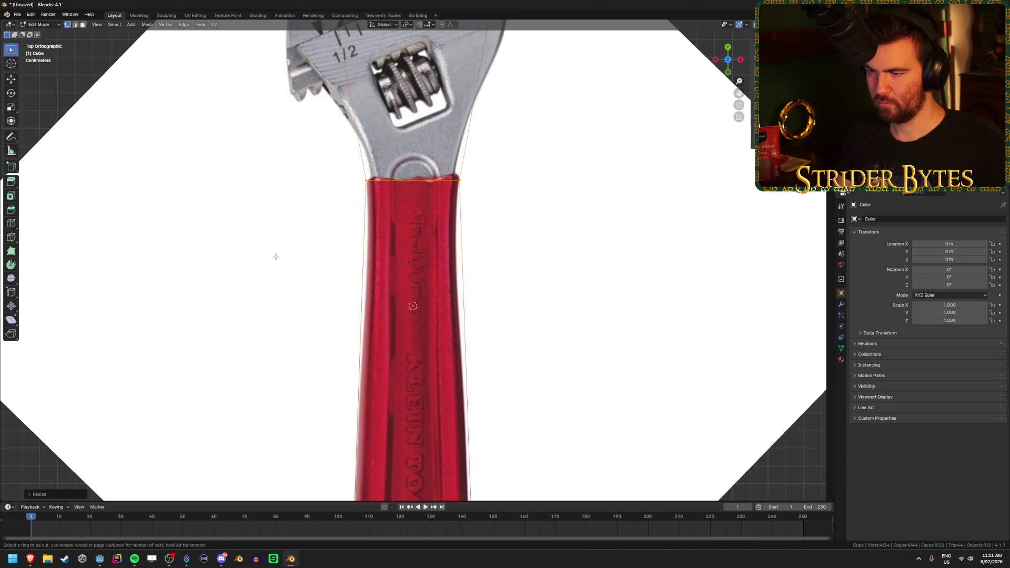
- Add a second loop just below the handle top and narrow it slightly in X
click(360, 219)
click(576, 221)
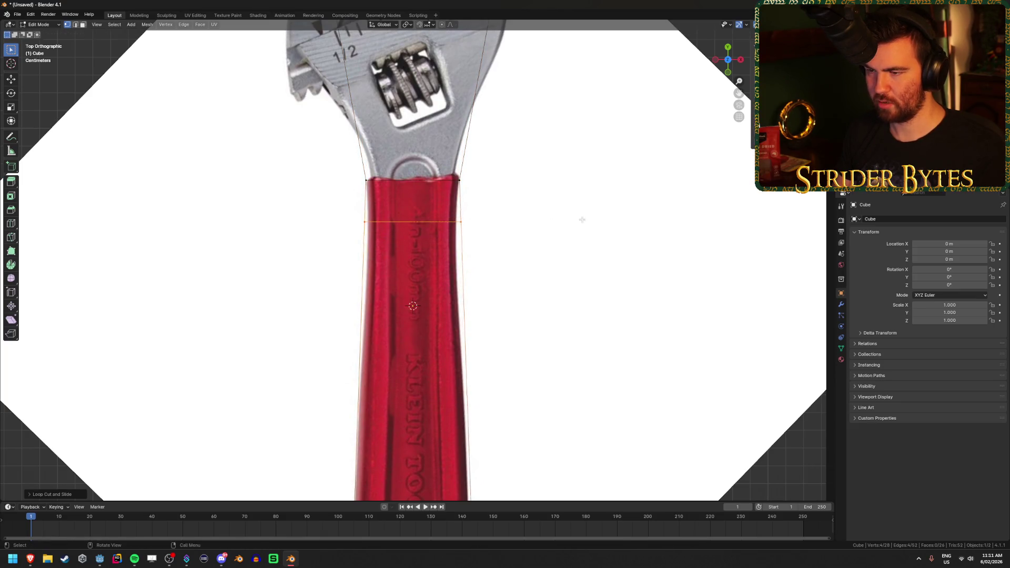
key(s)
key(x)
click(565, 219)
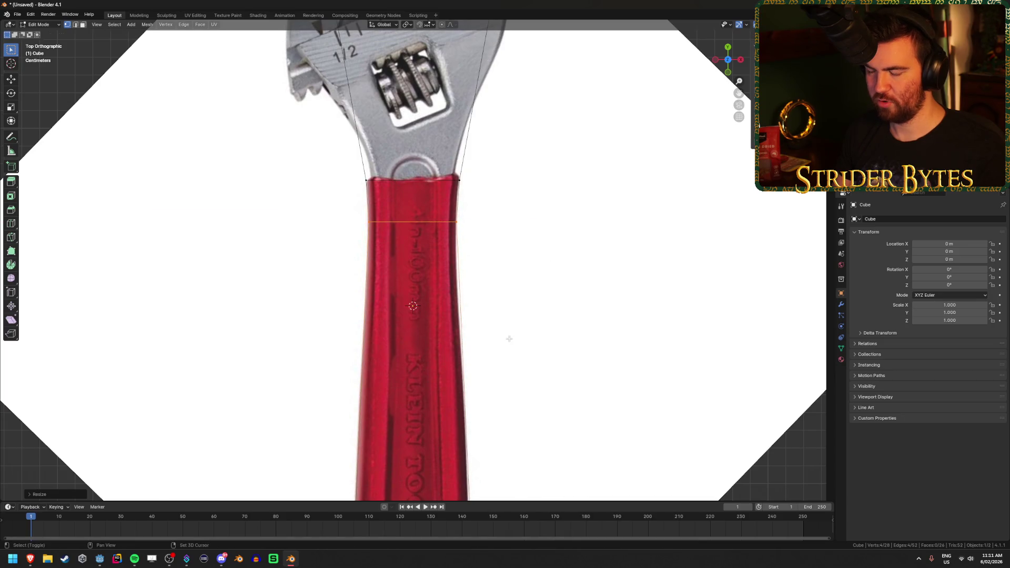
- Inspect the handle in object mode from perspective, then return to see-through top view
shift+middle_drag(509, 339, 527, 158)
key(Tab)
mouse_move(519, 314)
middle_down()
mouse_move(588, 322)
mouse_move(554, 282)
mouse_move(554, 267)
middle_up()
scroll(588, 322, down, 5)
mouse_move(643, 282)
middle_down()
mouse_move(660, 263)
mouse_move(647, 302)
middle_up()
middle_drag(318, 361, 365, 357)
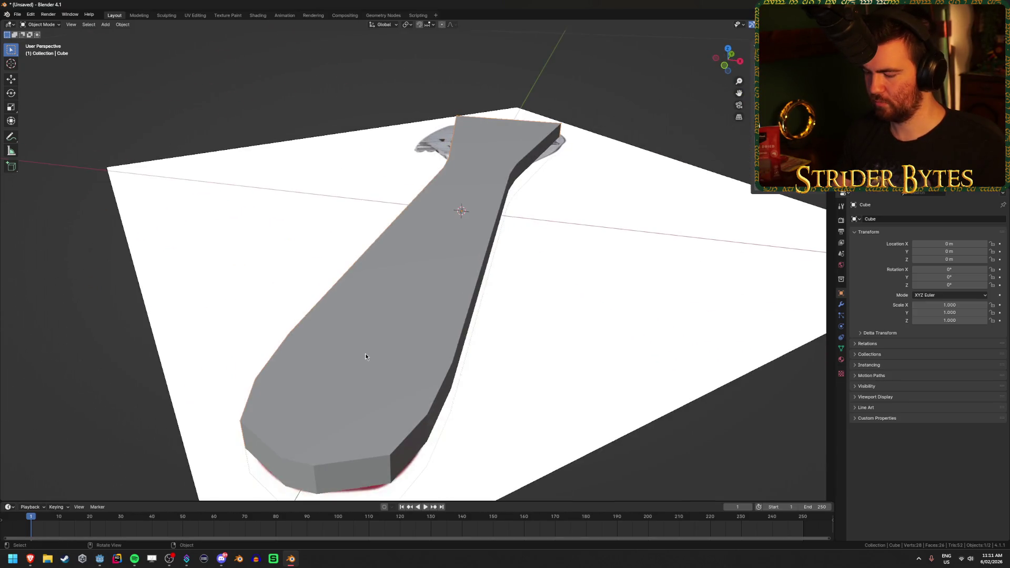
key(KP_7)
key(alt+z)
scroll(451, 391, down, 2)
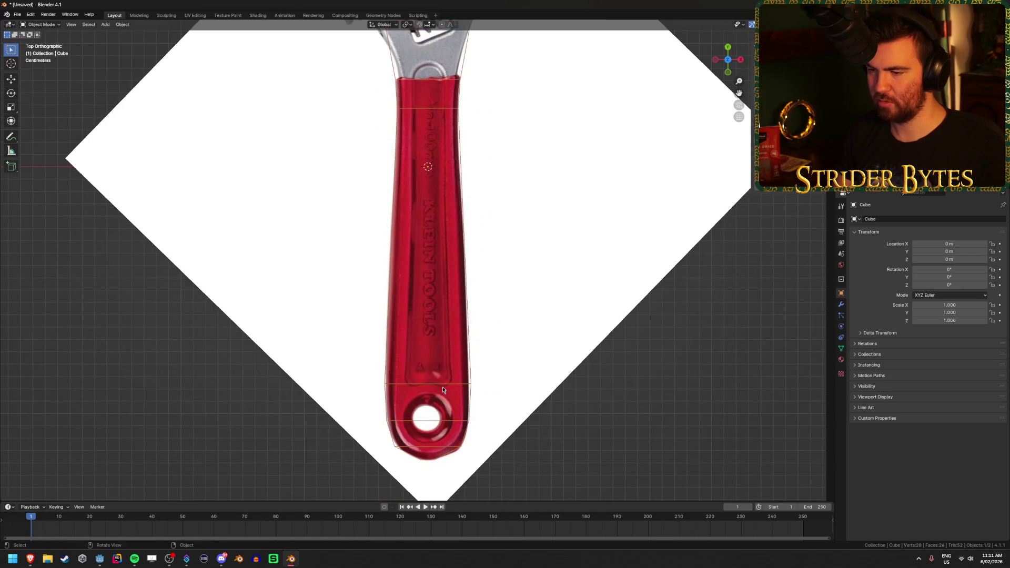
shift+middle_drag(460, 428, 458, 353)
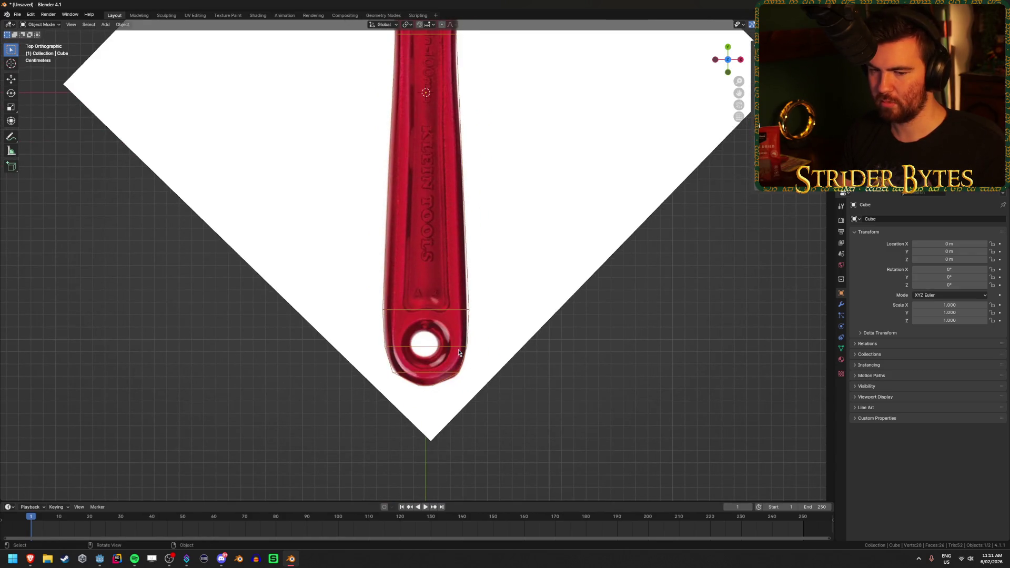
scroll(459, 352, up, 3)
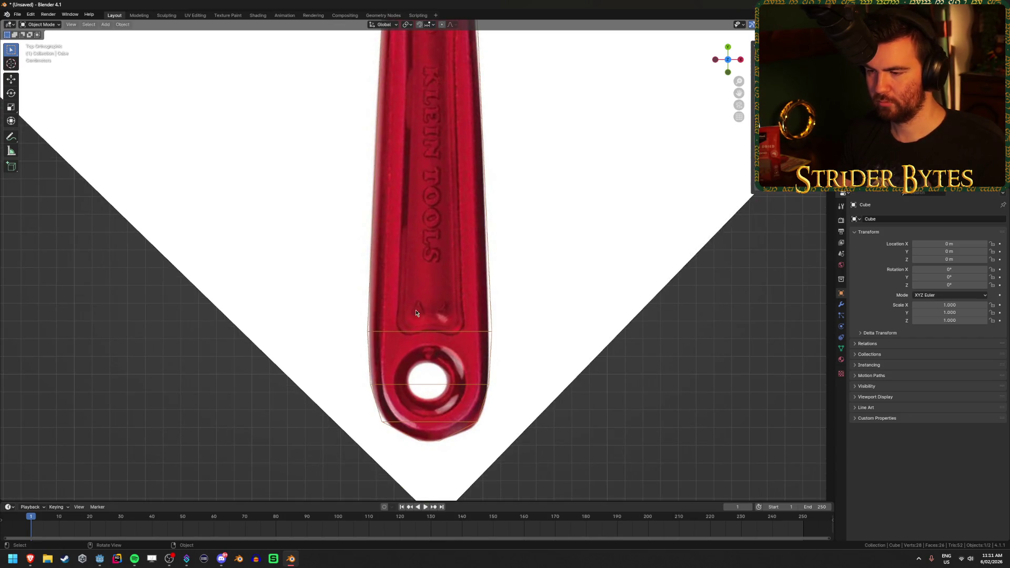
shift+scroll(463, 158, up, 5)
shift+middle_drag(449, 241, 450, 288)
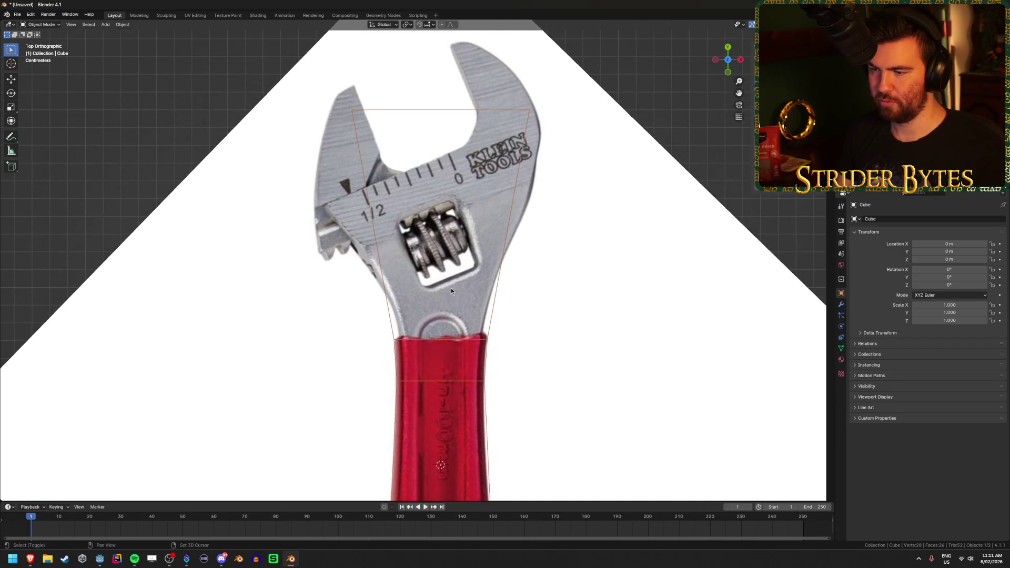
- Move the top face down to where the grip meets the head and narrow it in X
key(Tab)
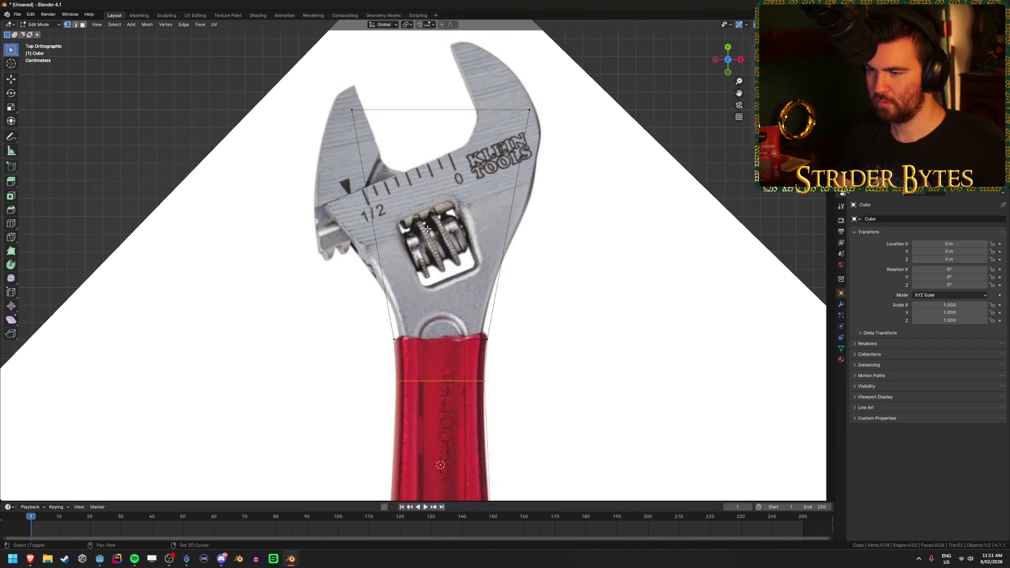
key(alt+z)
key(alt+z)
drag(310, 83, 588, 140)
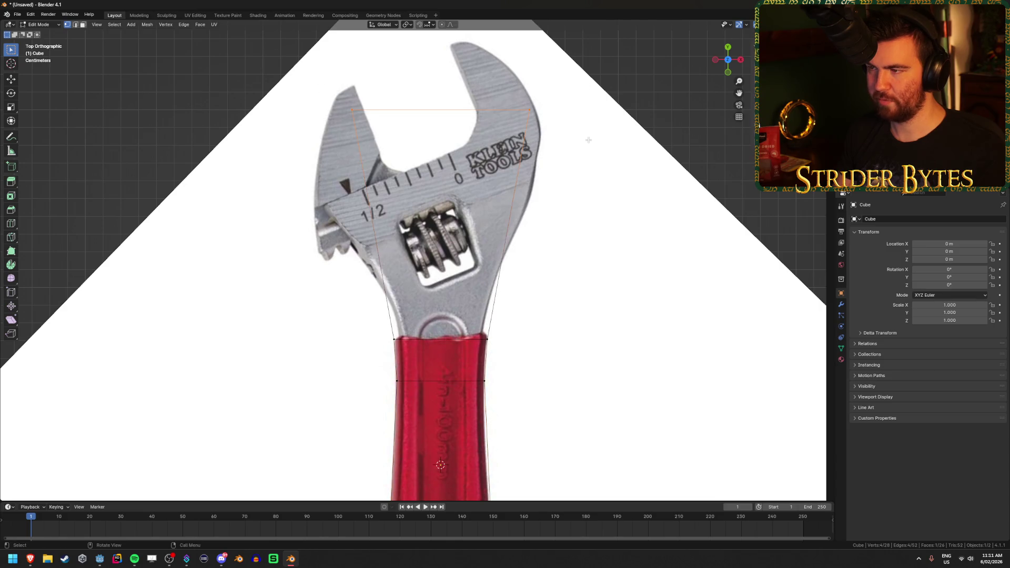
scroll(557, 290, up, 3)
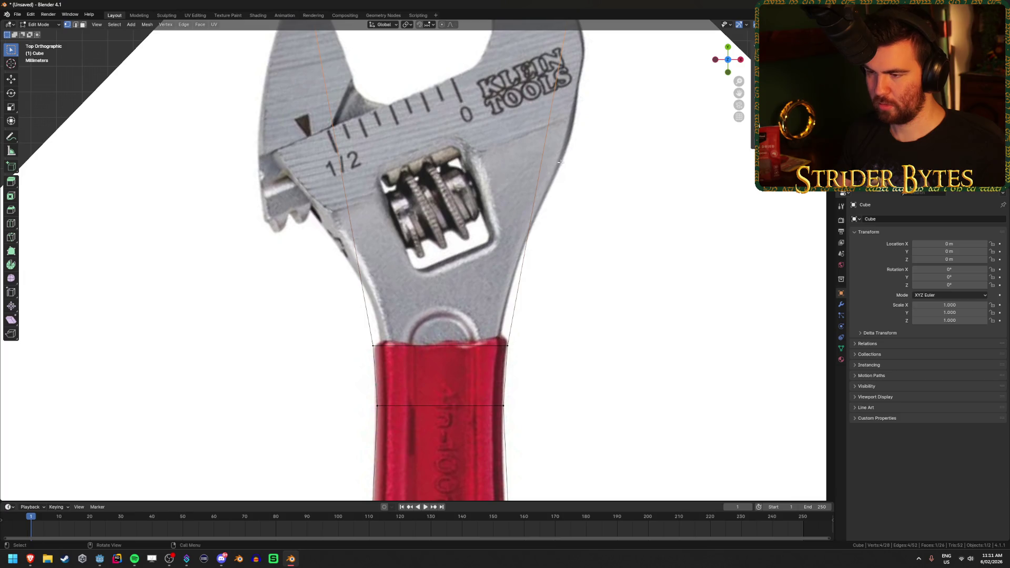
key(g)
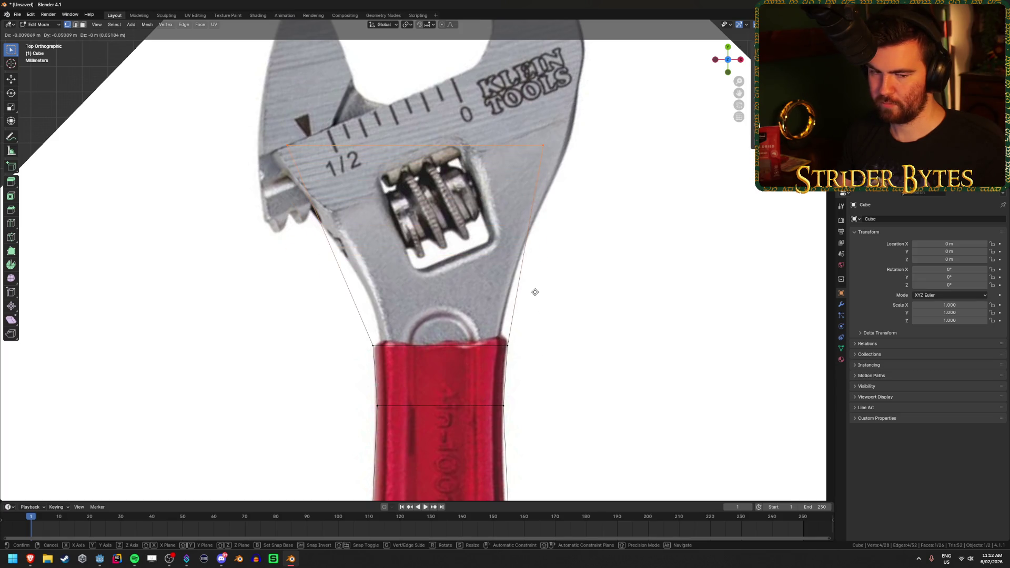
click(566, 465)
key(s)
key(x)
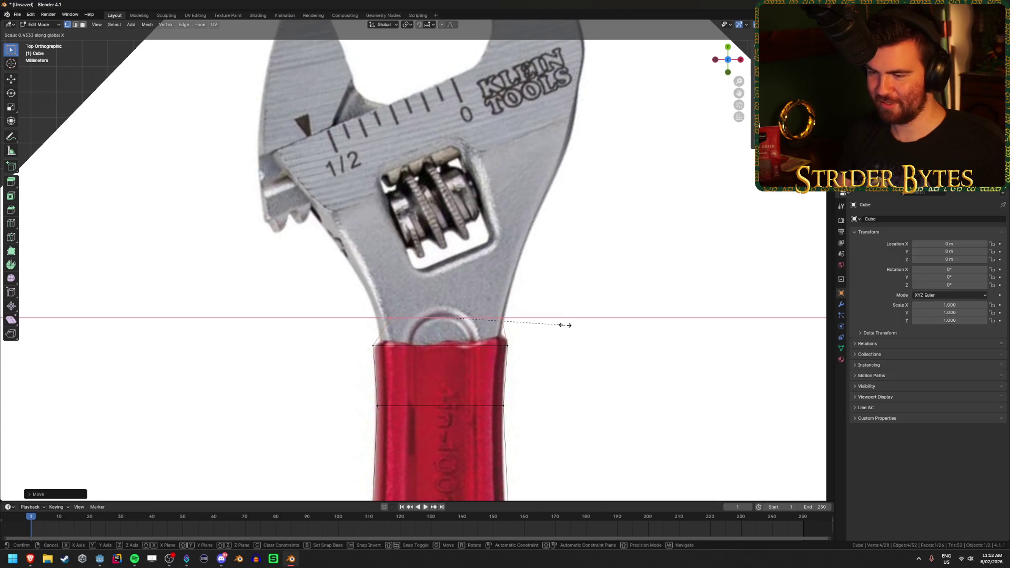
click(573, 326)
key(g)
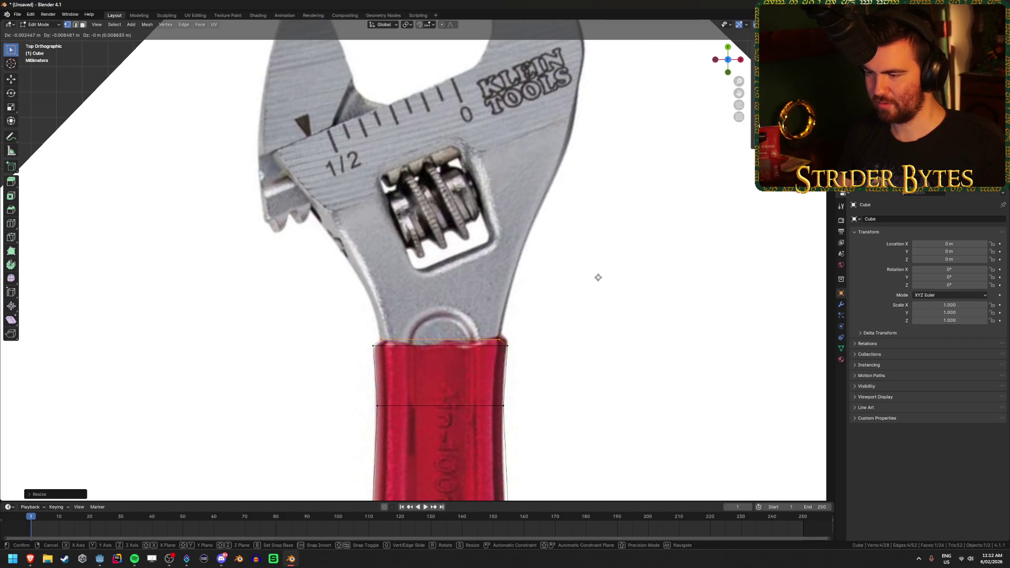
click(598, 276)
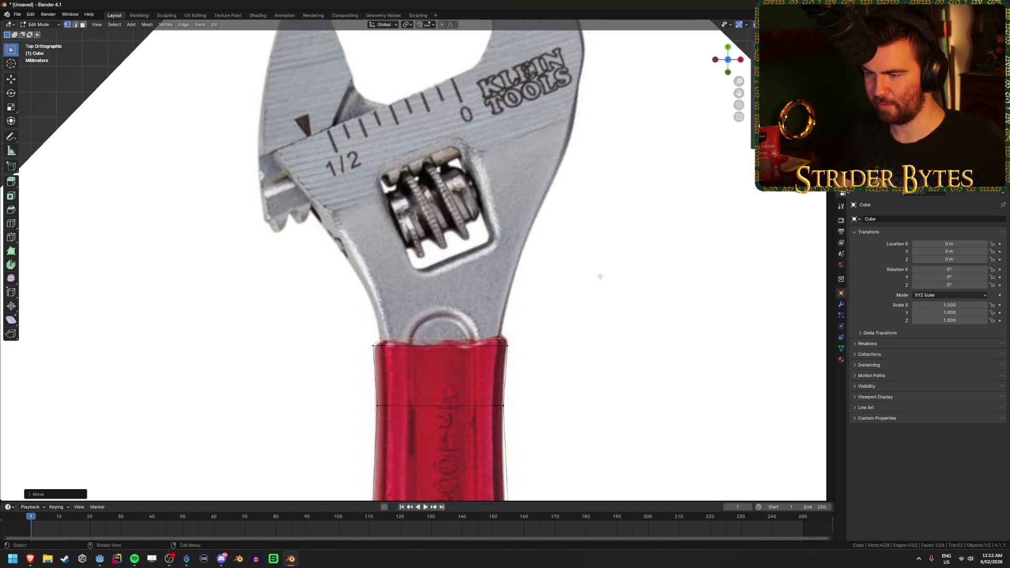
- Extrude a short section above the top edge and stretch it vertically
key(e)
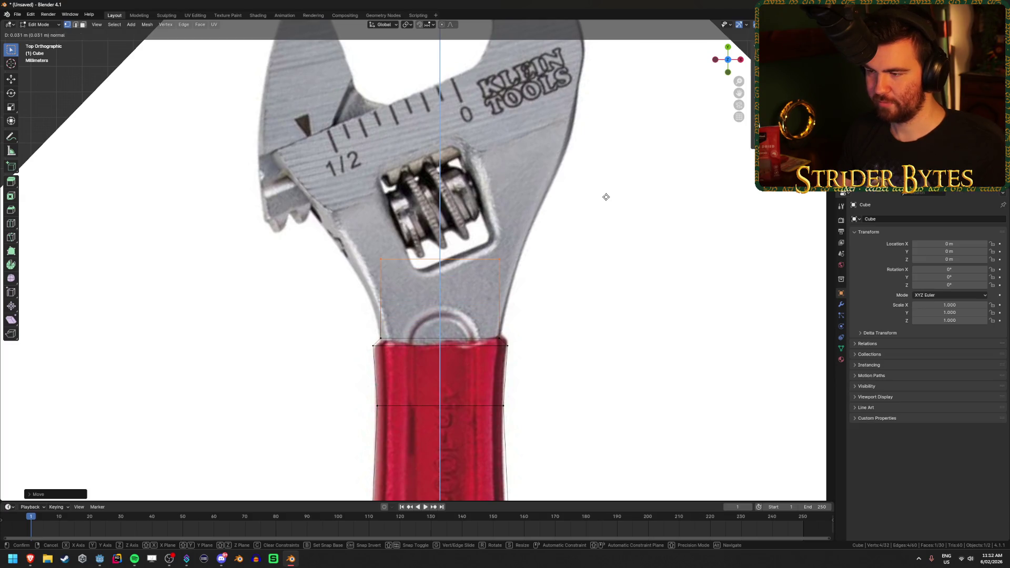
click(606, 196)
key(s)
key(y)
click(618, 221)
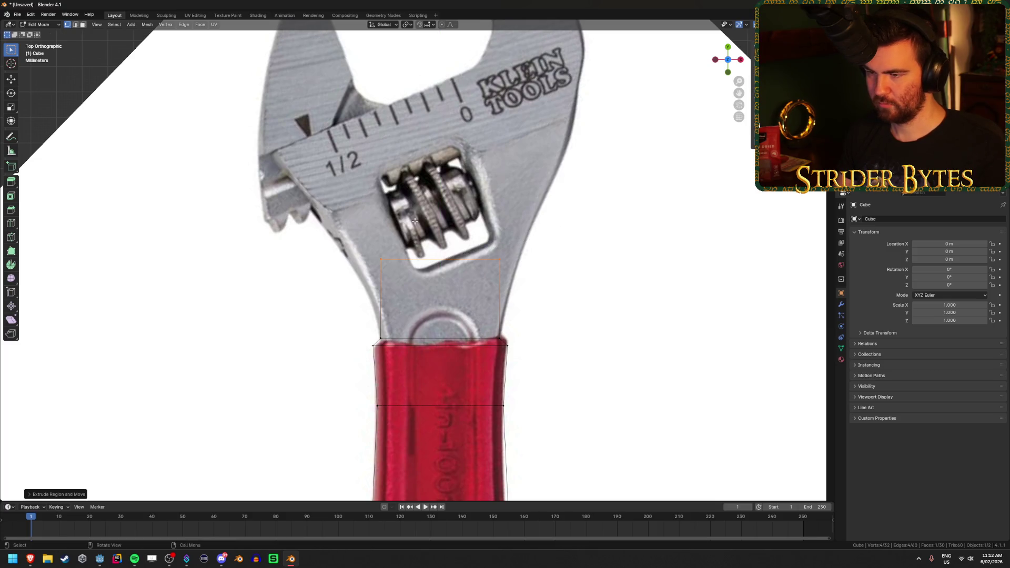
scroll(500, 223, down, 2)
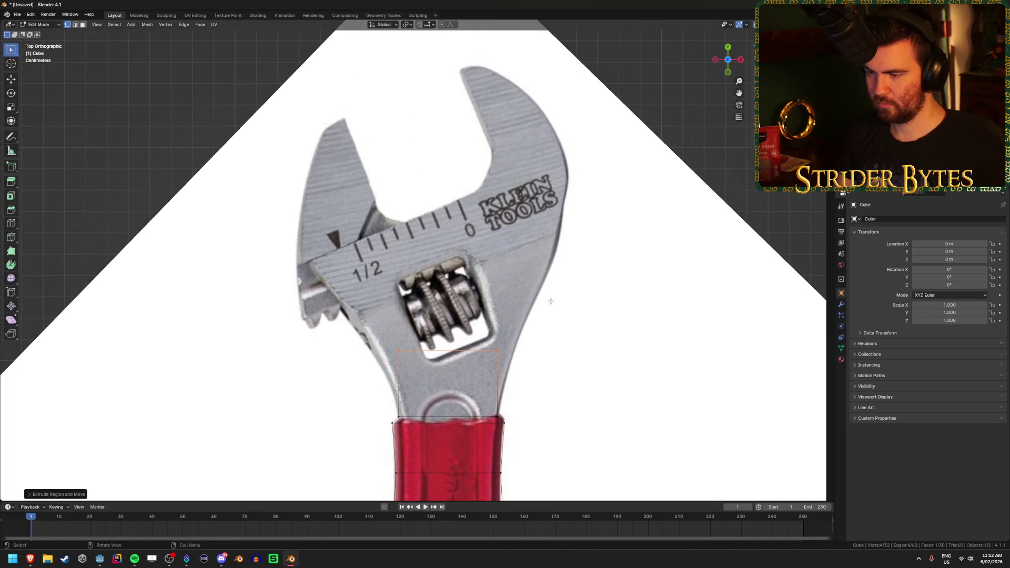
- Extrude the top face up into the head and add three evenly spaced loop cuts
key(e)
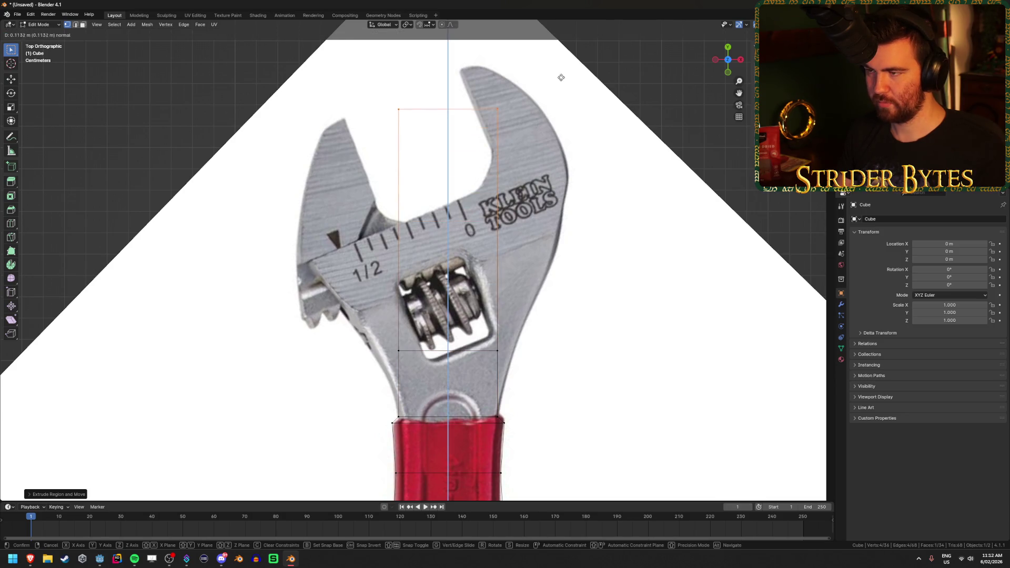
click(453, 230)
key(ctrl+r)
scroll(486, 221, up, 2)
click(486, 221)
- Move the head's lower left vertices onto the reference's left outline
shift+middle_drag(562, 335, 586, 276)
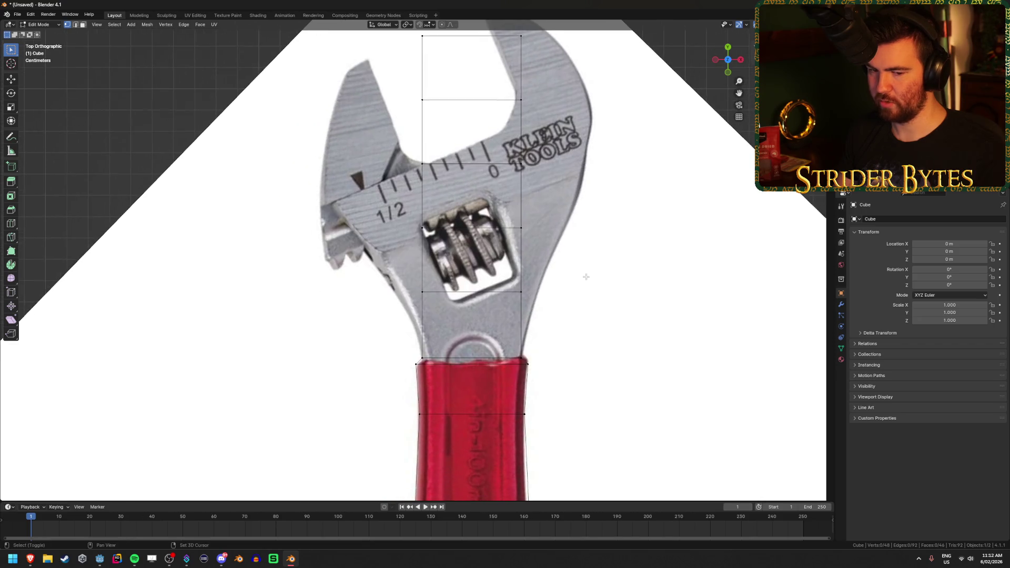
scroll(442, 310, up, 1)
drag(394, 329, 437, 286)
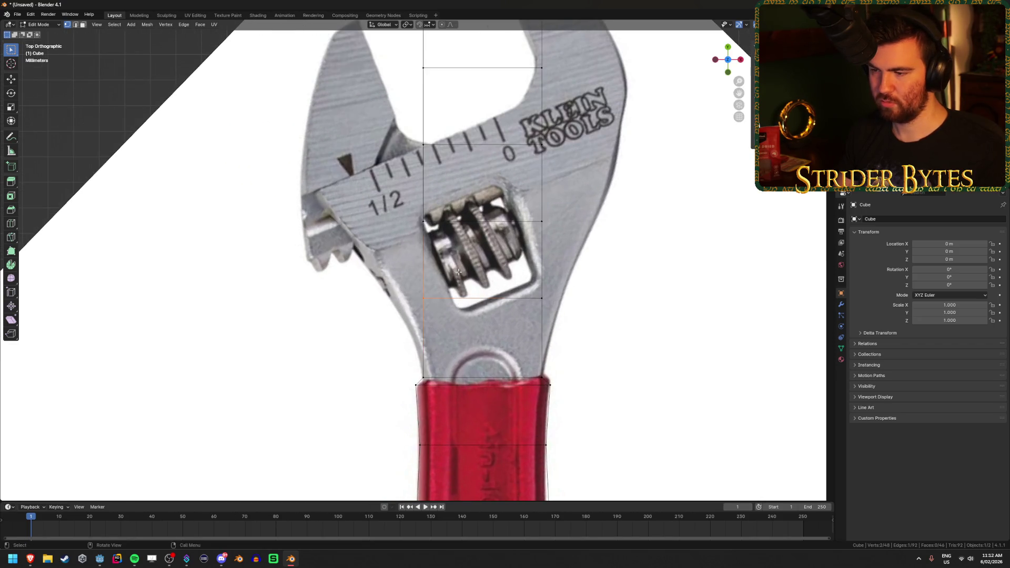
key(g)
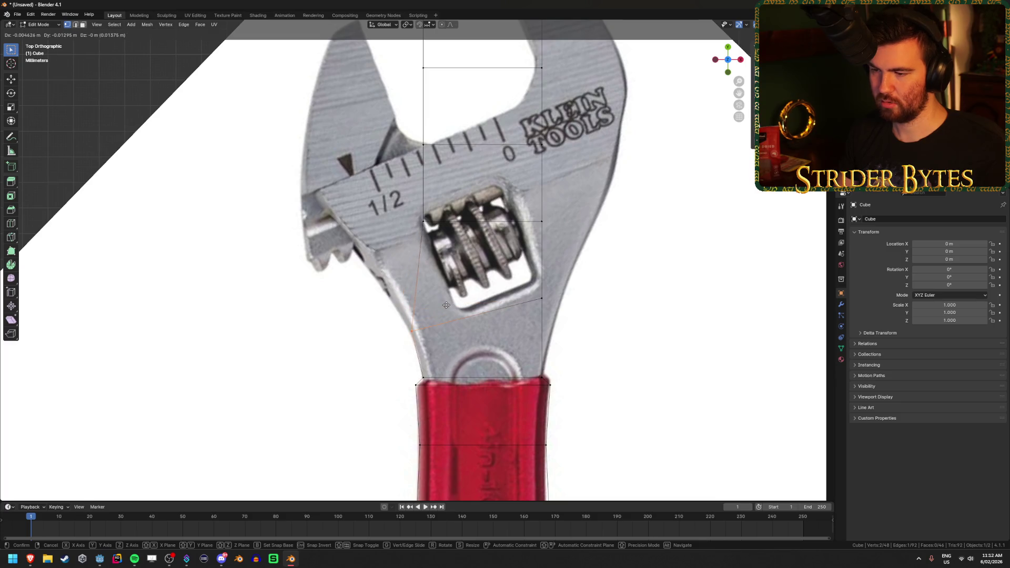
click(446, 305)
click(423, 222)
key(g)
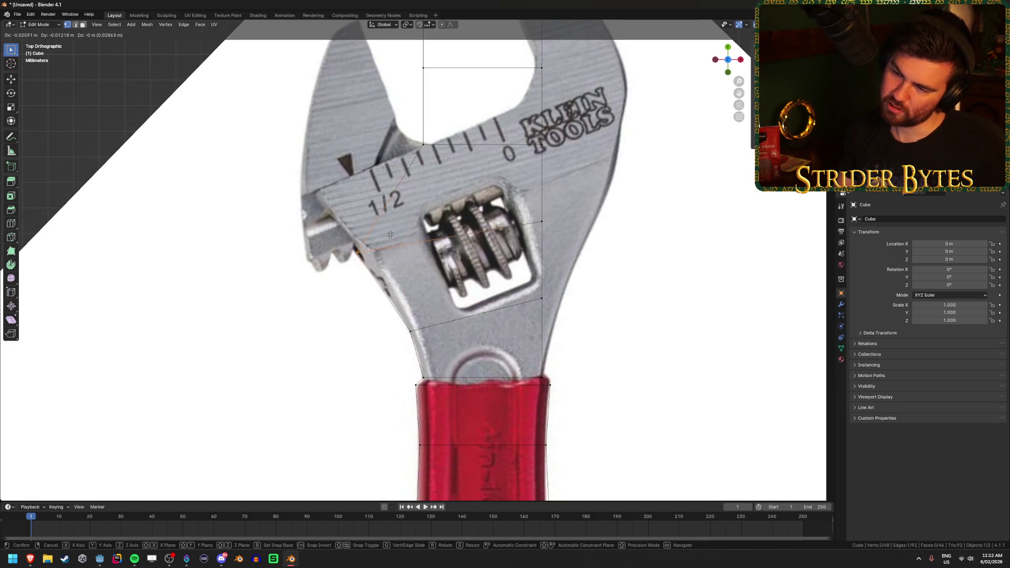
click(389, 235)
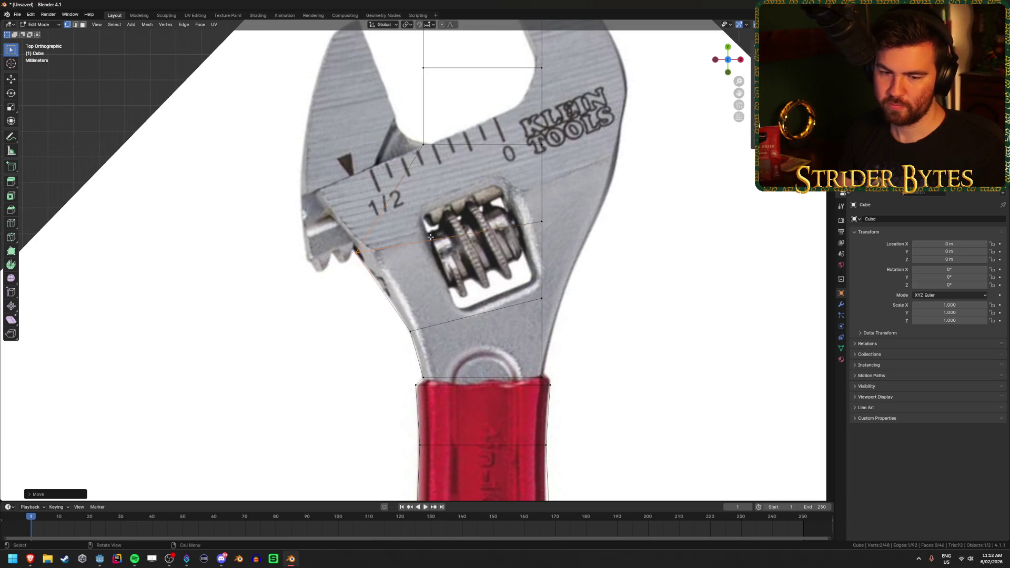
- Pull the upper vertices out to the jaw's edge and the top corner toward the tip
shift+middle_drag(475, 127, 515, 223)
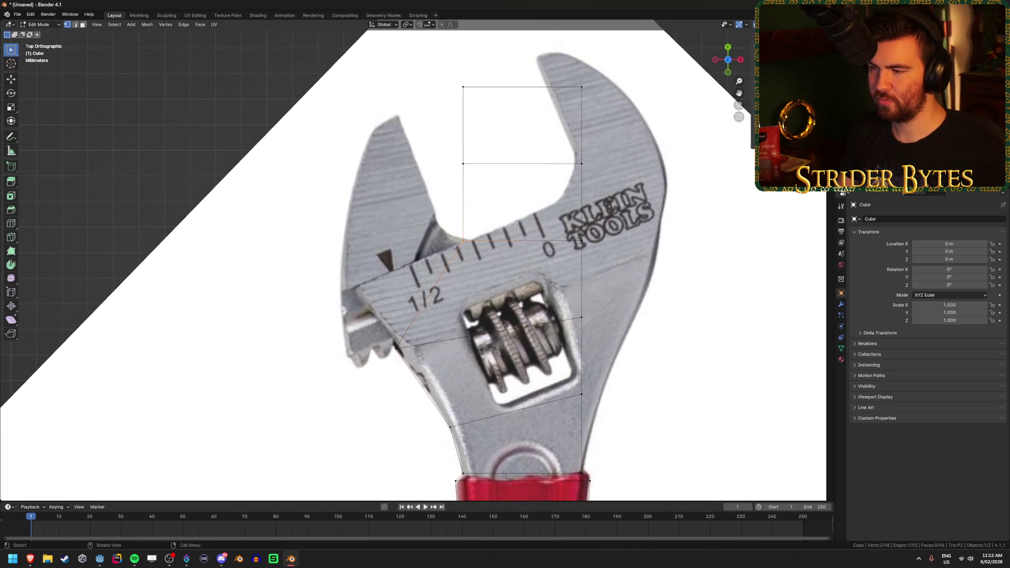
key(g)
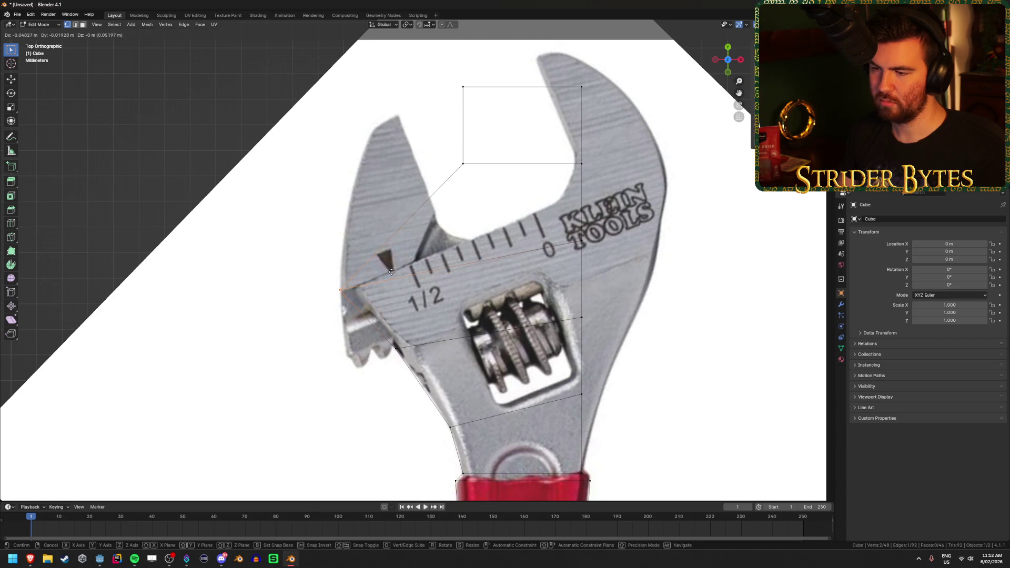
click(392, 274)
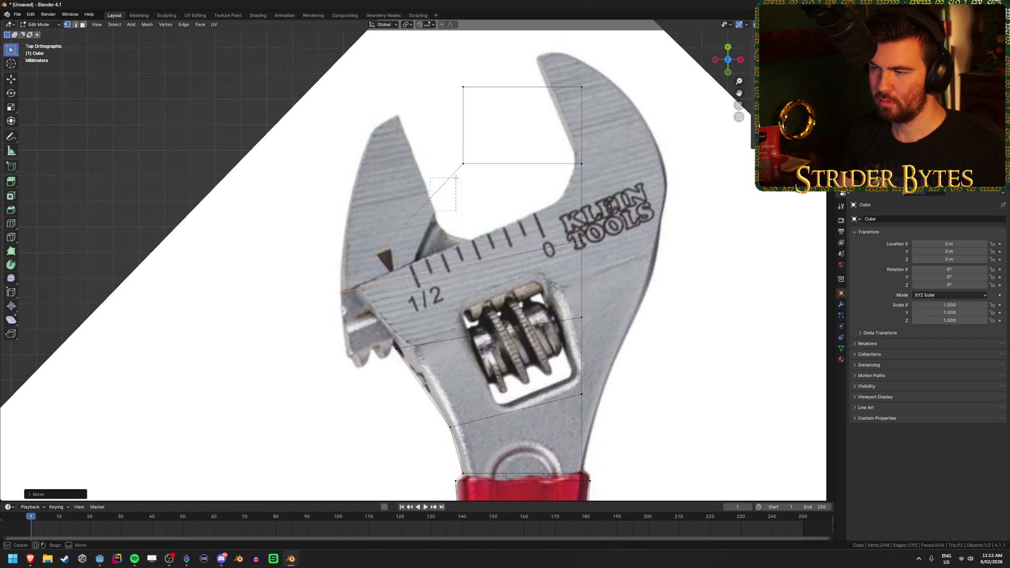
click(465, 162)
click(378, 193)
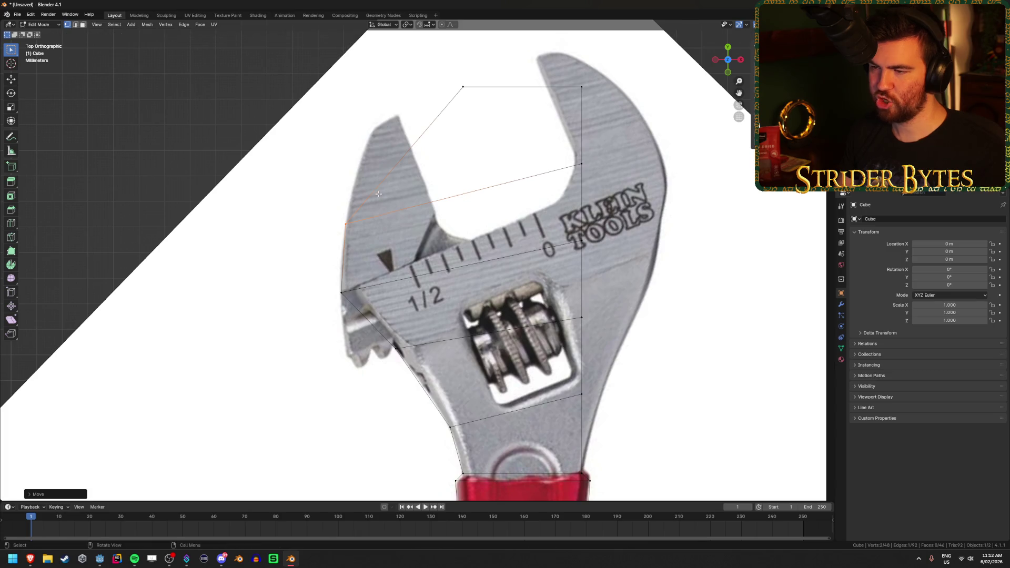
click(463, 87)
key(g)
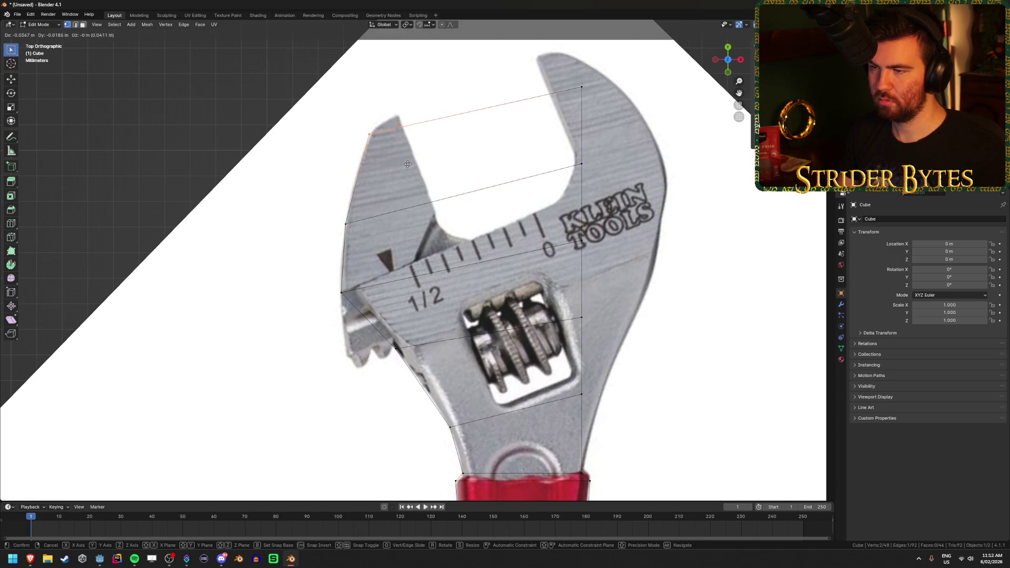
click(408, 164)
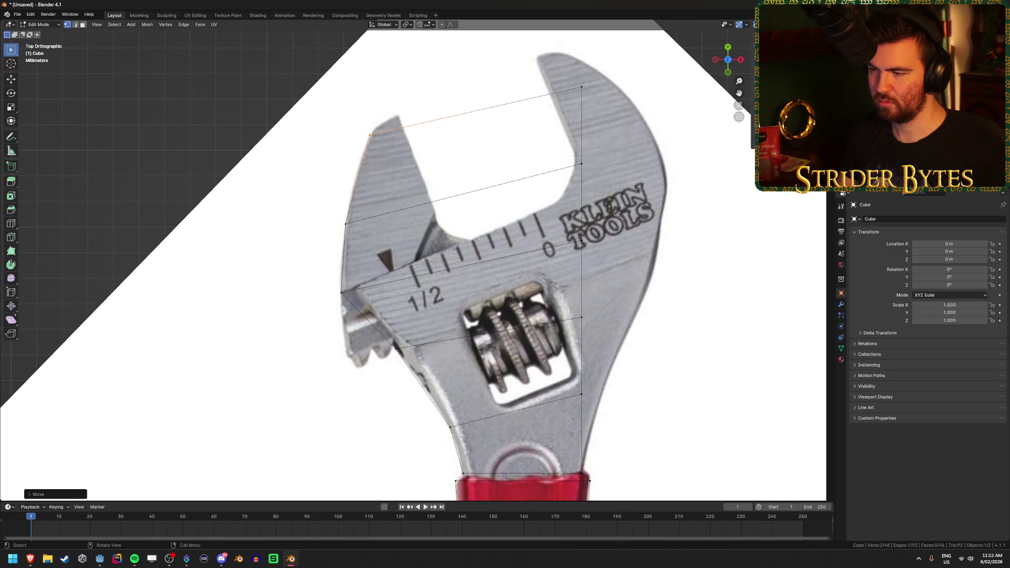
shift+middle_drag(483, 286, 424, 274)
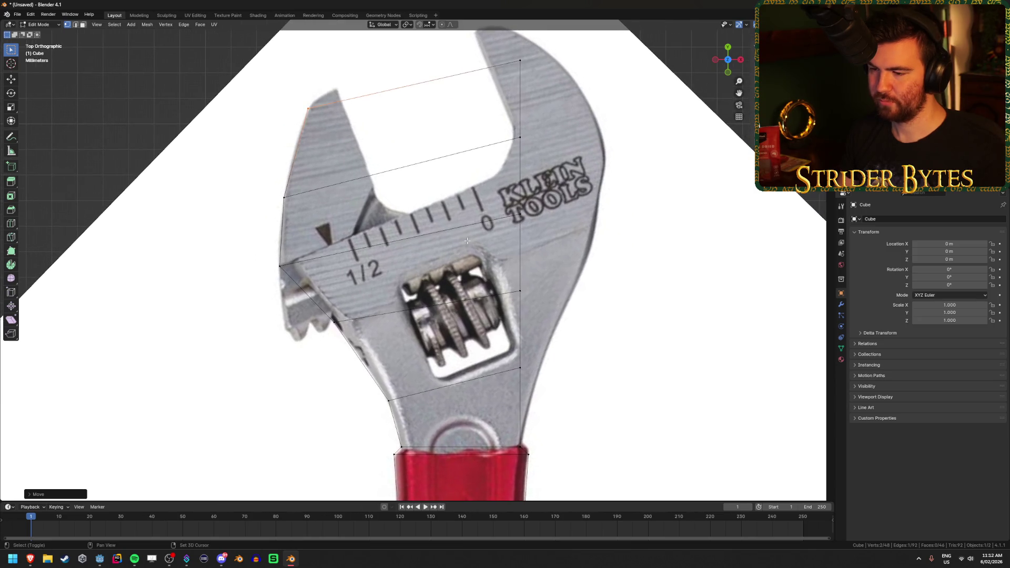
shift+middle_drag(467, 241, 461, 249)
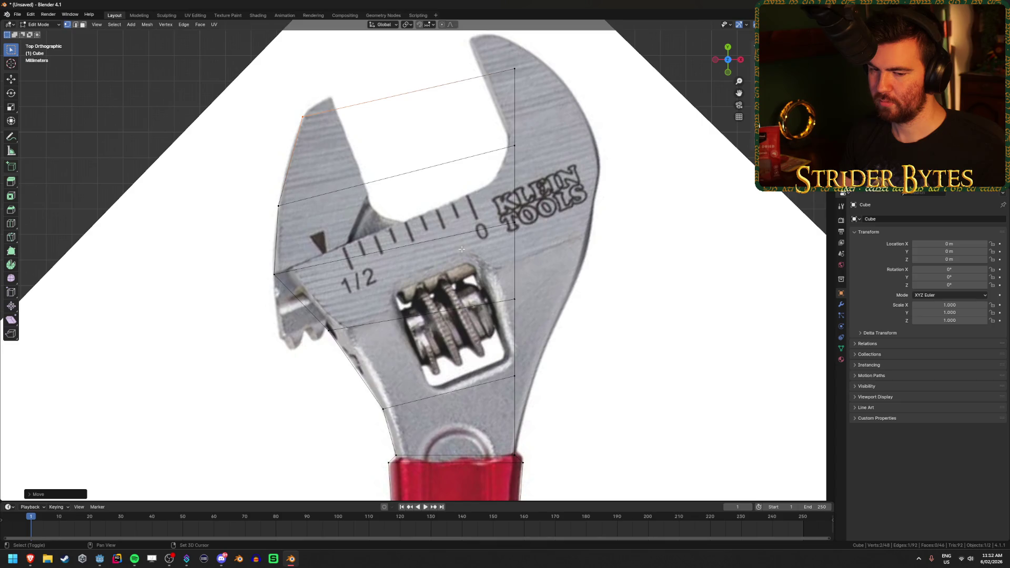
scroll(442, 321, down, 2)
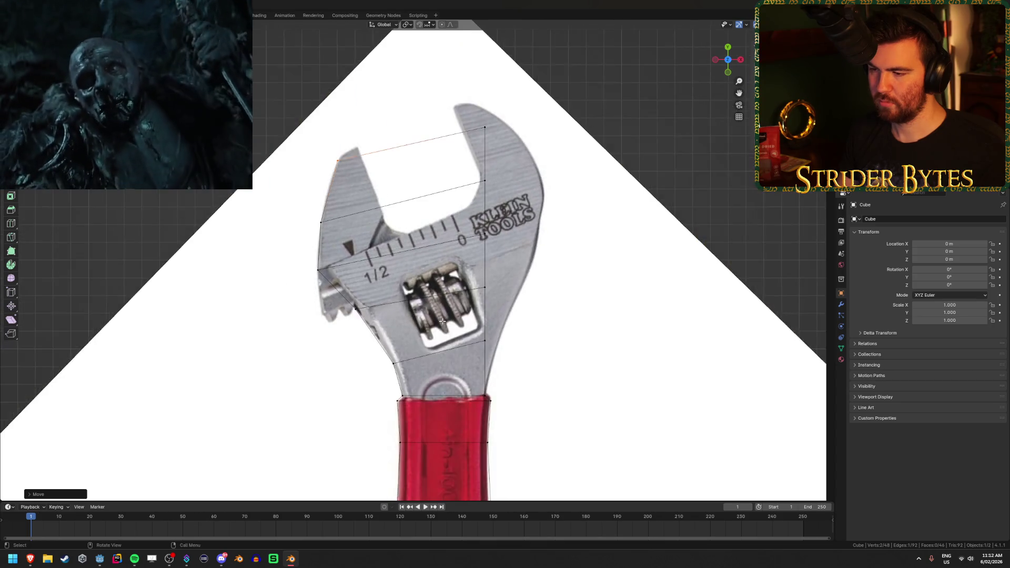
- Box-select the wrench head geometry and separate it into its own object
scroll(442, 321, down, 2)
scroll(518, 310, up, 2)
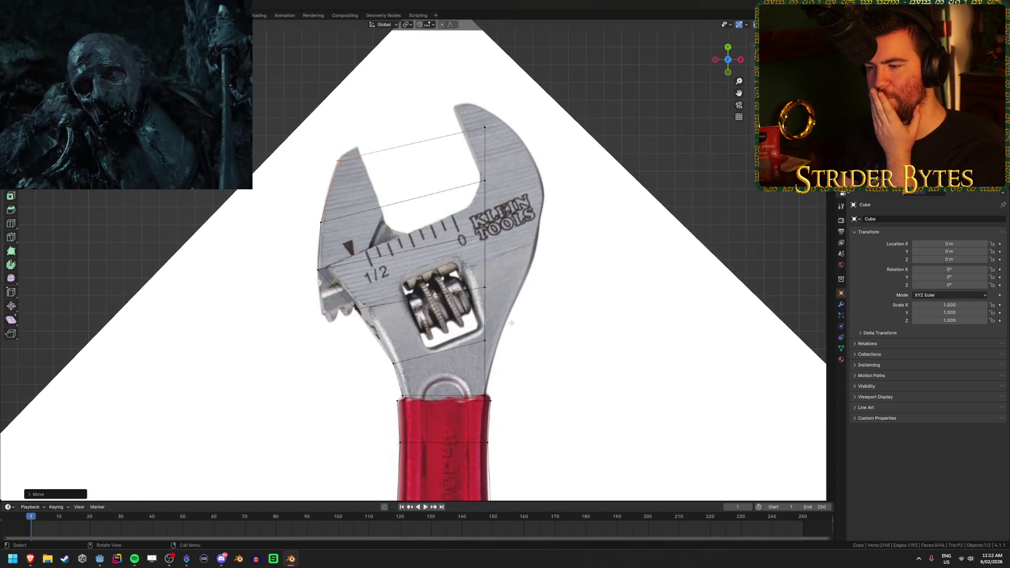
scroll(511, 322, down, 7)
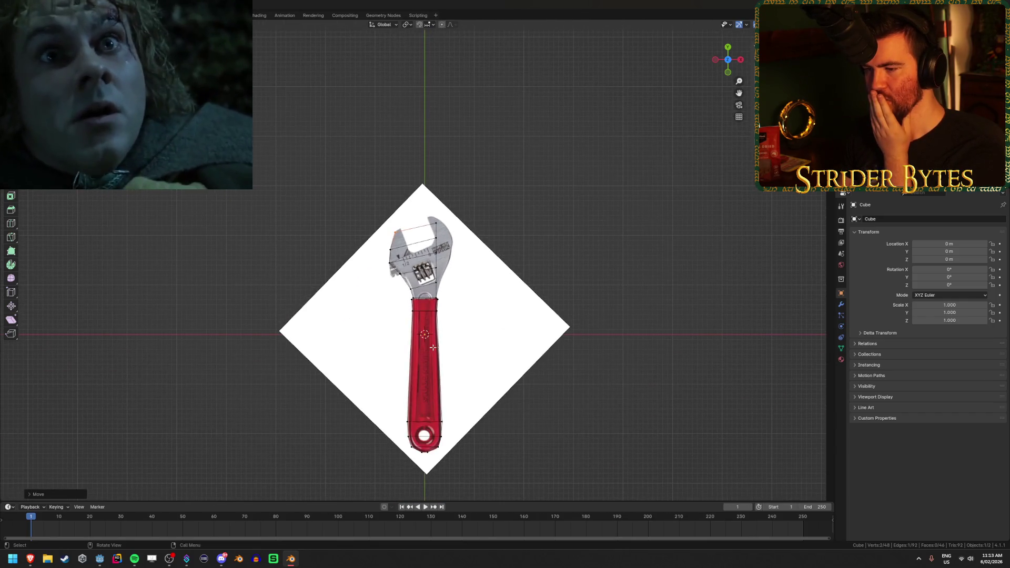
scroll(433, 347, up, 7)
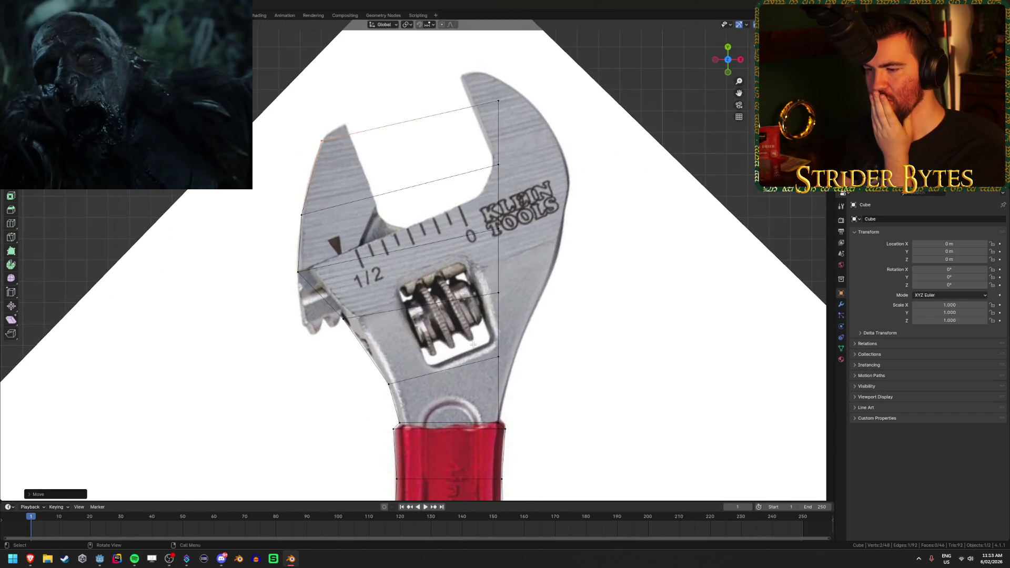
key(b)
mouse_move(270, 97)
mouse_down()
mouse_move(599, 353)
mouse_move(588, 426)
mouse_up()
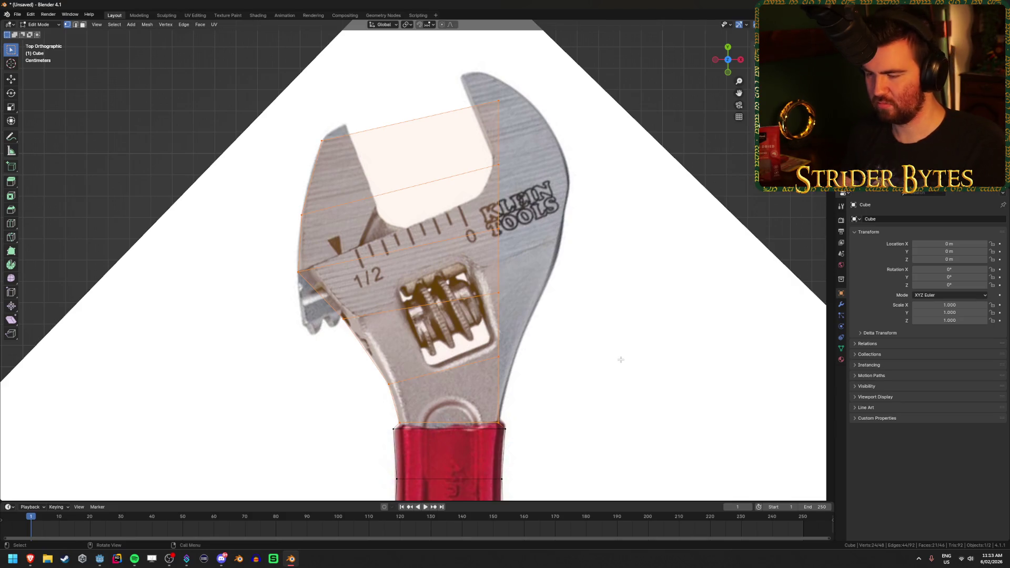
key(p)
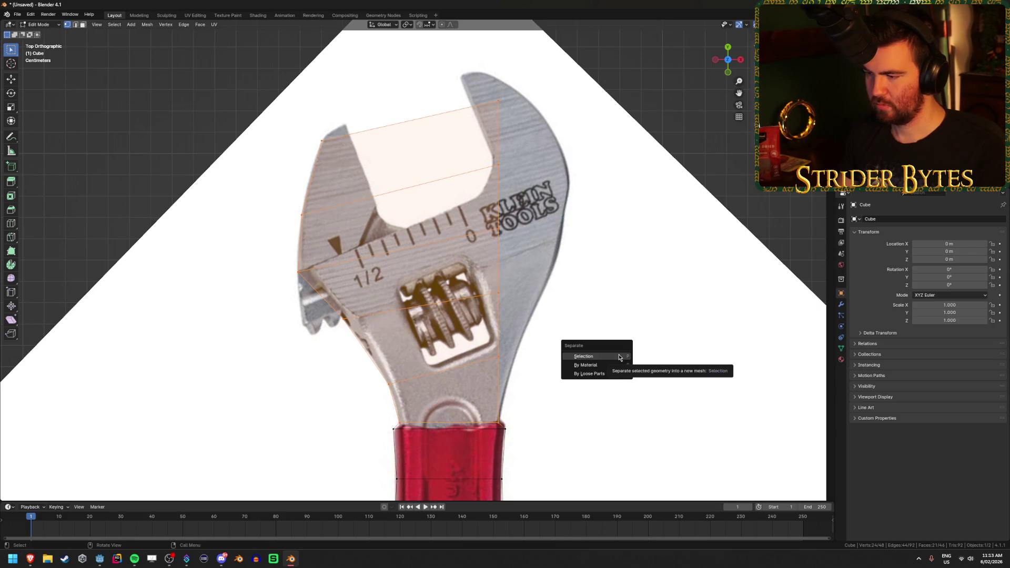
click(619, 358)
- Check the handle bar mesh, then select and hide the separated head piece
key(Tab)
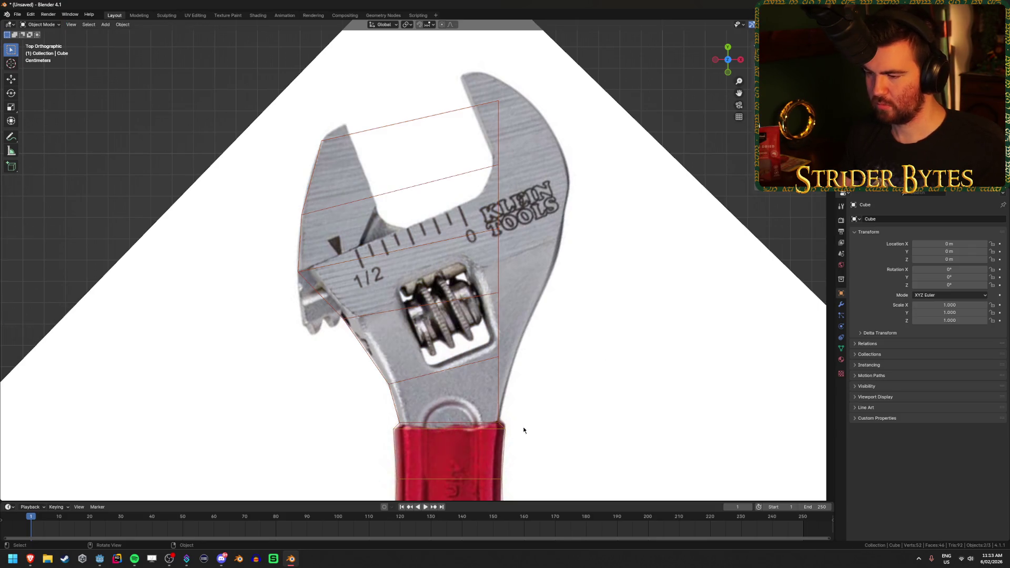
click(504, 435)
click(504, 441)
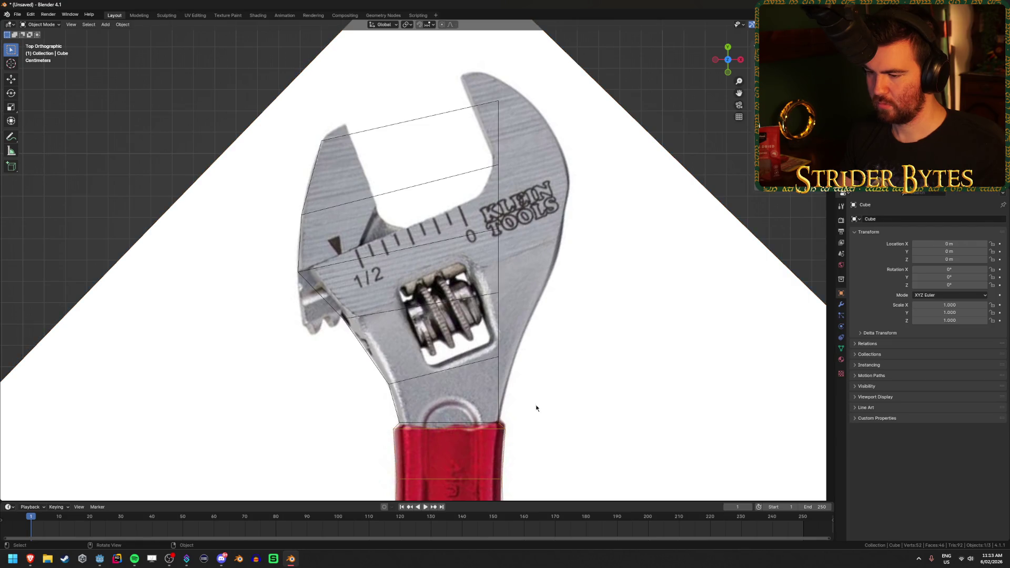
key(Tab)
middle_drag(549, 388, 520, 319)
scroll(520, 319, up, 5)
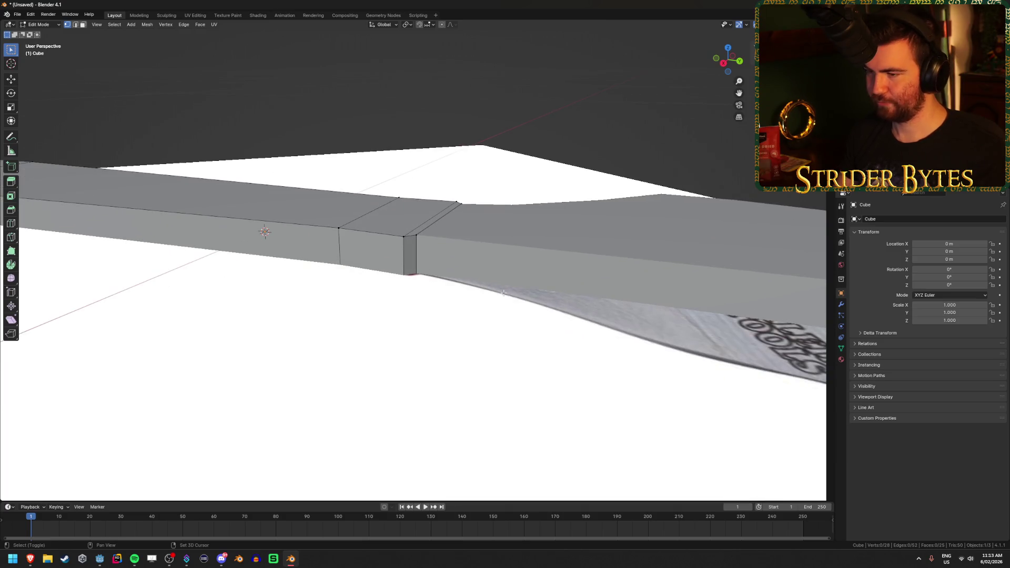
key(Tab)
click(521, 253)
key(Delete)
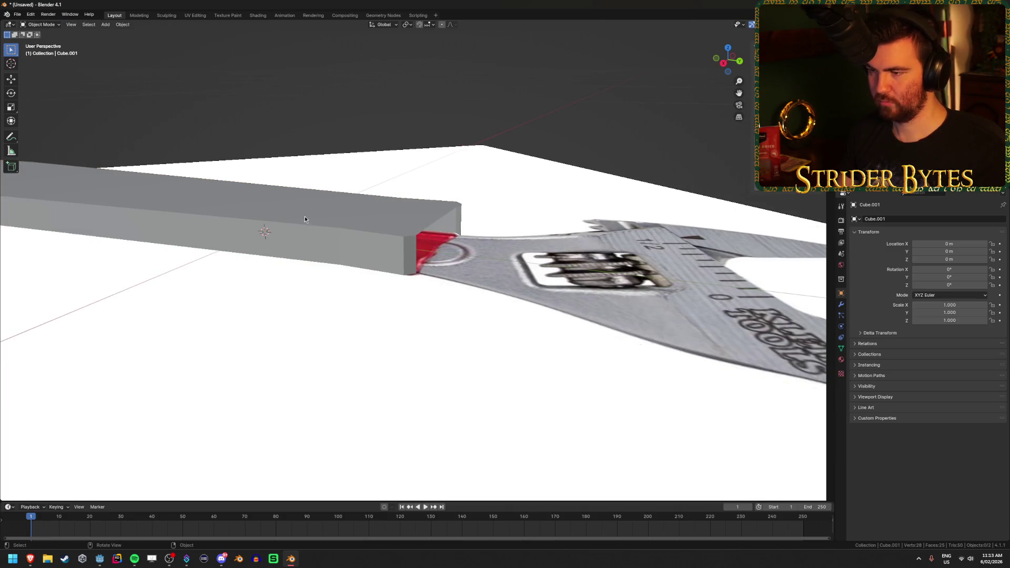
- Cap the handle bar's open end by filling its edge loop with a face
click(308, 220)
key(Tab)
mouse_move(307, 220)
middle_down()
mouse_move(430, 242)
mouse_move(439, 260)
middle_up()
alt+click(520, 244)
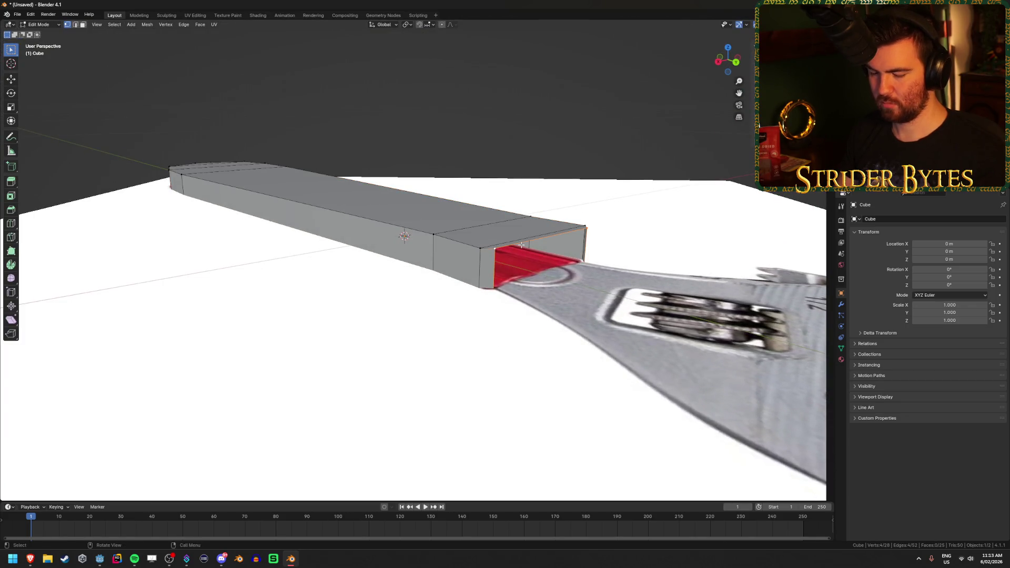
key(f)
mouse_move(520, 244)
middle_down()
mouse_move(462, 316)
mouse_move(467, 289)
mouse_move(504, 412)
mouse_move(550, 392)
middle_up()
key(Tab)
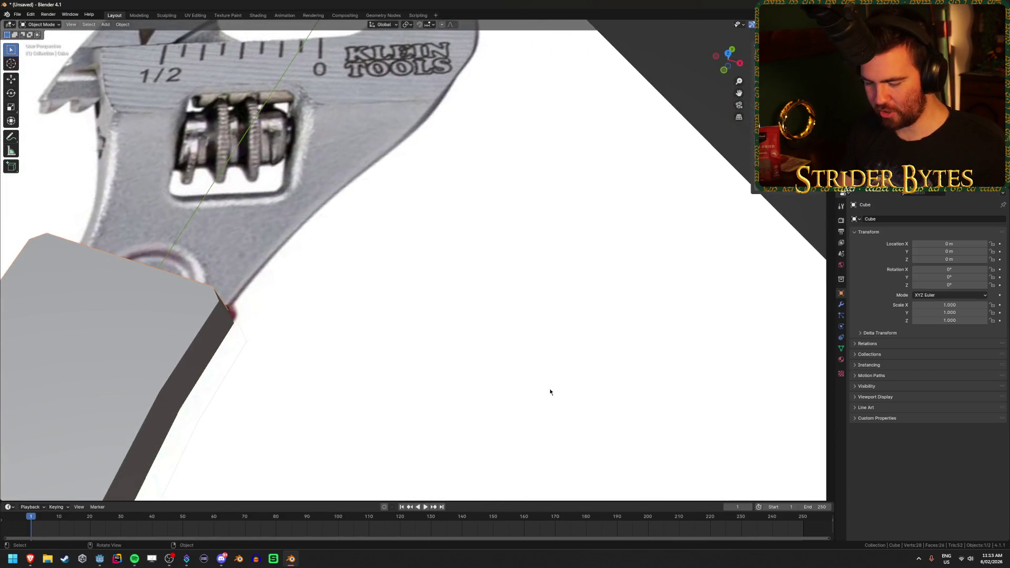
- Unhide the wrench head, deselect everything, and frame the head in top view
scroll(463, 298, down, 3)
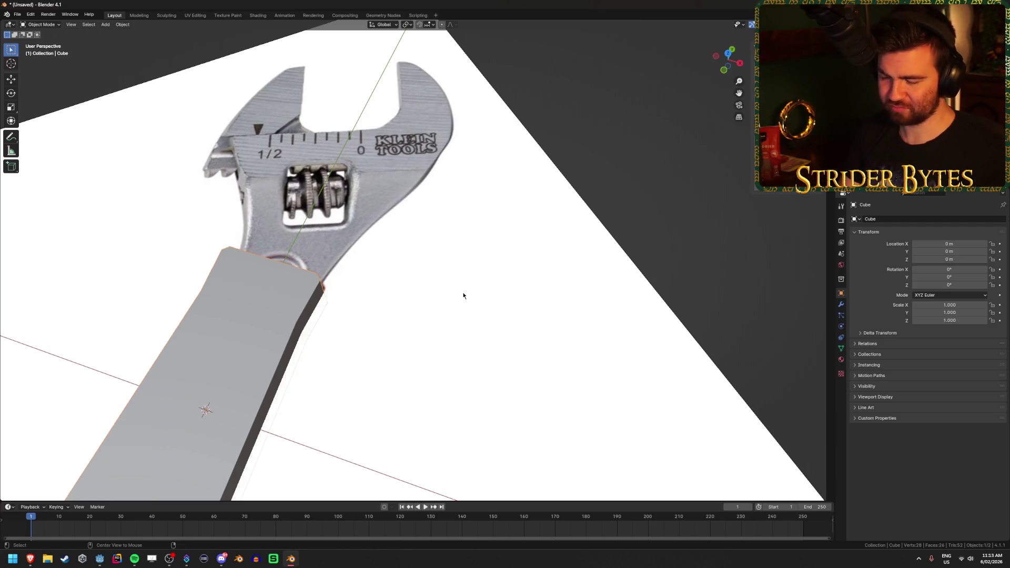
key(alt+h)
click(601, 172)
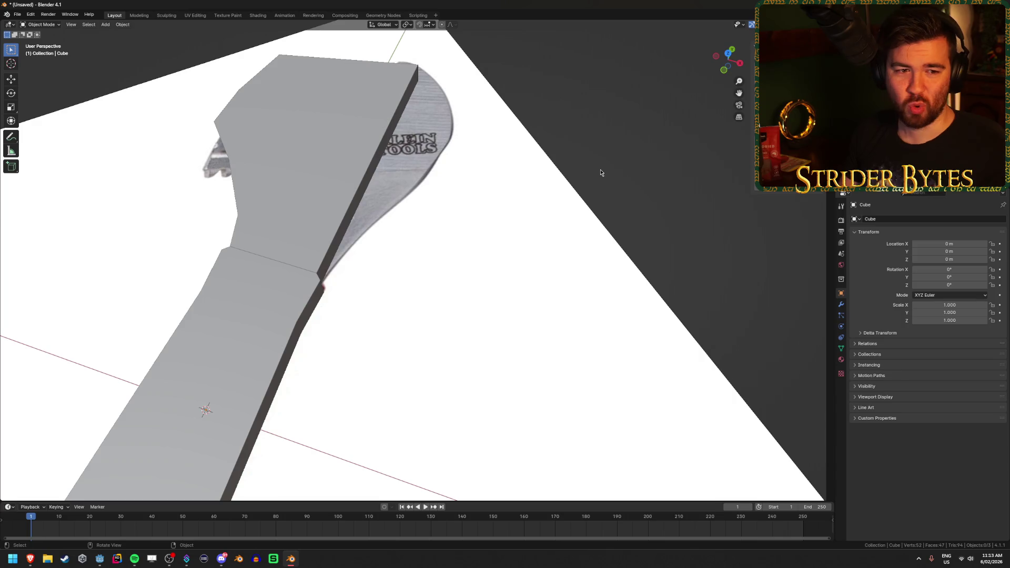
key(KP_7)
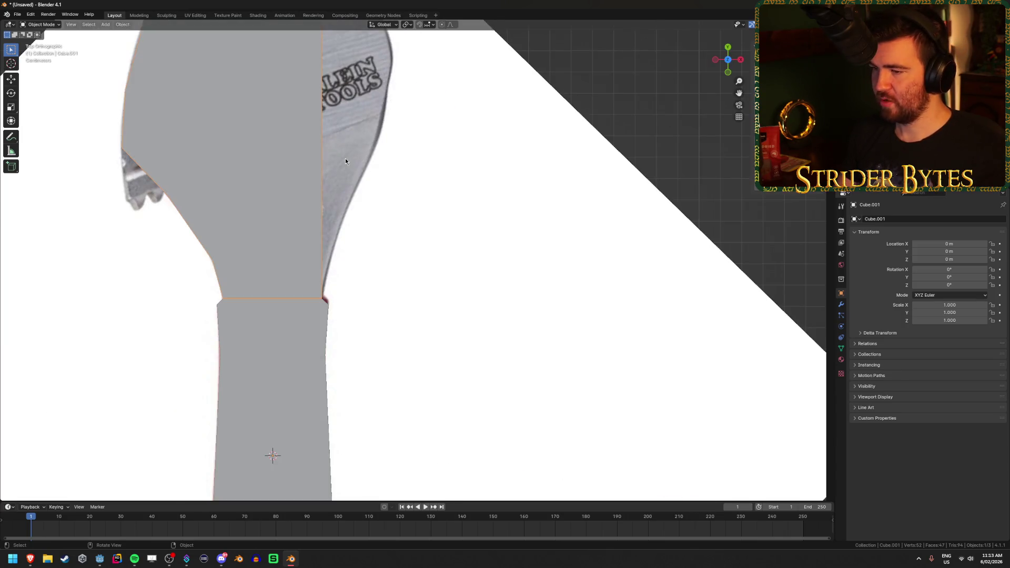
shift+middle_drag(345, 158, 468, 201)
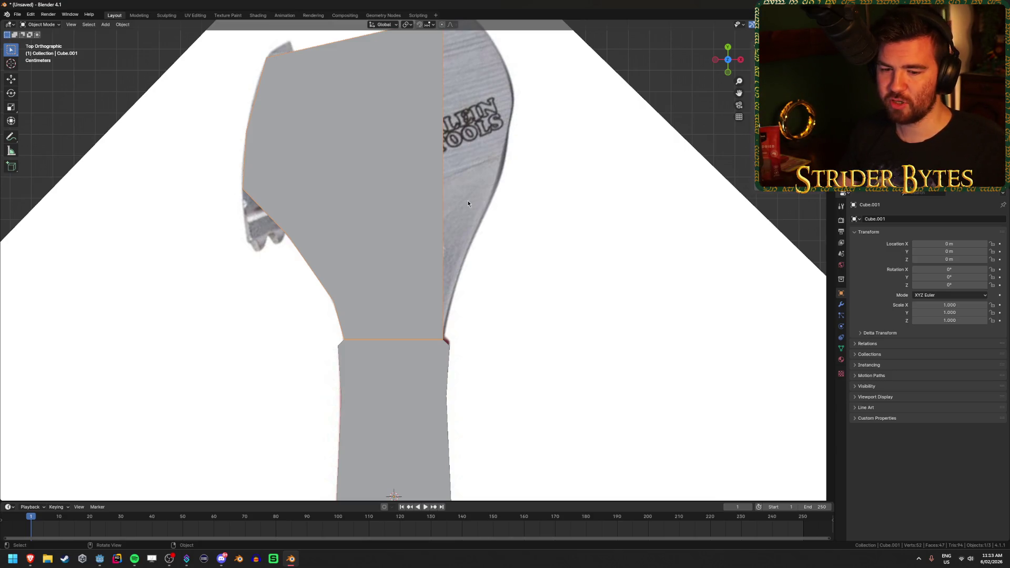
shift+middle_drag(405, 190, 446, 220)
- Enter Edit Mode on the head and view it from top orthographic with X-ray on
key(Tab)
key(alt+z)
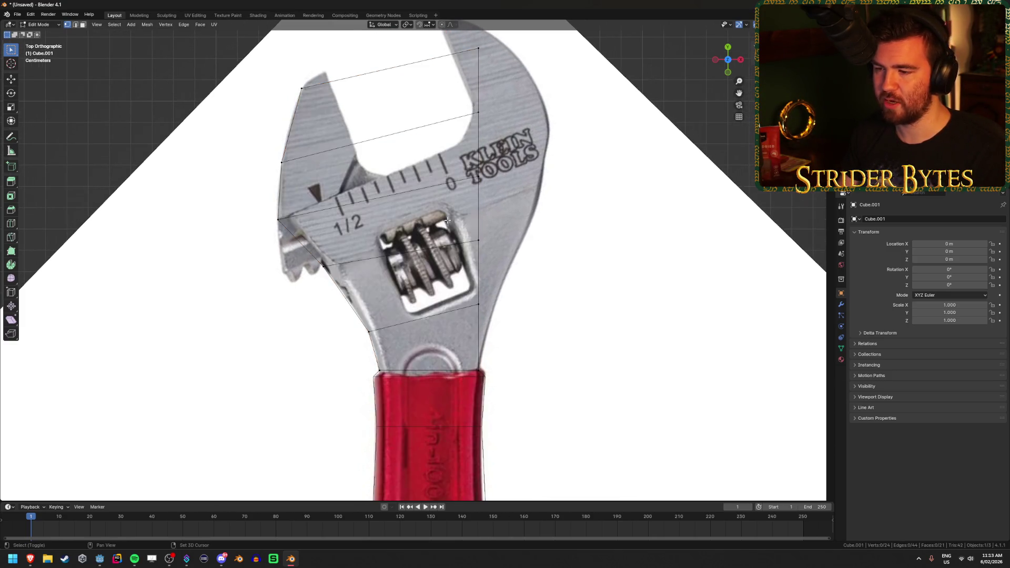
key(alt+z)
mouse_move(443, 220)
middle_down()
mouse_move(464, 162)
mouse_move(431, 210)
mouse_move(389, 235)
middle_up()
key(KP_1)
key(KP_7)
key(alt+z)
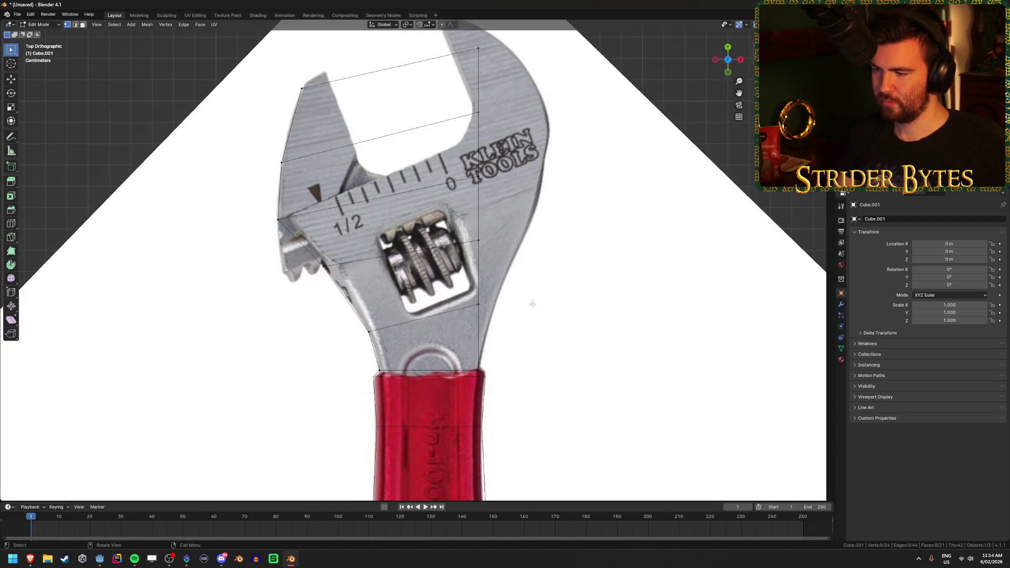
- Move the head's right-side edge and upper vertices onto the reference jaw outline
drag(451, 288, 513, 330)
key(g)
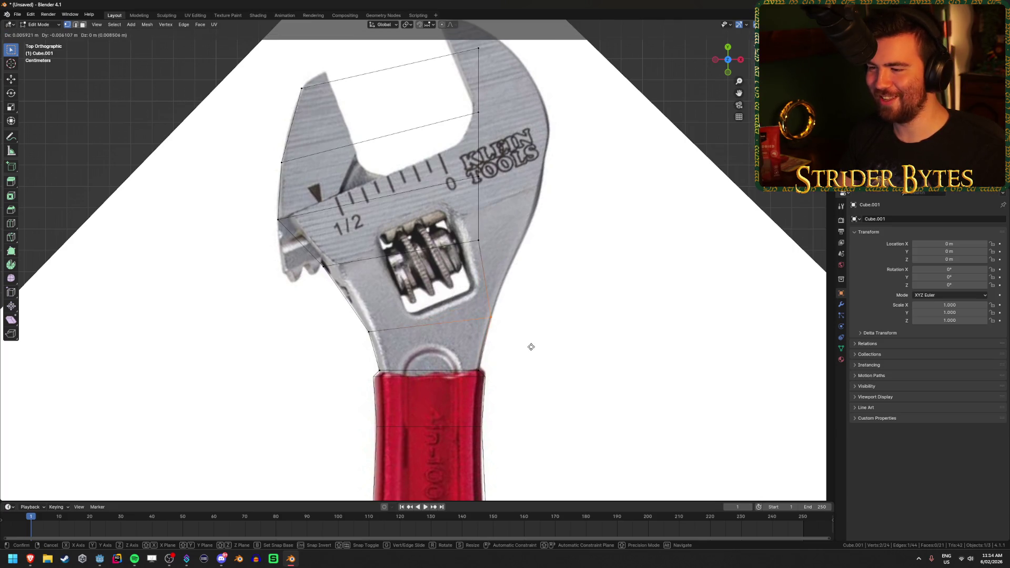
click(532, 225)
key(g)
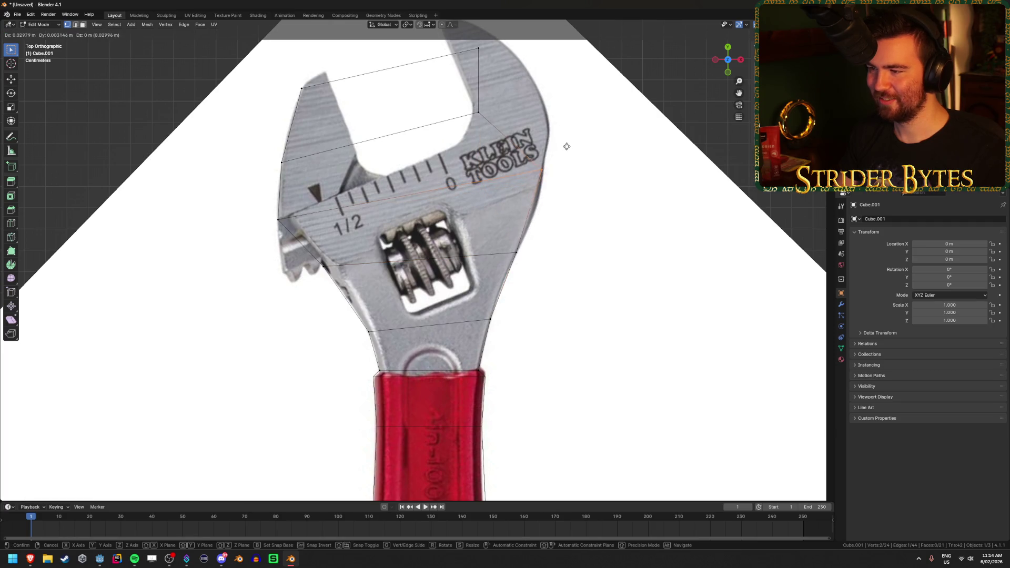
click(565, 158)
click(479, 113)
key(g)
click(576, 109)
shift+middle_drag(479, 142, 456, 243)
key(g)
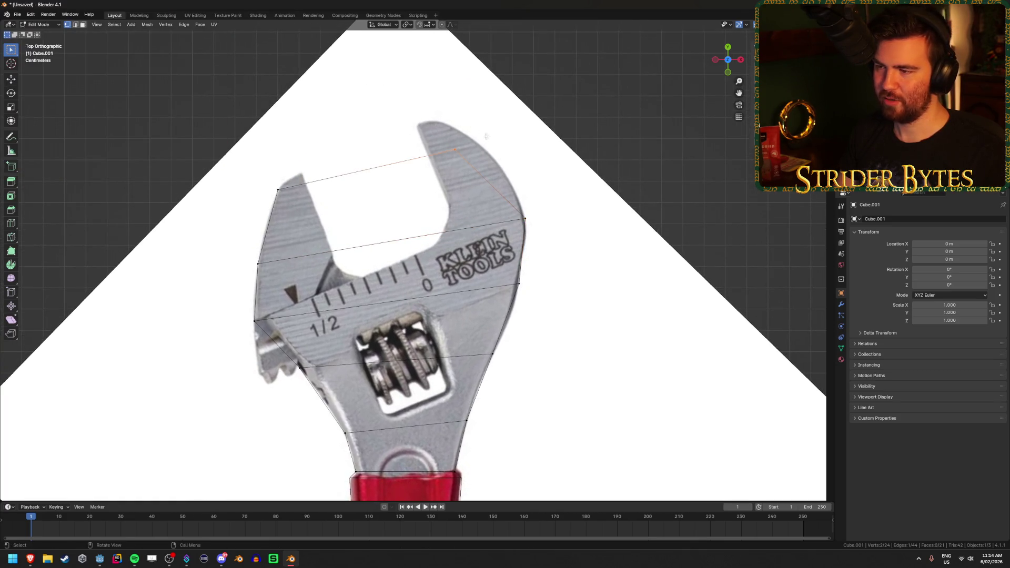
click(538, 173)
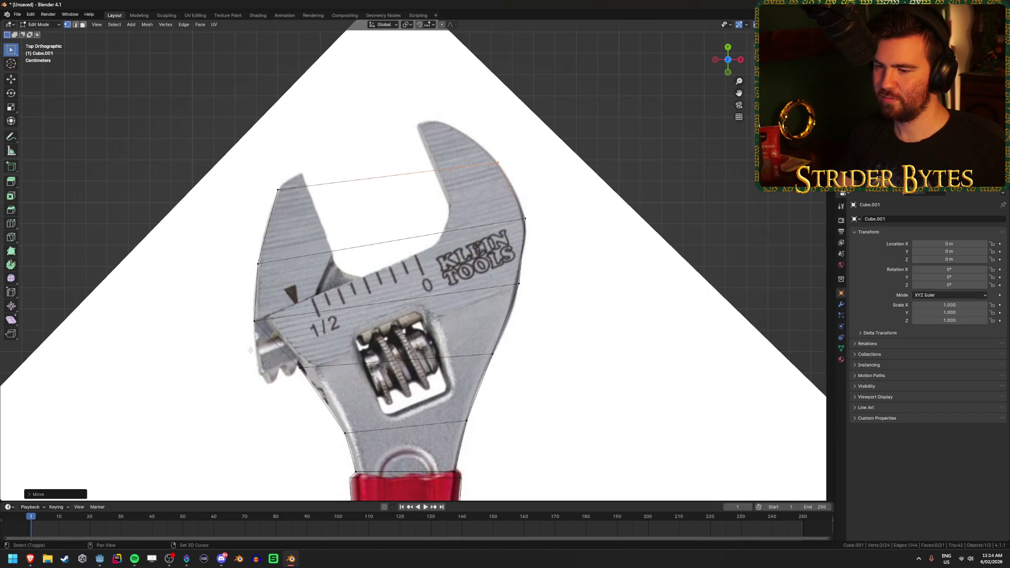
- Shift the top edge's left vertex down-left, then raise the whole top edge along Z
shift+middle_drag(253, 340, 253, 253)
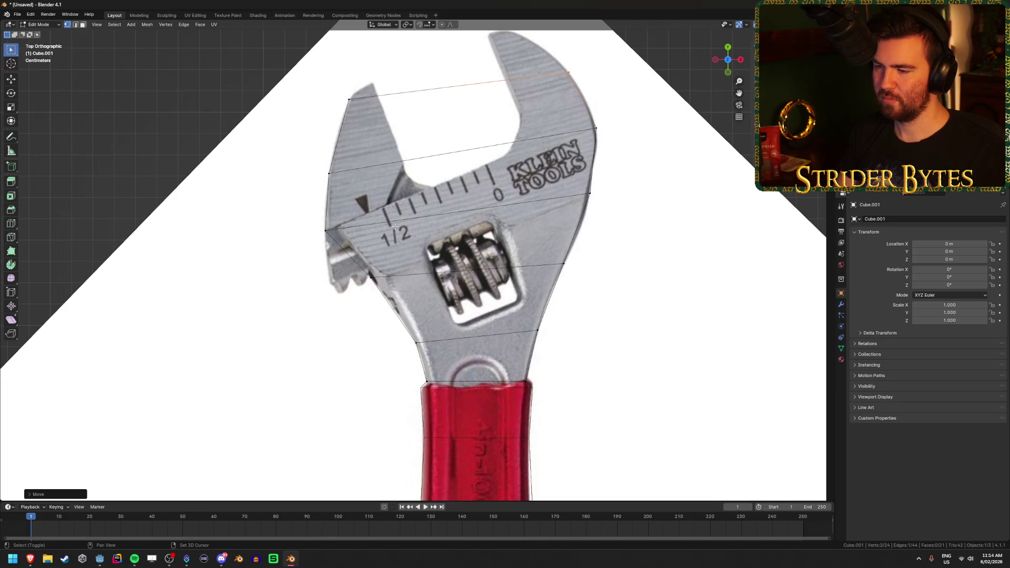
shift+middle_drag(352, 232, 299, 342)
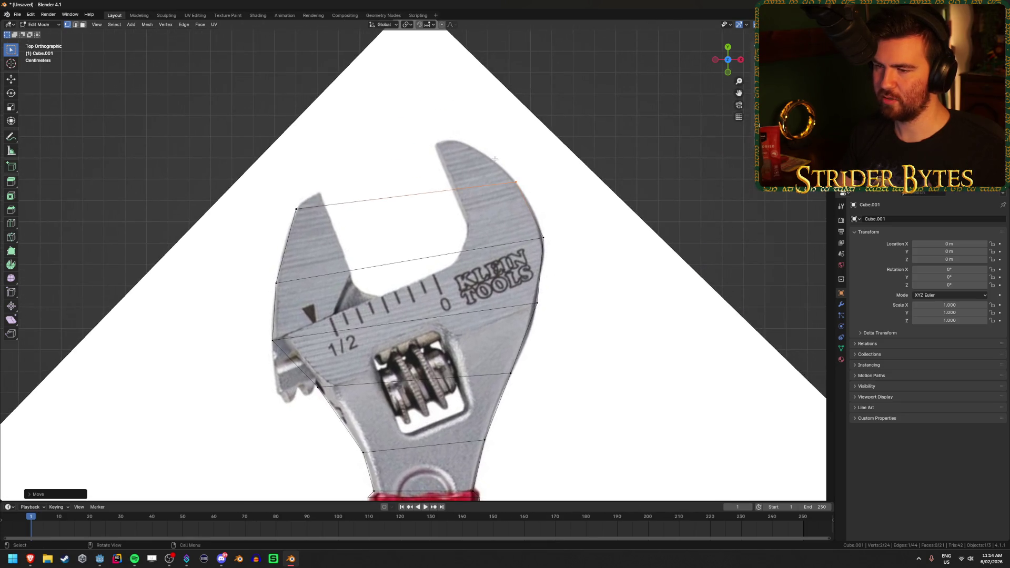
shift+click(296, 209)
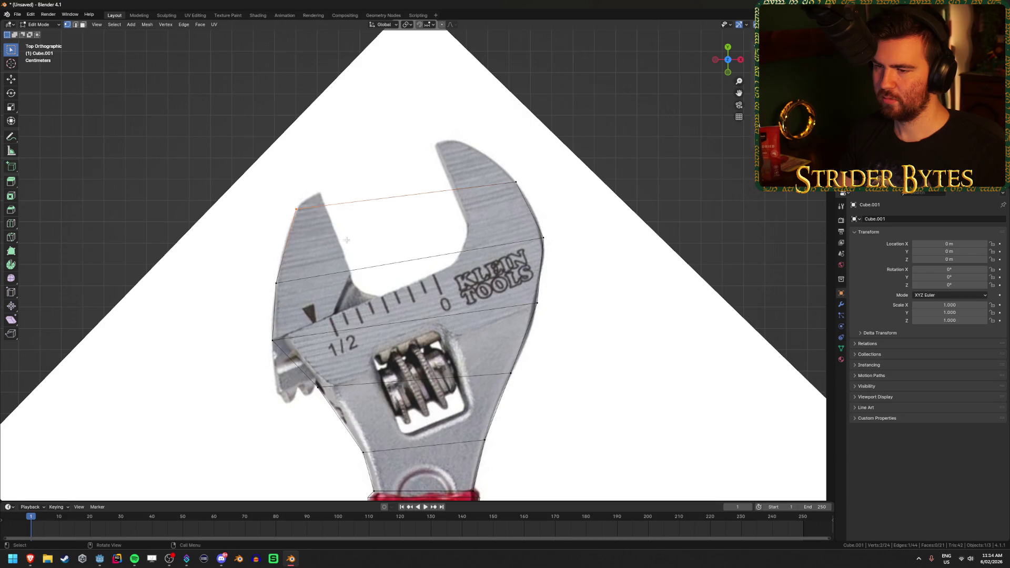
key(g)
click(346, 261)
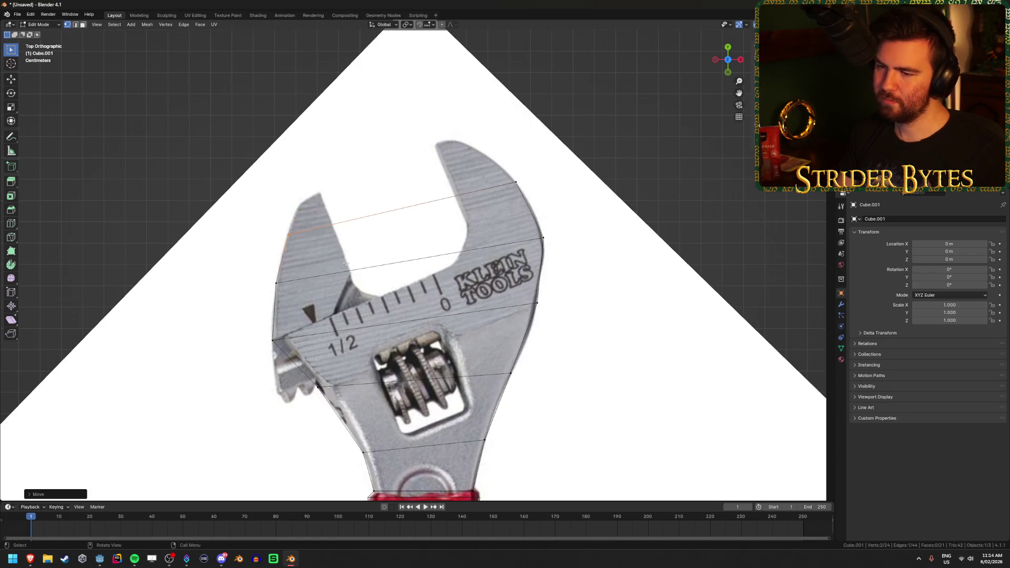
shift+middle_drag(263, 329, 251, 314)
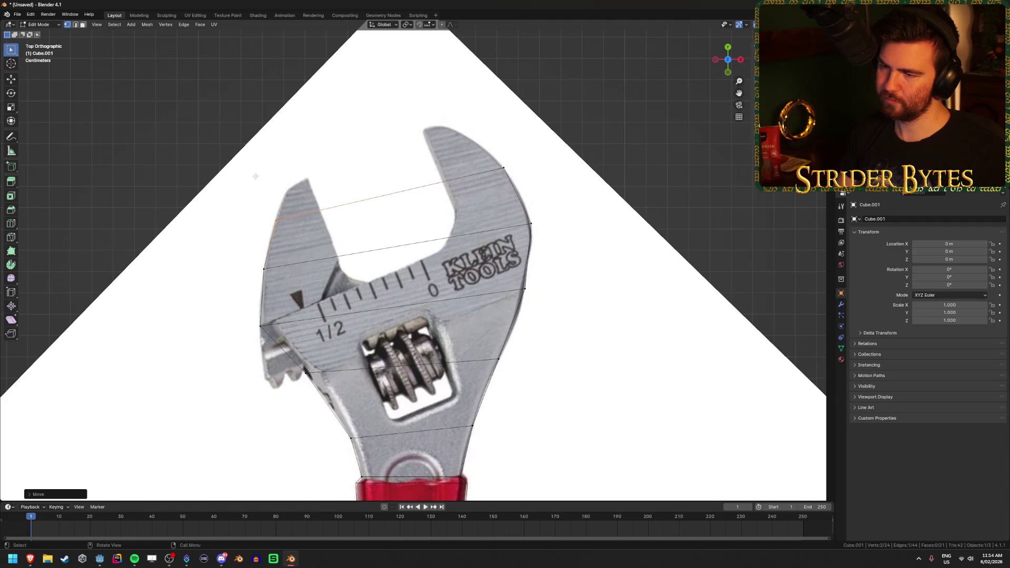
shift+drag(338, 140, 529, 247)
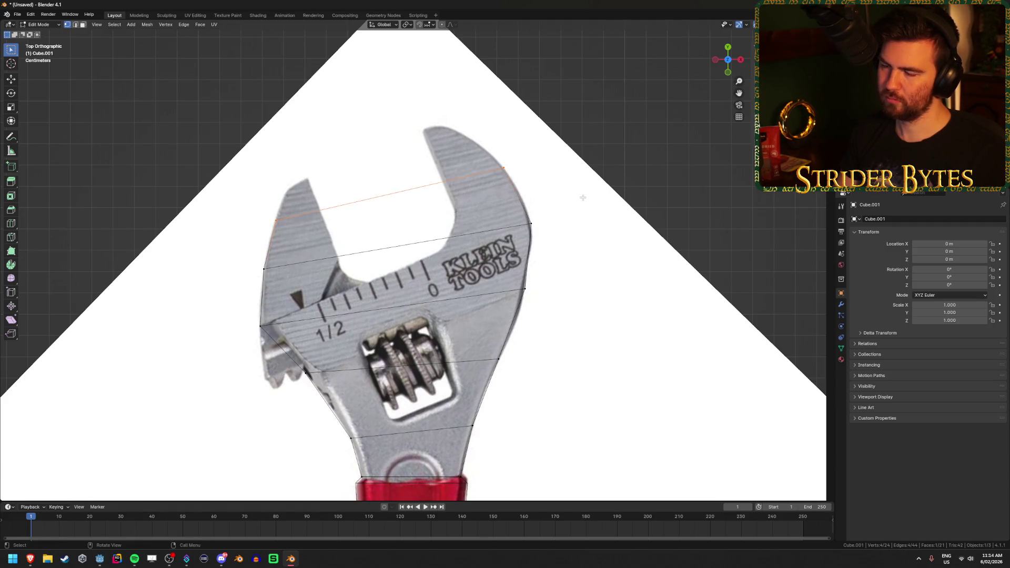
key(g)
key(z)
key(z)
click(559, 153)
- Reselect the top-right vertex and place it on the jaw outline
click(277, 142)
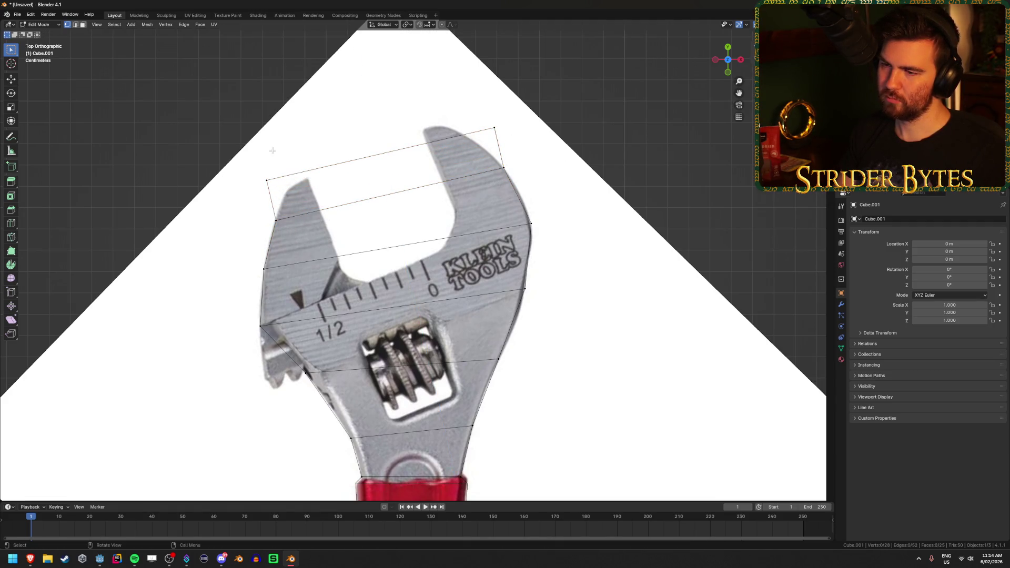
key(g)
click(317, 204)
shift+drag(453, 111, 521, 140)
key(g)
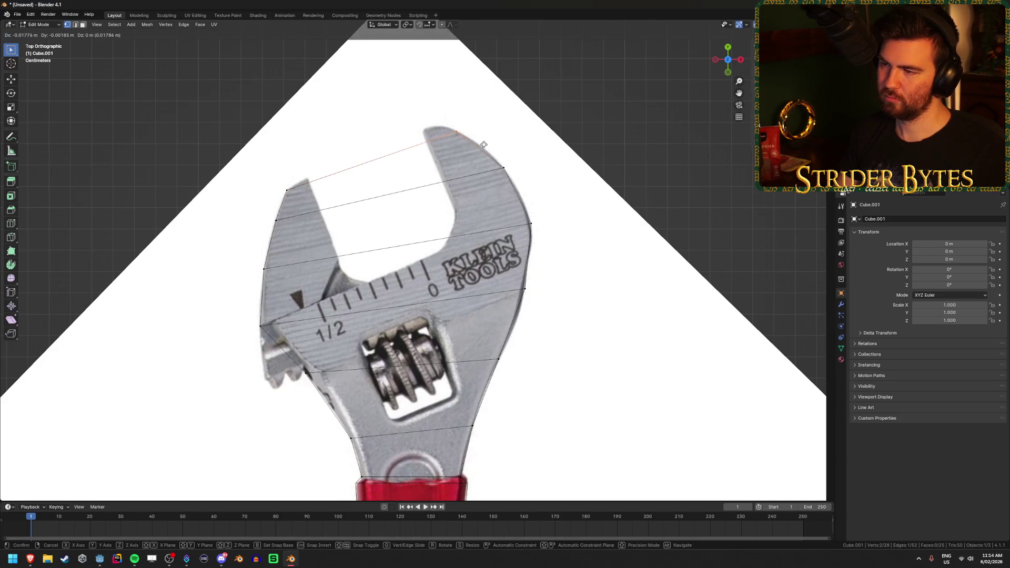
click(484, 144)
shift+click(456, 131)
key(b)
drag(426, 119, 493, 151)
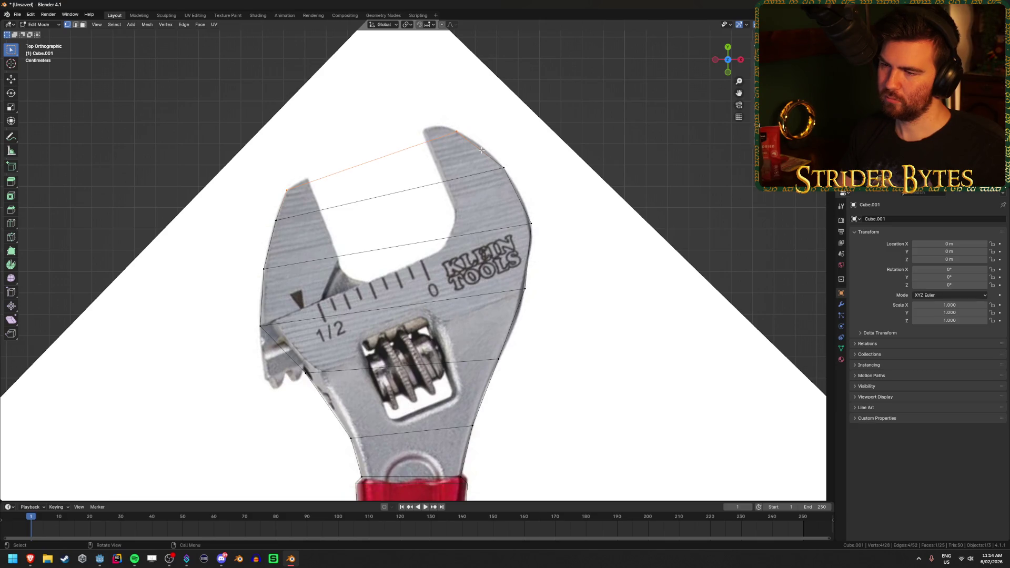
click(482, 150)
key(g)
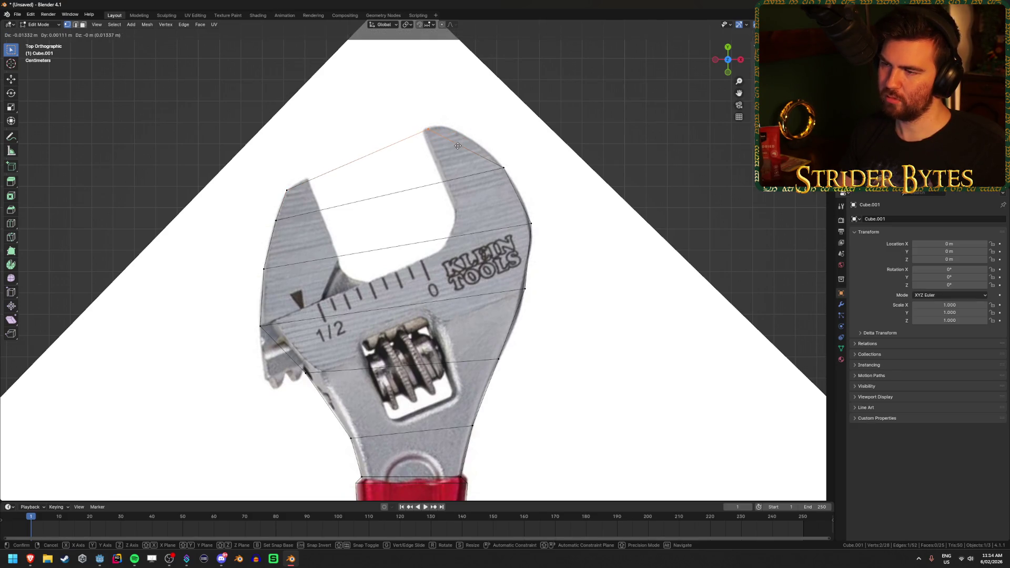
click(488, 149)
- Extrude the top edge further up and set its corner vertices on the jaw tips
drag(259, 172, 316, 196)
key(e)
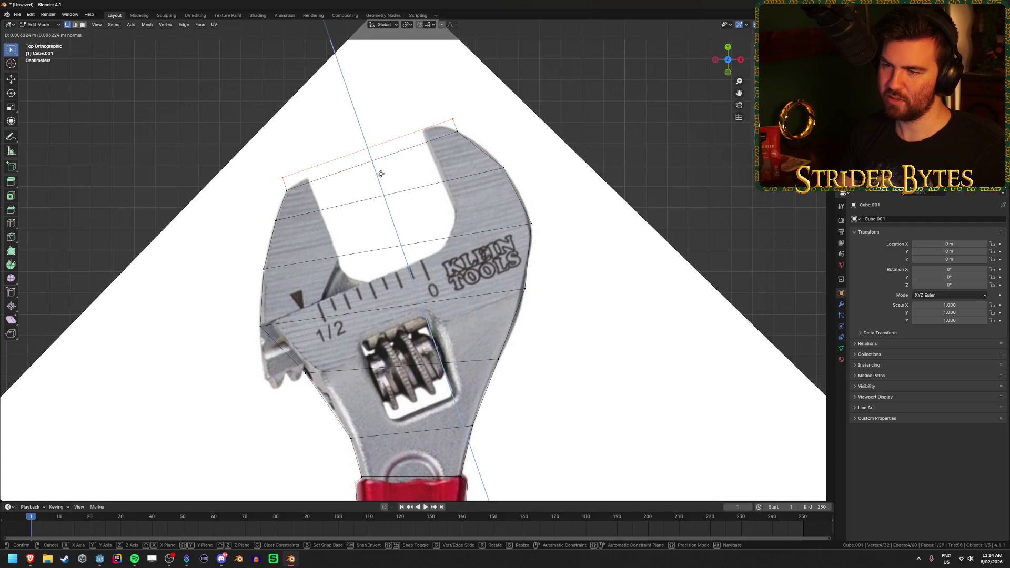
click(312, 184)
click(284, 136)
click(283, 178)
key(g)
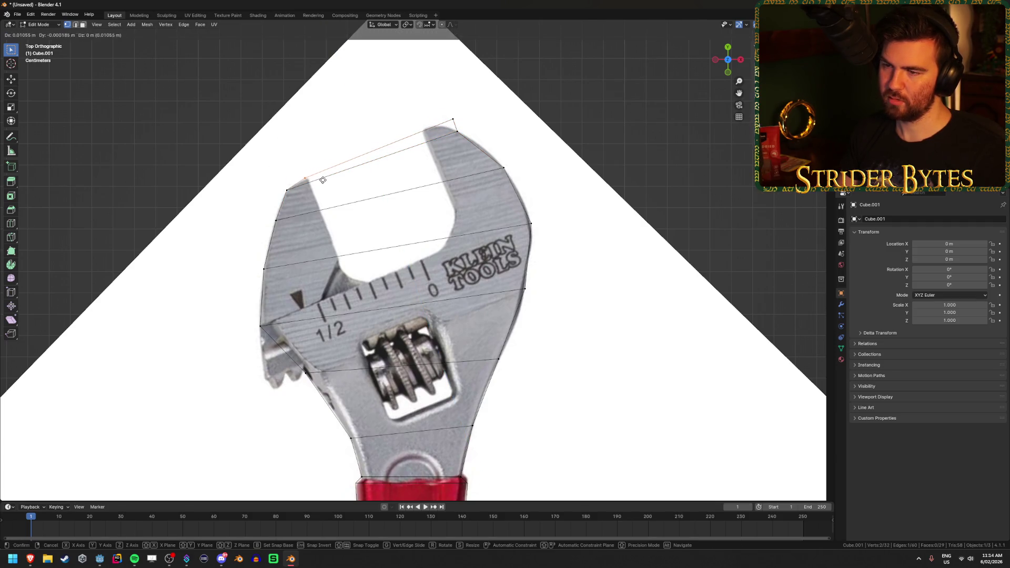
click(323, 180)
click(453, 120)
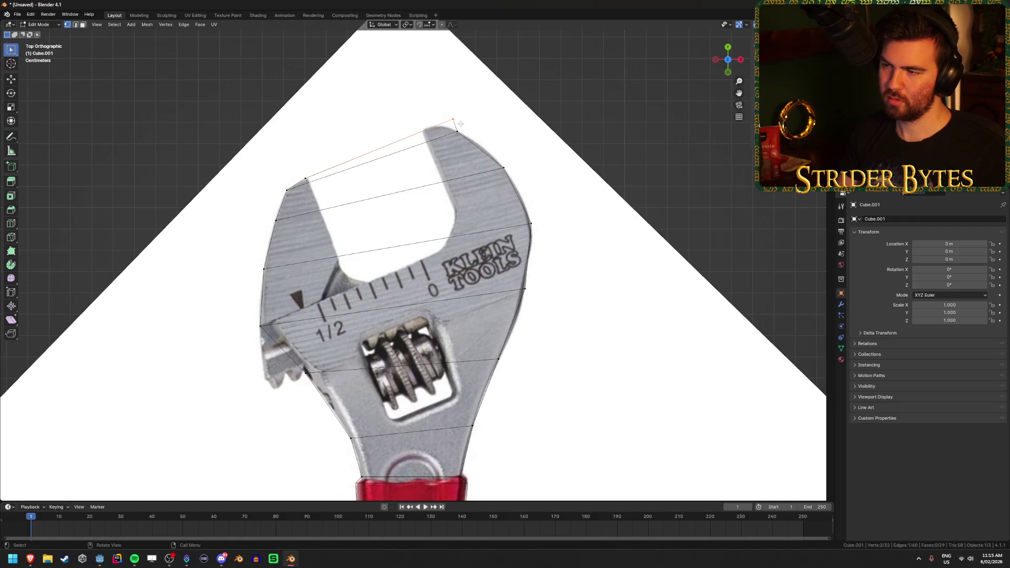
key(g)
click(454, 122)
- Refine the top-right and left vertices on the jaw tips, then start a 2-cut loop cut
drag(449, 124, 462, 135)
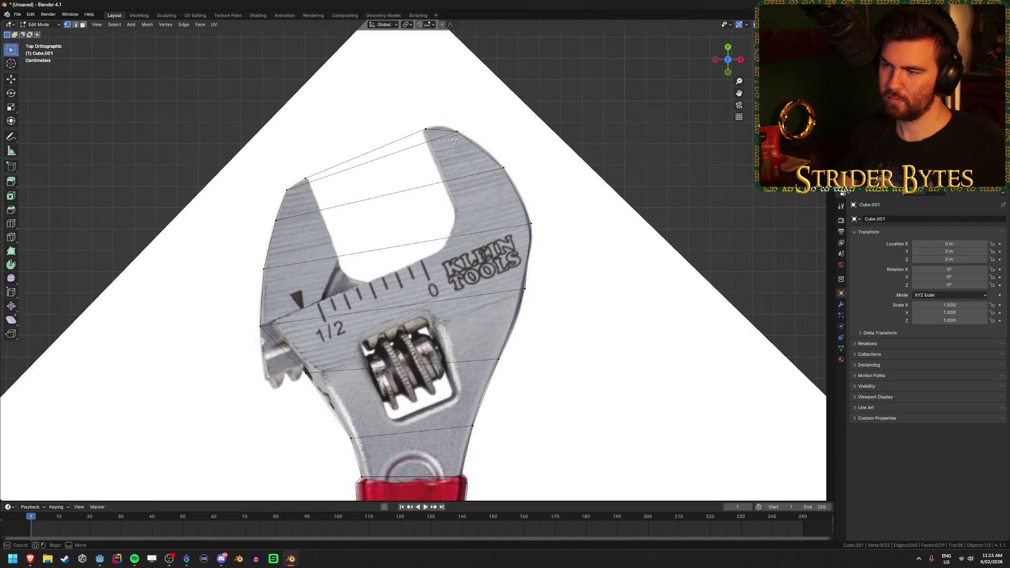
key(g)
click(478, 123)
key(g)
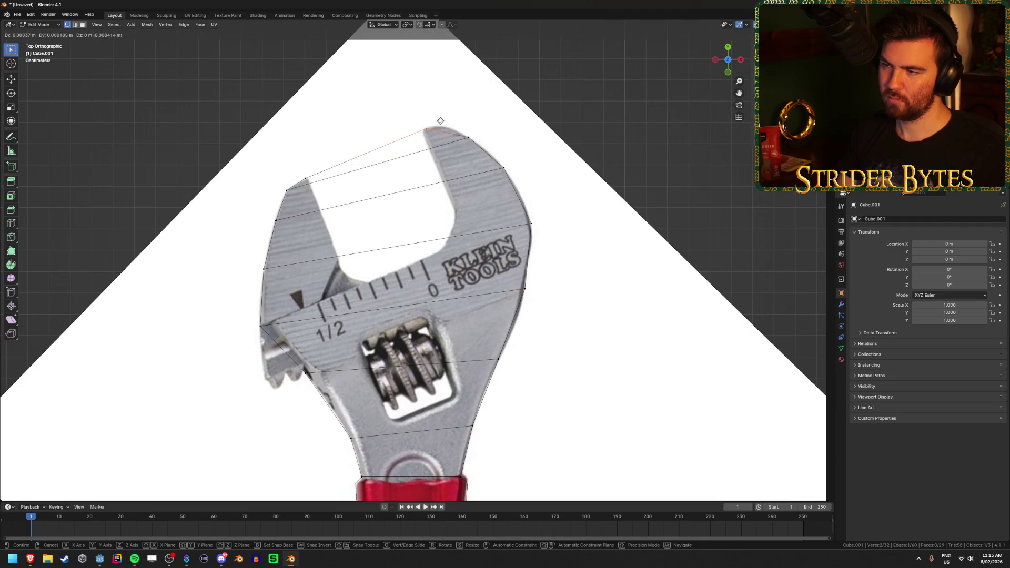
click(448, 118)
drag(289, 188, 292, 192)
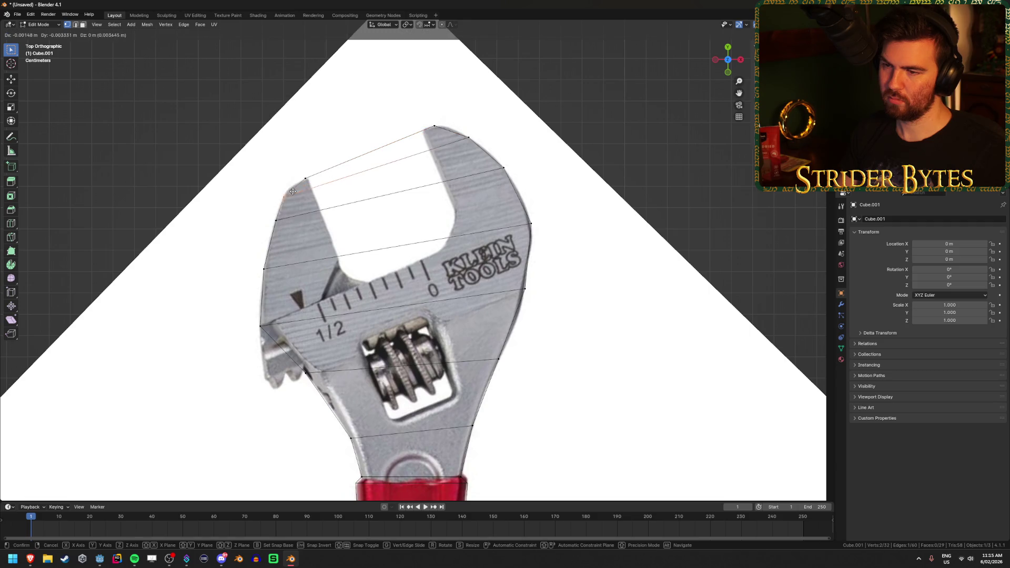
click(291, 194)
click(305, 179)
key(g)
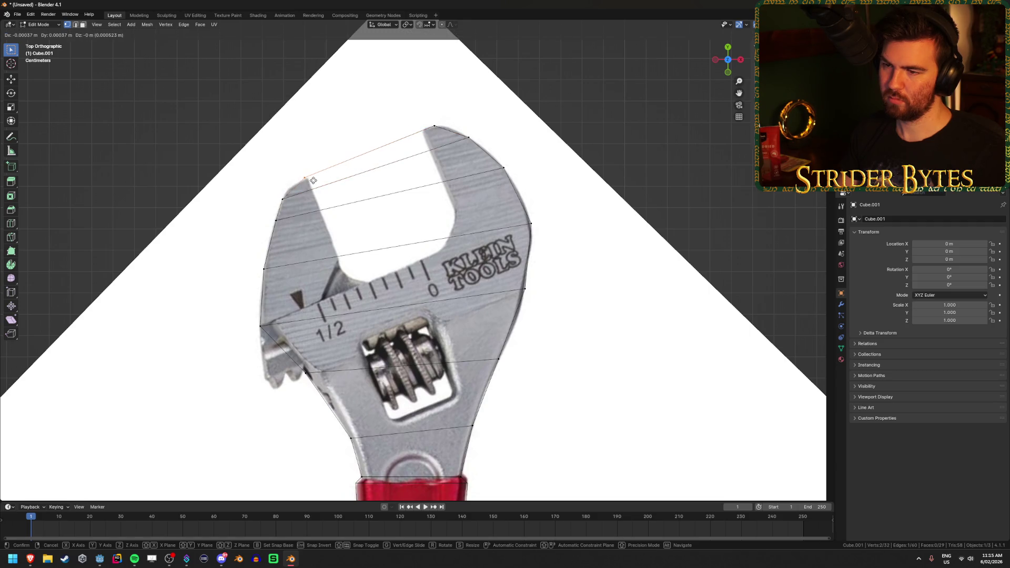
click(314, 182)
key(ctrl+r)
scroll(353, 159, up, 1)
- Commit the two vertical loop cuts and select the edges near the base
click(353, 158)
click(354, 153)
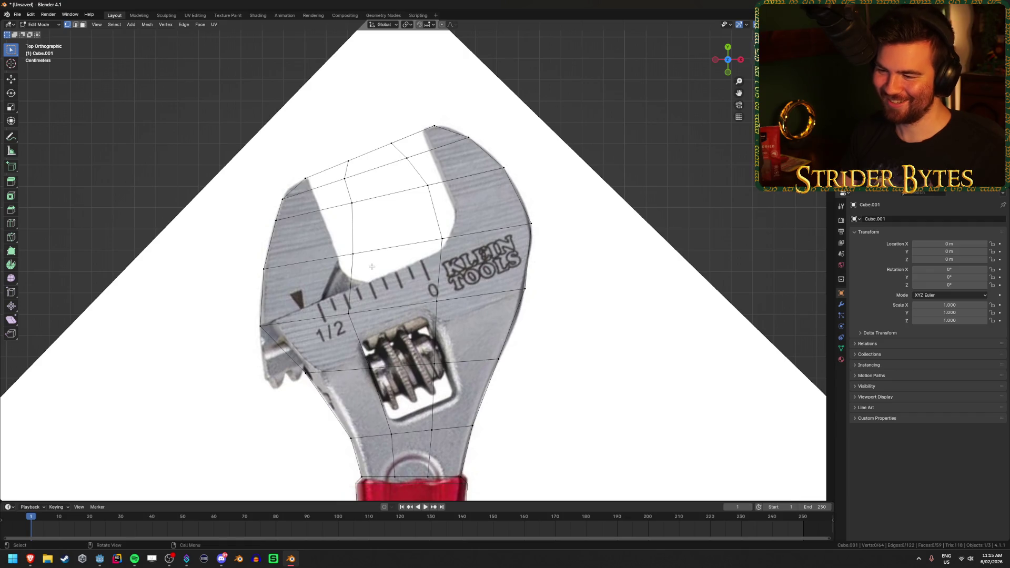
click(365, 297)
shift+click(370, 242)
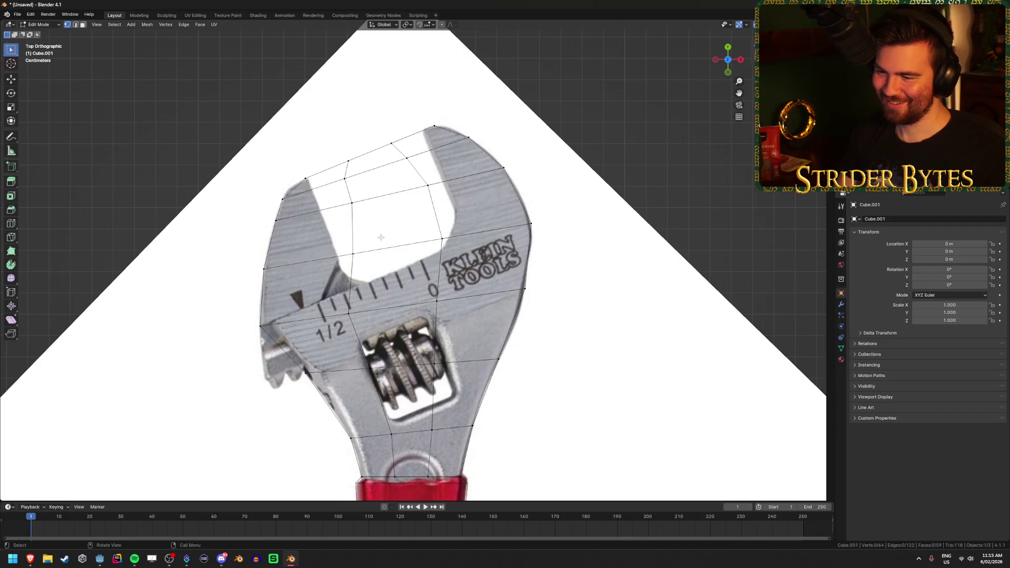
scroll(381, 237, up, 3)
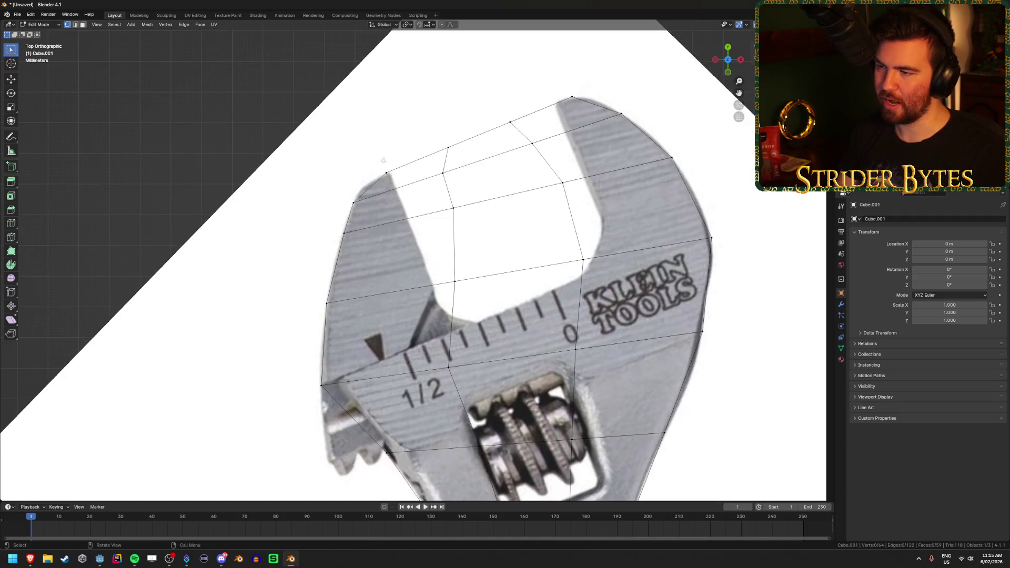
- Undo four steps back past the topmost extrusion and cut two evenly centred vertical loops
key(ctrl+z)
key(ctrl+z)
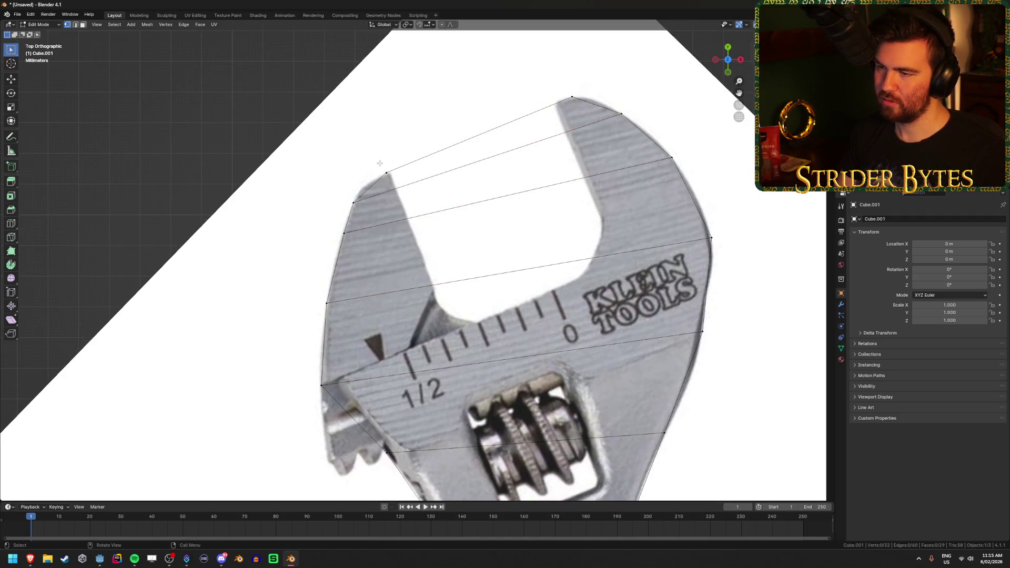
key(ctrl+z)
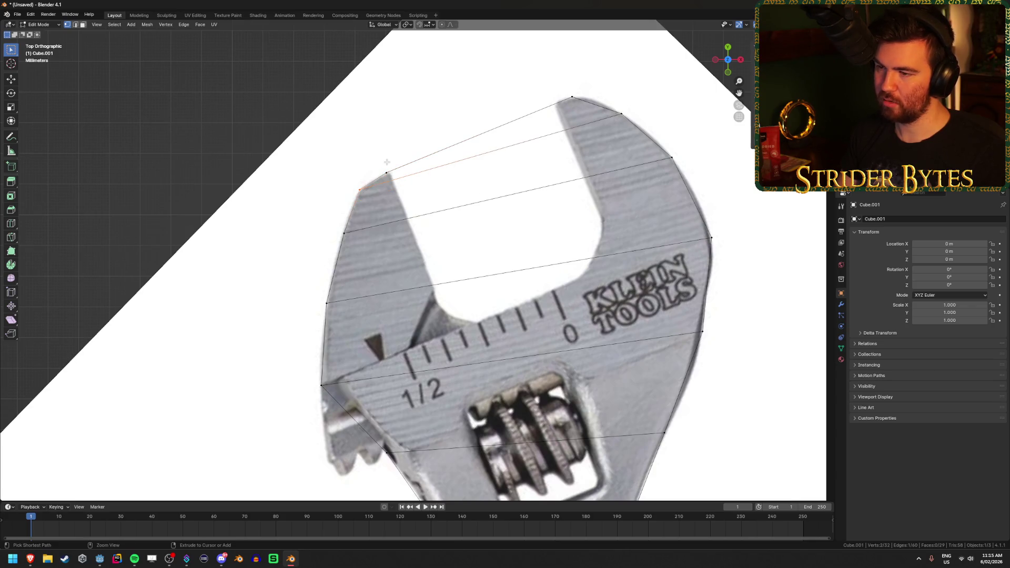
key(ctrl+z)
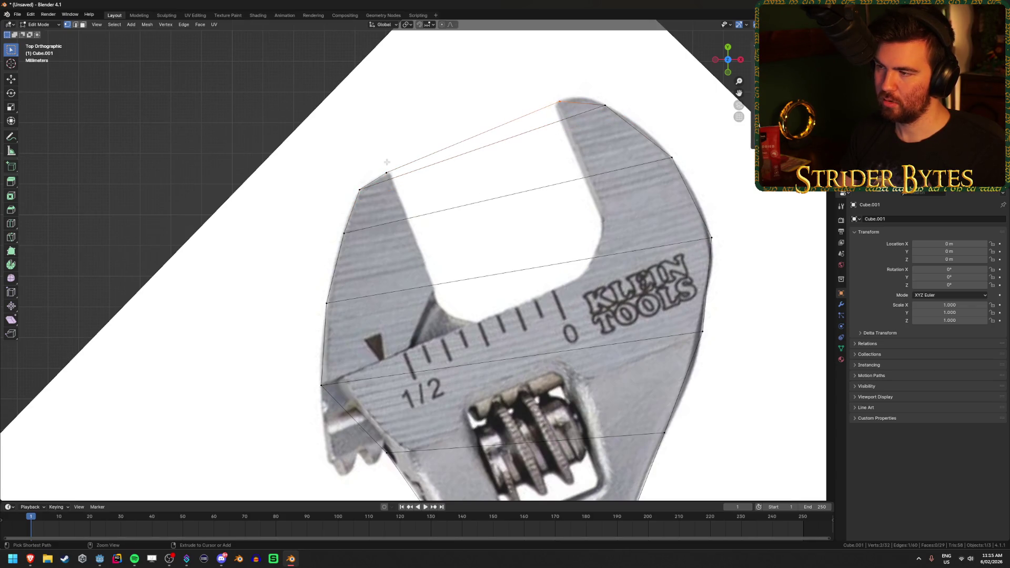
key(ctrl+z)
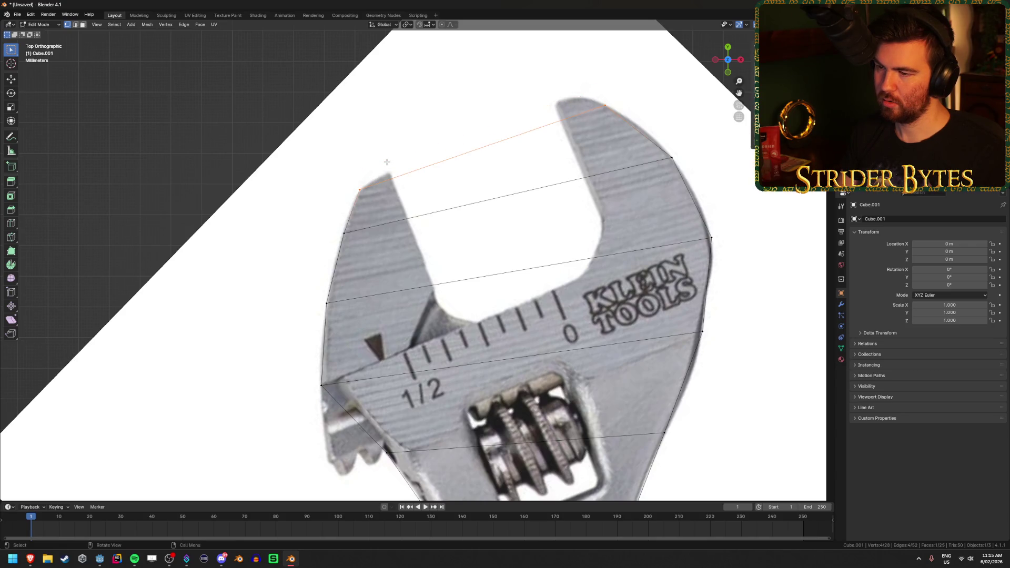
key(ctrl+r)
scroll(444, 171, up, 1)
click(443, 171)
right_click(444, 171)
- Fit the new loop's left vertices along the jaw tip edge and the opening's edge
click(442, 161)
key(g)
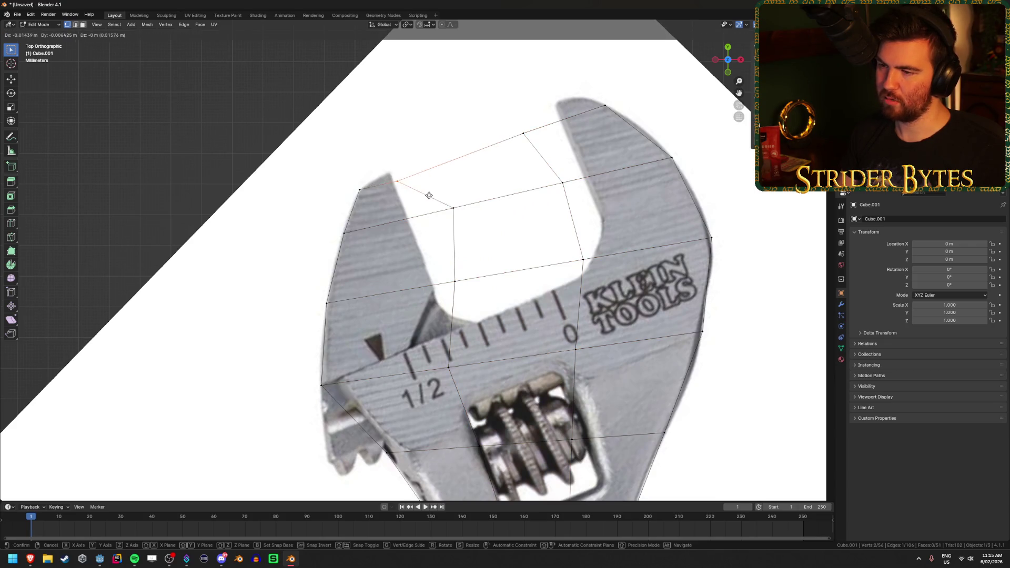
click(421, 189)
click(452, 209)
key(g)
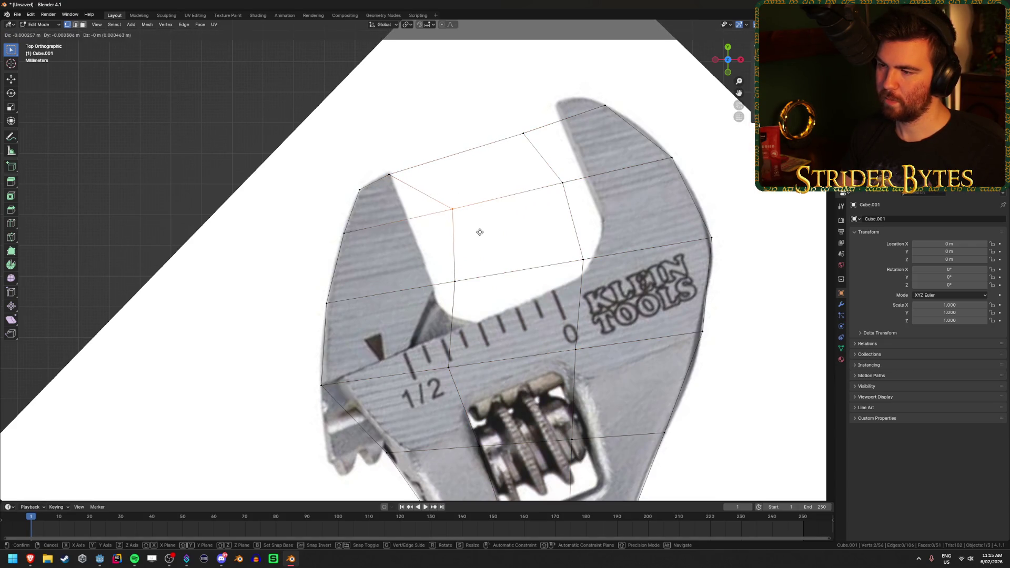
click(439, 241)
click(455, 282)
key(g)
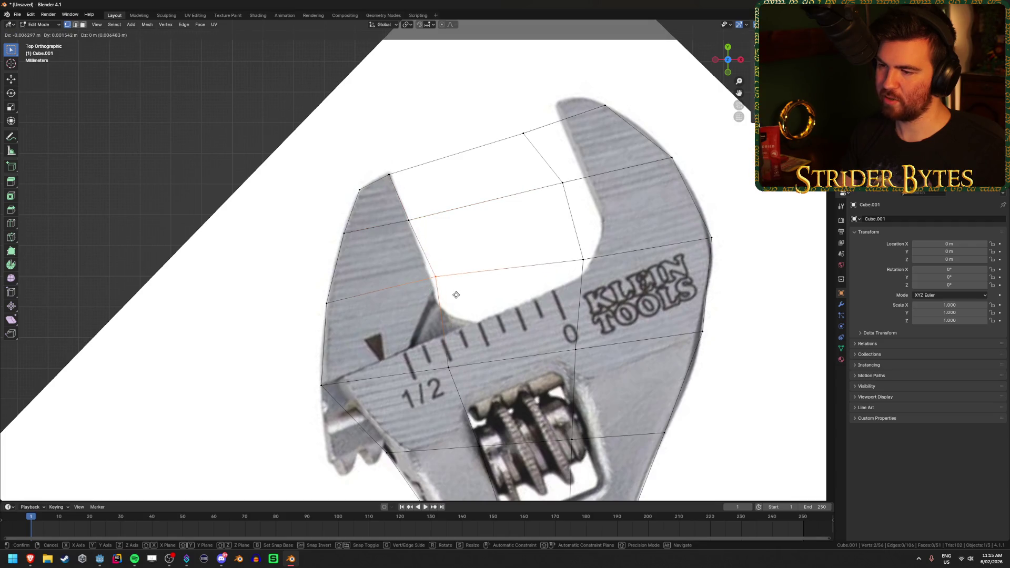
click(453, 296)
click(441, 318)
key(g)
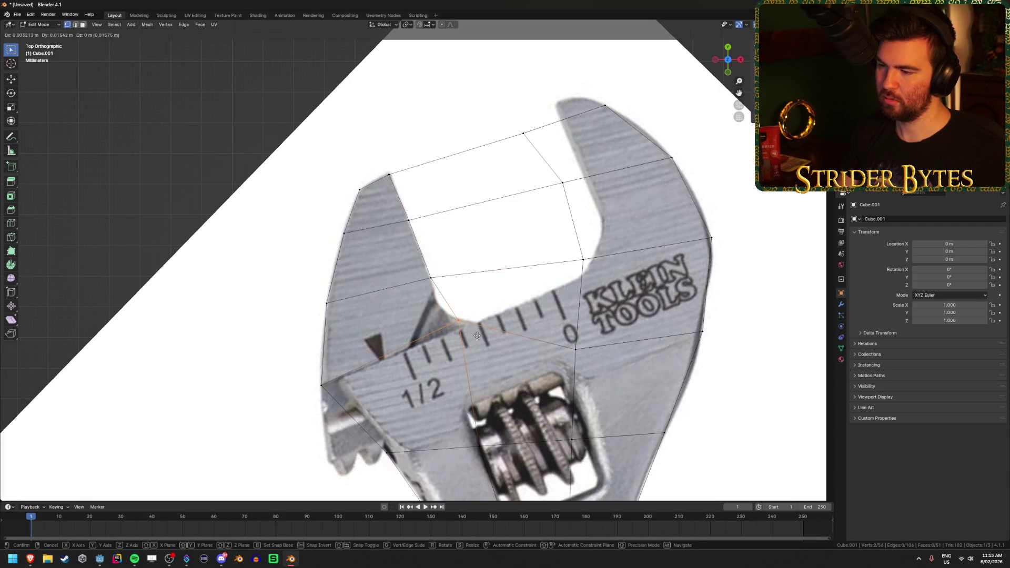
click(555, 284)
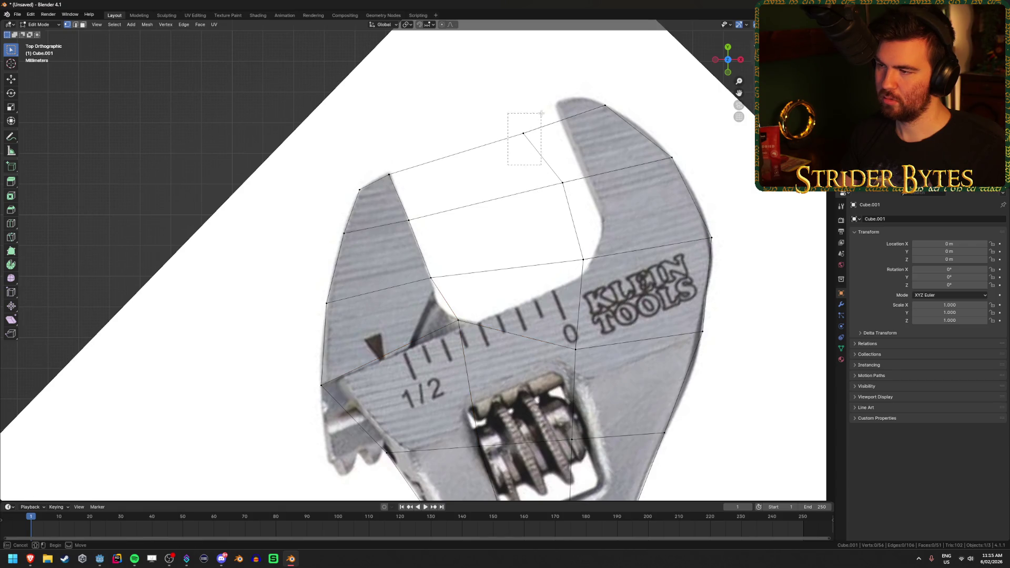
- Place the right jaw's vertices on its top edge, tip and inner edge
click(523, 133)
key(g)
click(574, 84)
click(605, 105)
key(g)
click(597, 100)
click(562, 183)
key(g)
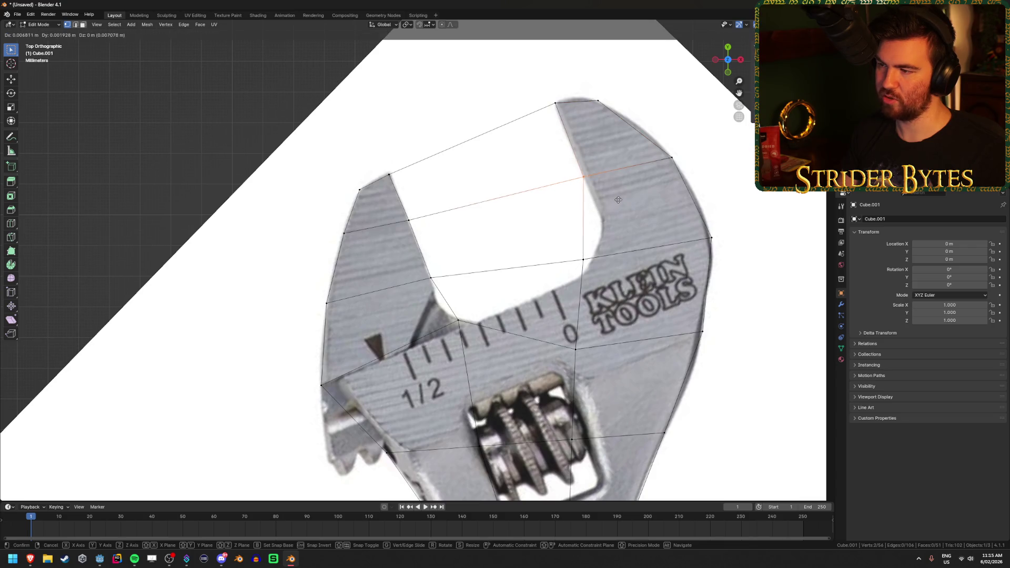
click(584, 176)
- Move the vertices around the opening onto its inner corners and base
click(583, 259)
key(g)
click(603, 230)
click(575, 349)
key(g)
click(623, 313)
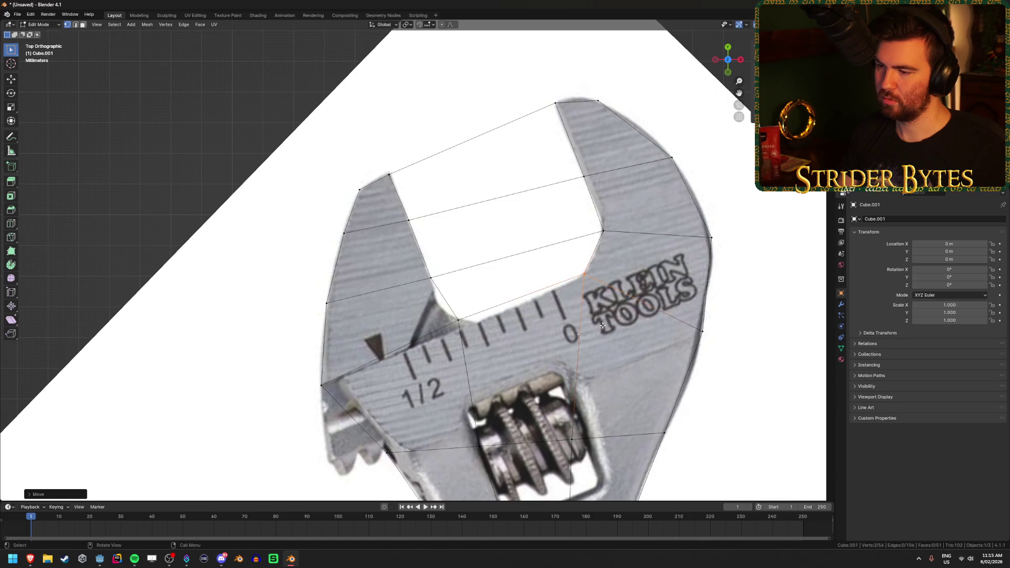
click(456, 318)
key(g)
click(474, 321)
click(448, 257)
key(g)
click(452, 277)
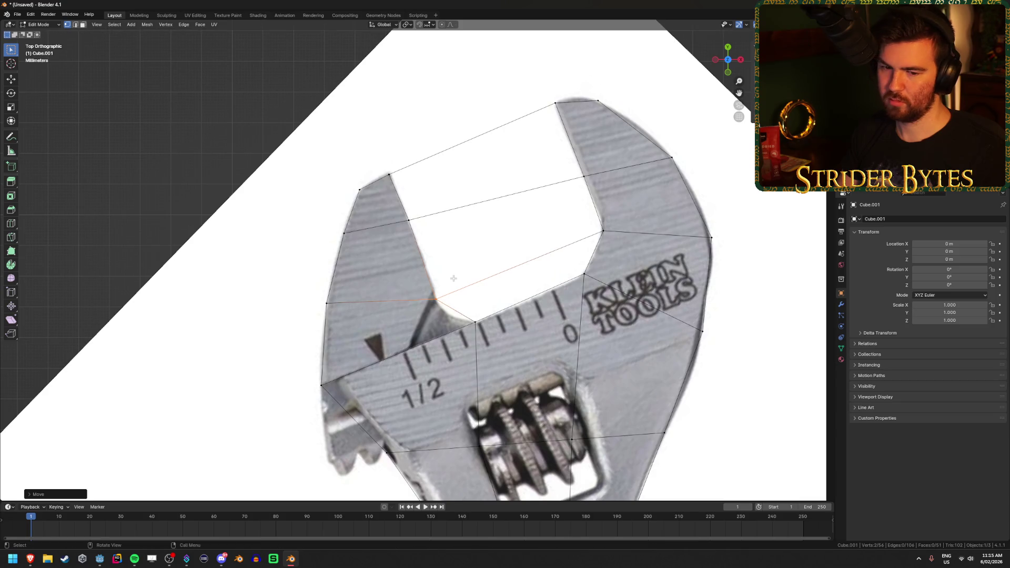
- With X-ray on, box-select and delete the faces filling the jaw opening
scroll(461, 335, down, 4)
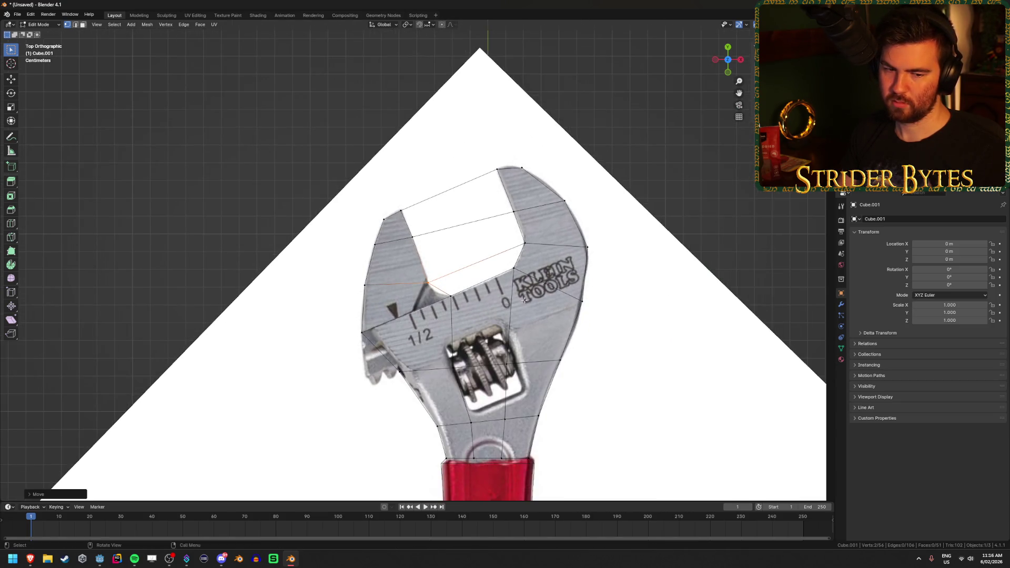
mouse_move(525, 300)
middle_down()
mouse_move(476, 285)
mouse_move(487, 342)
mouse_move(447, 359)
middle_up()
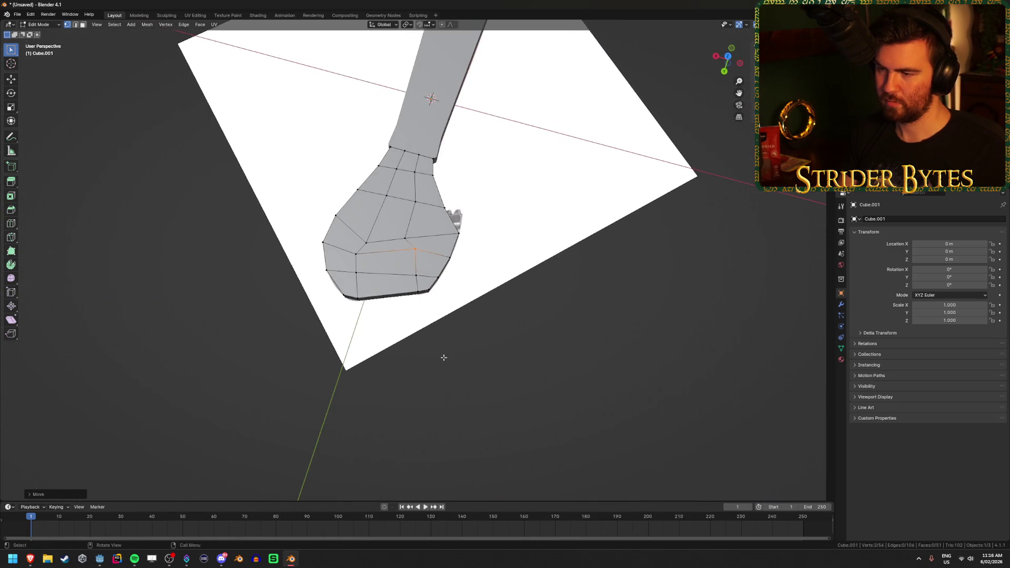
key(KP_7)
key(alt+a)
key(alt+z)
scroll(430, 163, up, 3)
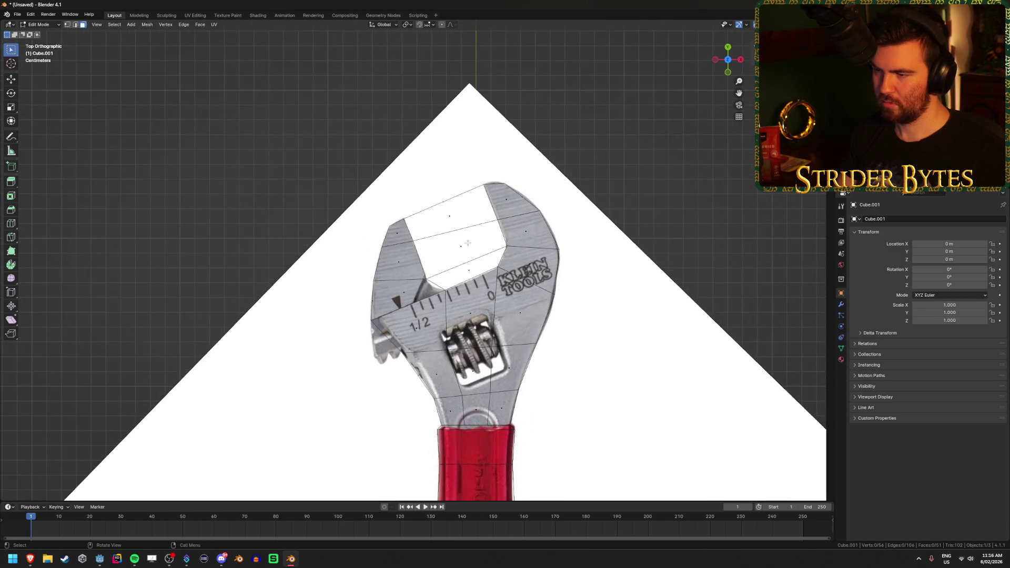
drag(431, 162, 513, 247)
shift+drag(445, 218, 493, 277)
key(x)
click(476, 291)
mouse_move(476, 291)
middle_down()
mouse_move(532, 233)
mouse_move(503, 317)
mouse_move(458, 294)
mouse_move(421, 294)
mouse_move(431, 284)
middle_up()
key(alt+z)
alt+click(492, 295)
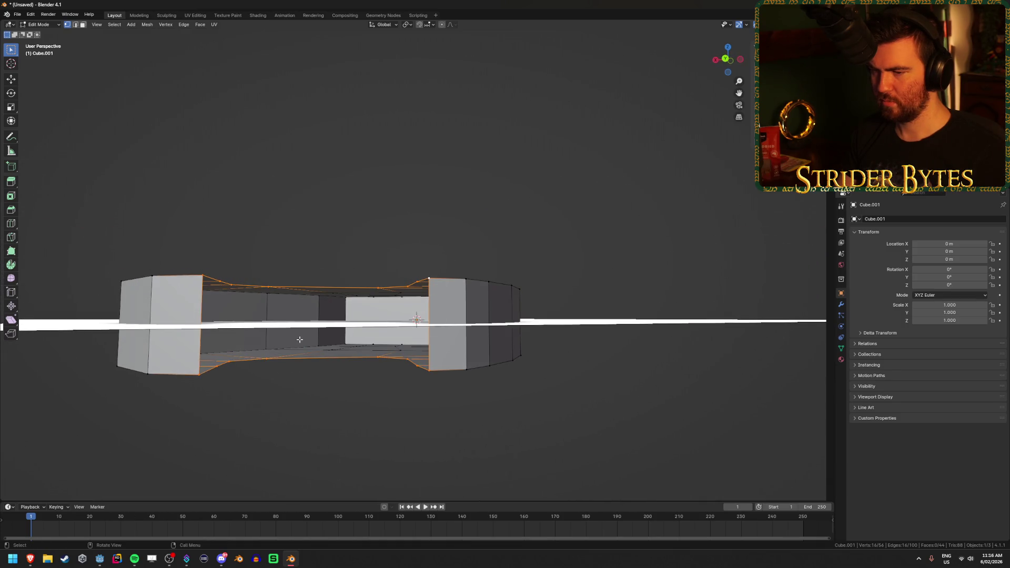
- Select the rim and bottom edge paths around the opening and apply Bridge Edge Loops
middle_drag(303, 333, 270, 349)
mouse_move(198, 302)
middle_down()
mouse_move(180, 300)
mouse_move(506, 334)
mouse_move(498, 349)
mouse_move(462, 314)
mouse_move(492, 317)
middle_up()
ctrl+click(180, 299)
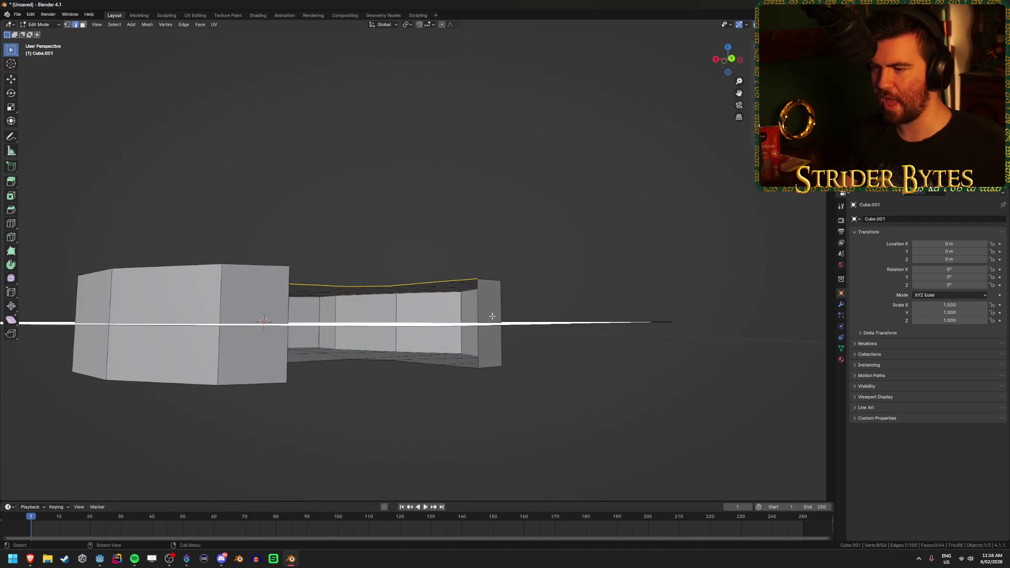
mouse_move(447, 375)
middle_down()
mouse_move(453, 399)
mouse_move(470, 364)
mouse_move(211, 372)
middle_up()
ctrl+click(200, 367)
middle_drag(310, 346, 333, 297)
right_click(332, 297)
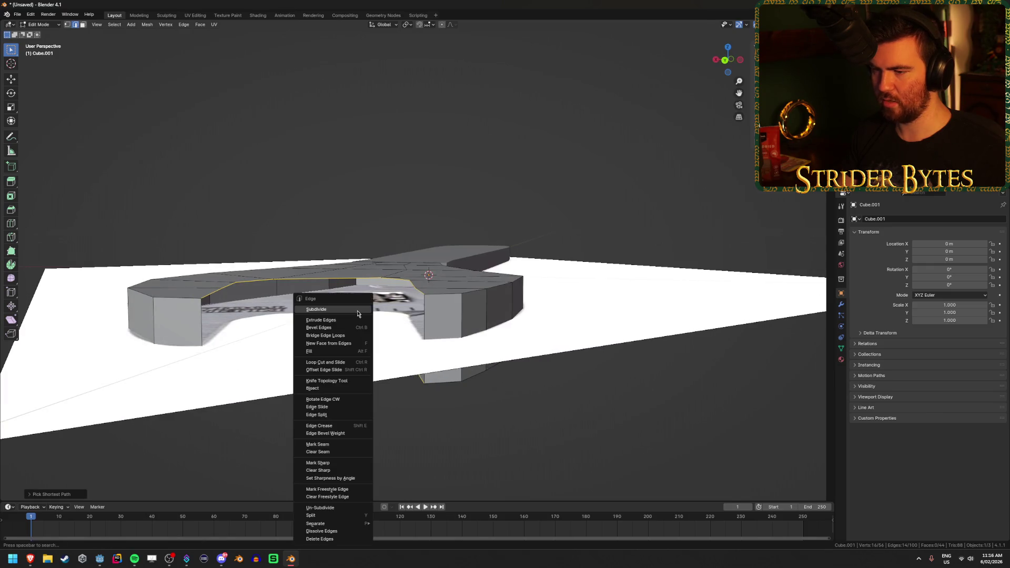
click(333, 336)
- Inspect the bridged head from the side in Object Mode, then return to Edit Mode
middle_drag(332, 337, 397, 392)
key(Tab)
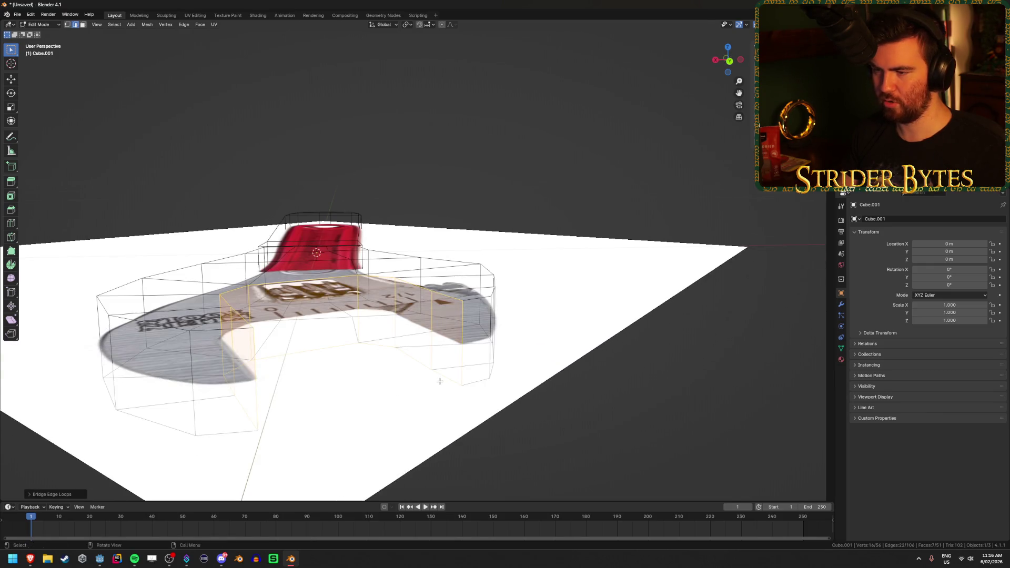
mouse_move(467, 408)
middle_down()
mouse_move(538, 392)
mouse_move(516, 363)
mouse_move(397, 359)
mouse_move(563, 323)
mouse_move(467, 370)
mouse_move(392, 386)
mouse_move(405, 330)
middle_up()
scroll(443, 337, up, 2)
key(Tab)
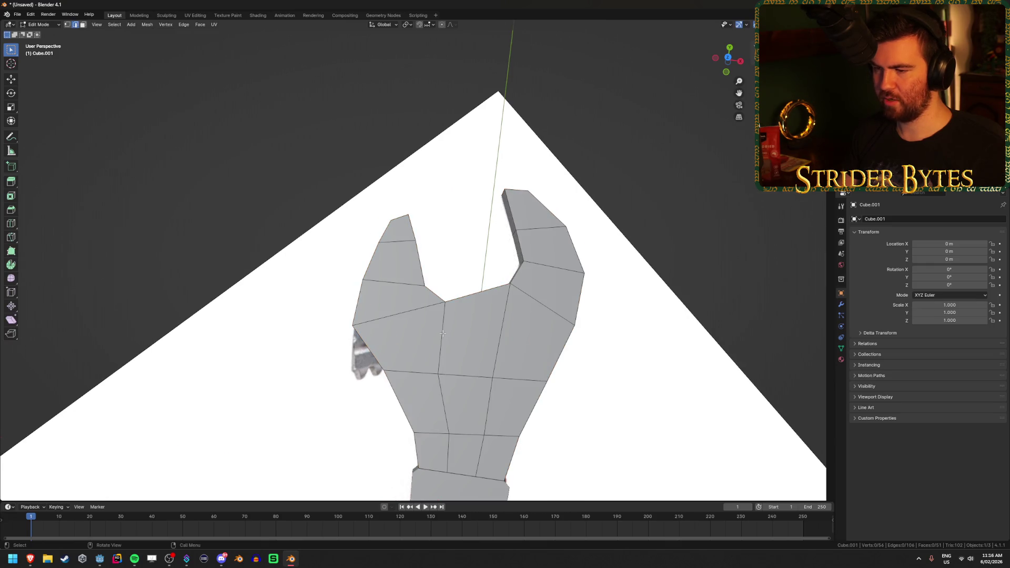
- Add a new edge loop across the wrench head in top view
key(ctrl+r)
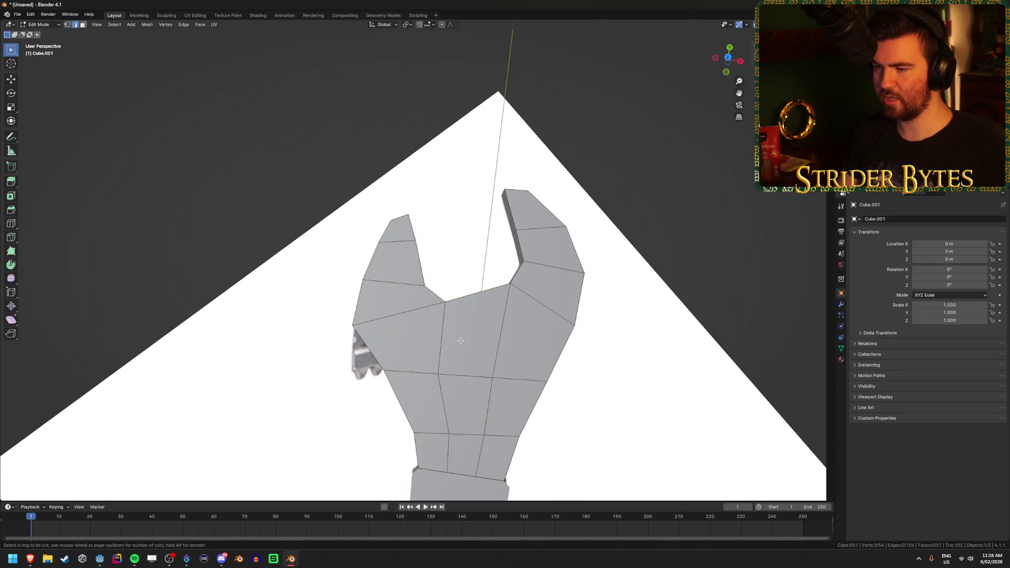
scroll(547, 242, up, 1)
key(Escape)
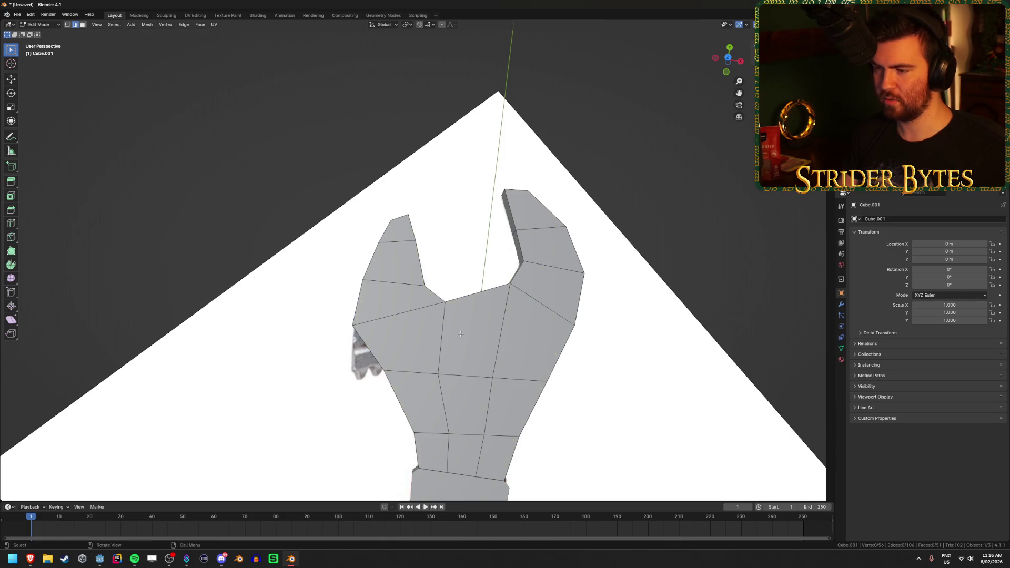
key(KP_7)
scroll(460, 333, up, 1)
shift+middle_drag(473, 362, 485, 315)
scroll(486, 315, up, 1)
key(ctrl+r)
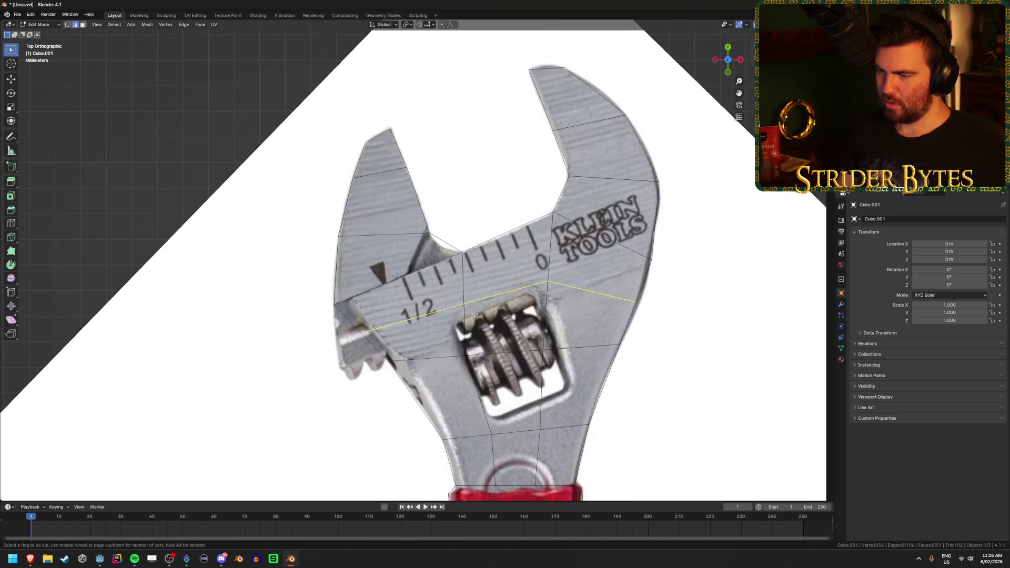
click(473, 313)
- Move the head's left-side, right-edge and above-slot vertices onto the reference outline
key(alt+z)
key(alt+z)
drag(327, 353, 376, 320)
key(g)
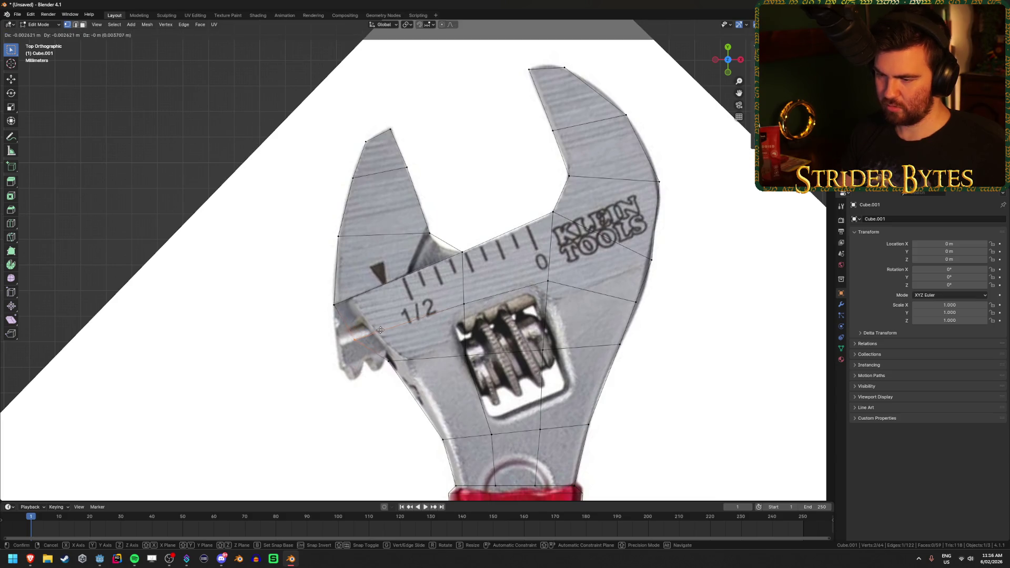
click(378, 327)
drag(578, 273, 647, 311)
key(g)
click(666, 324)
shift+click(548, 282)
key(g)
click(547, 299)
drag(454, 323, 483, 294)
key(g)
click(476, 300)
- Fit the vertices at the slot's top corner, side and lower corner to the reference
shift+middle_drag(462, 393, 450, 341)
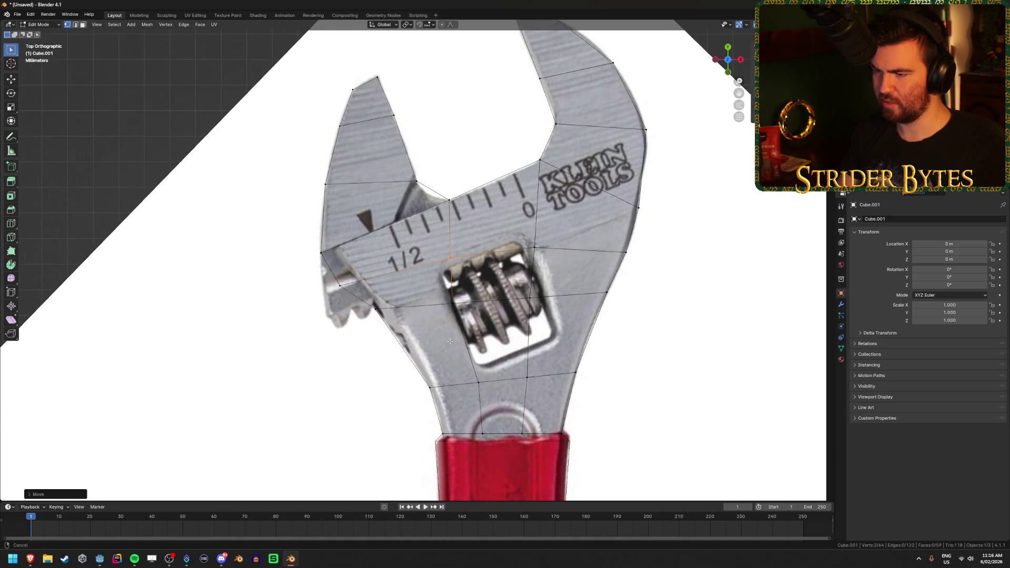
key(g)
click(452, 294)
drag(515, 225, 558, 259)
key(g)
click(528, 284)
key(b)
drag(521, 291, 537, 304)
key(g)
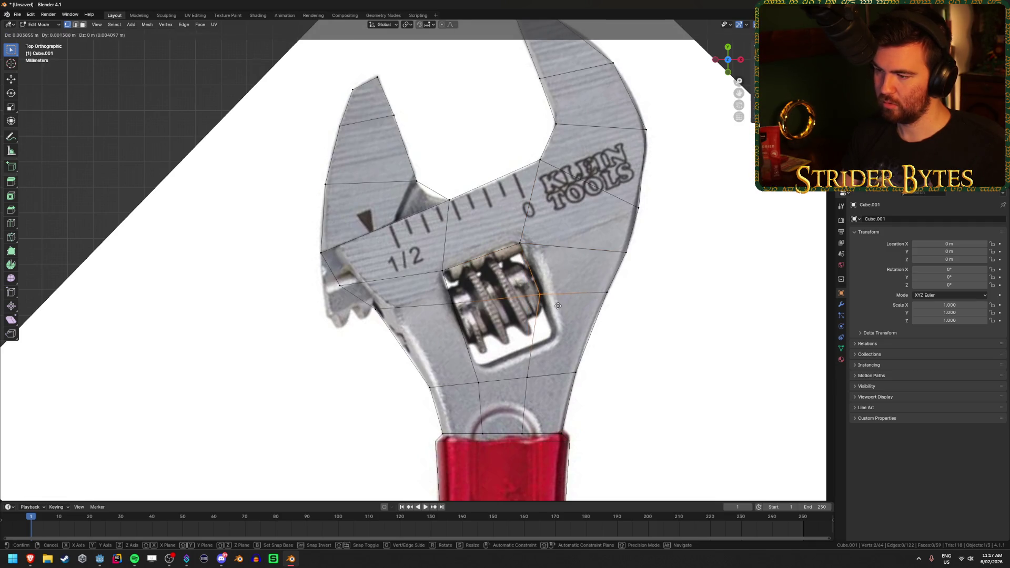
click(531, 359)
key(b)
drag(520, 368, 545, 389)
key(g)
click(571, 353)
- Raise the lower-left vertex and align the vertex left of the slot, then check the head
key(b)
drag(466, 371, 491, 394)
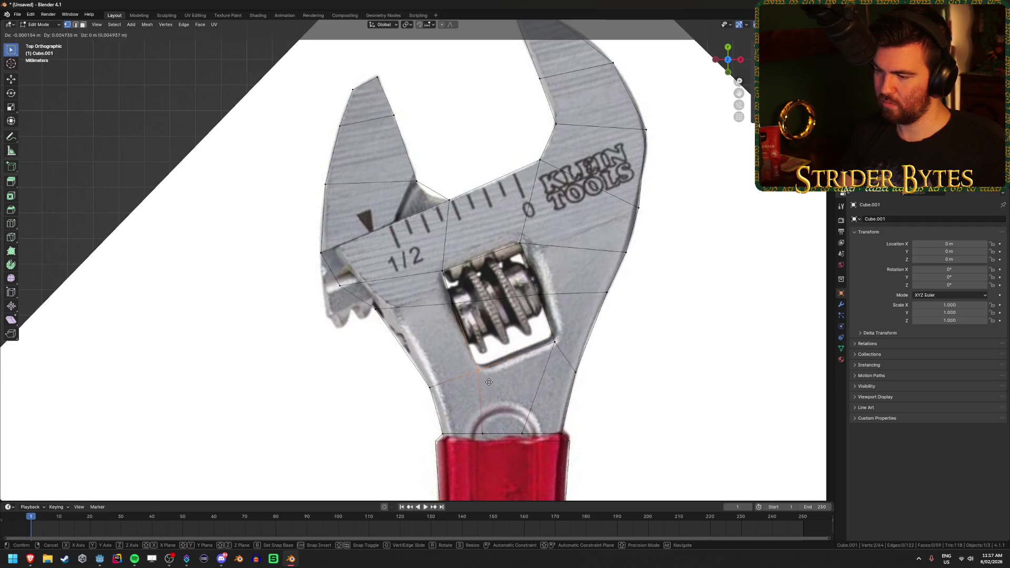
key(g)
click(519, 374)
key(b)
drag(447, 286, 470, 334)
key(g)
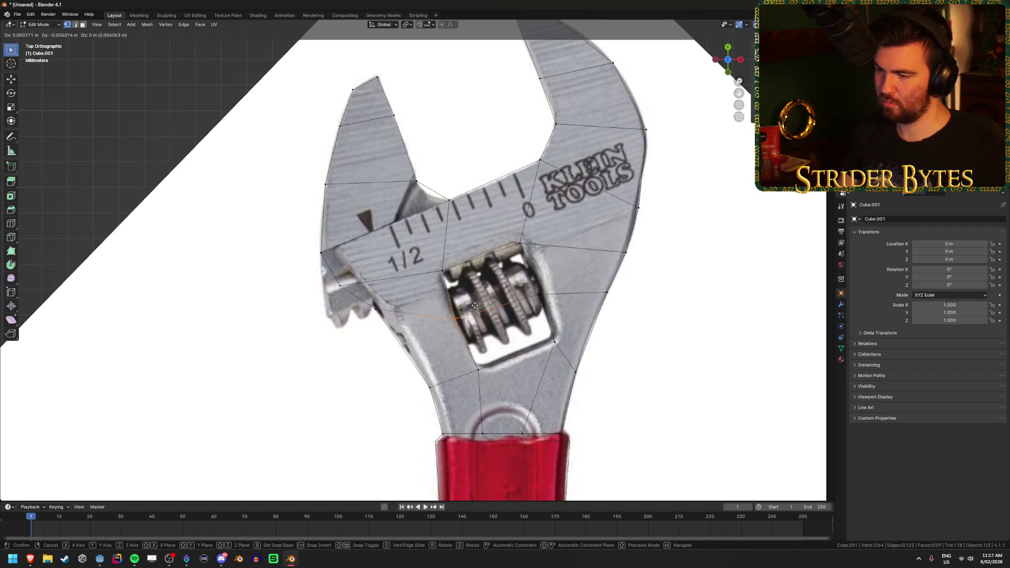
click(477, 307)
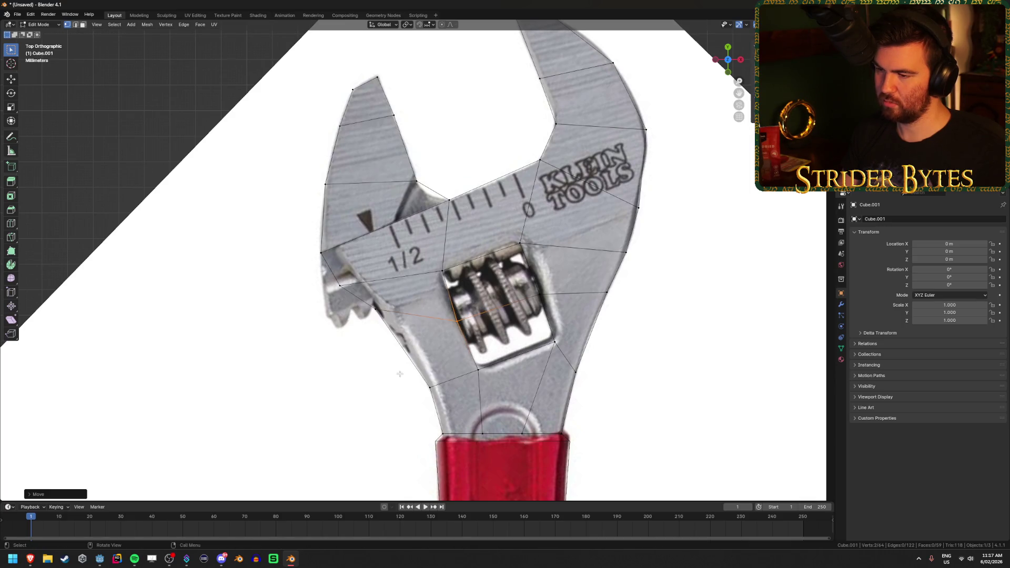
mouse_move(394, 375)
middle_down()
mouse_move(449, 277)
mouse_move(379, 401)
middle_up()
key(KP_7)
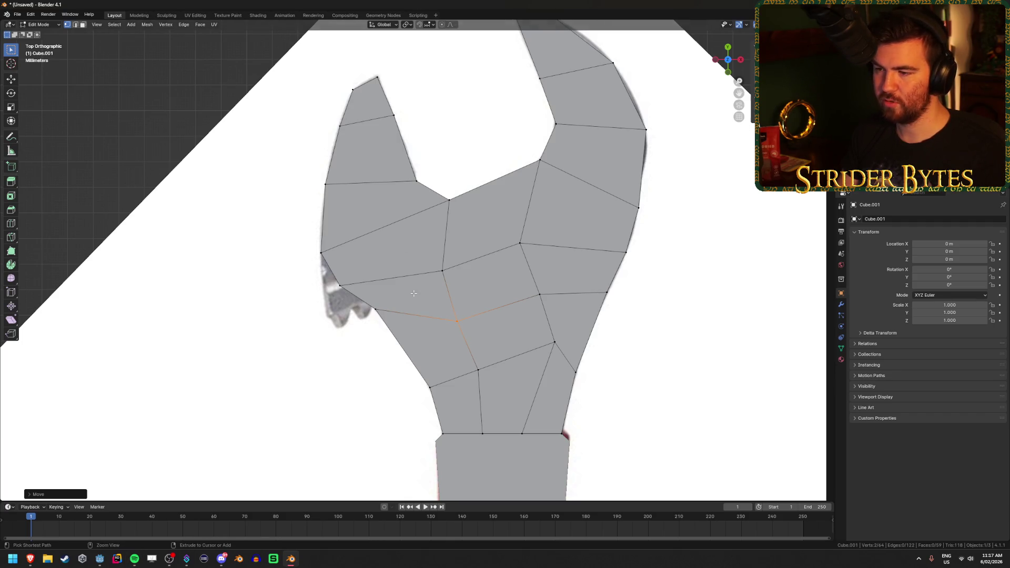
- Save the project as WorkbenchWrench.blend in the Gungineer Raw folder
key(ctrl+s)
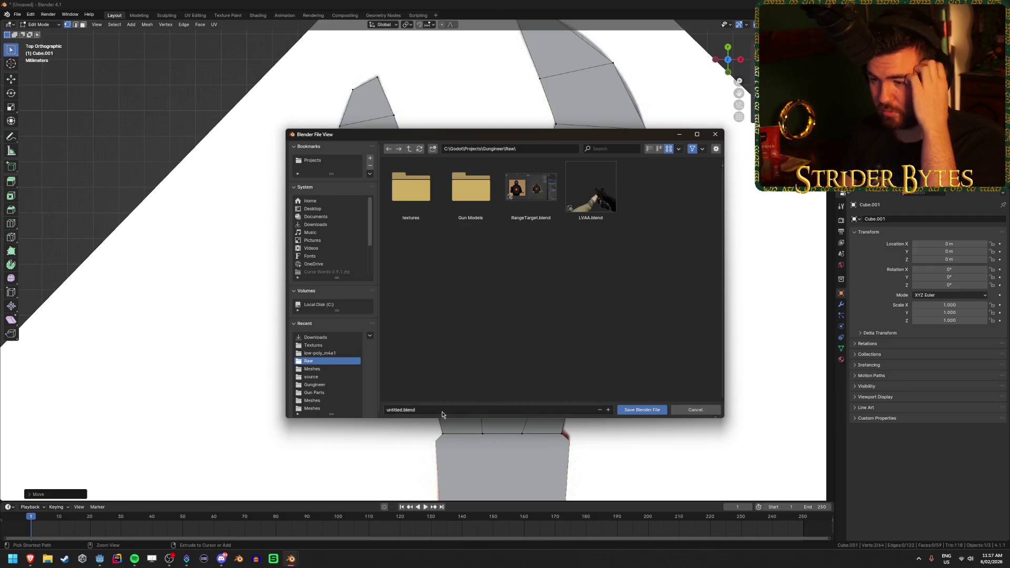
click(442, 408)
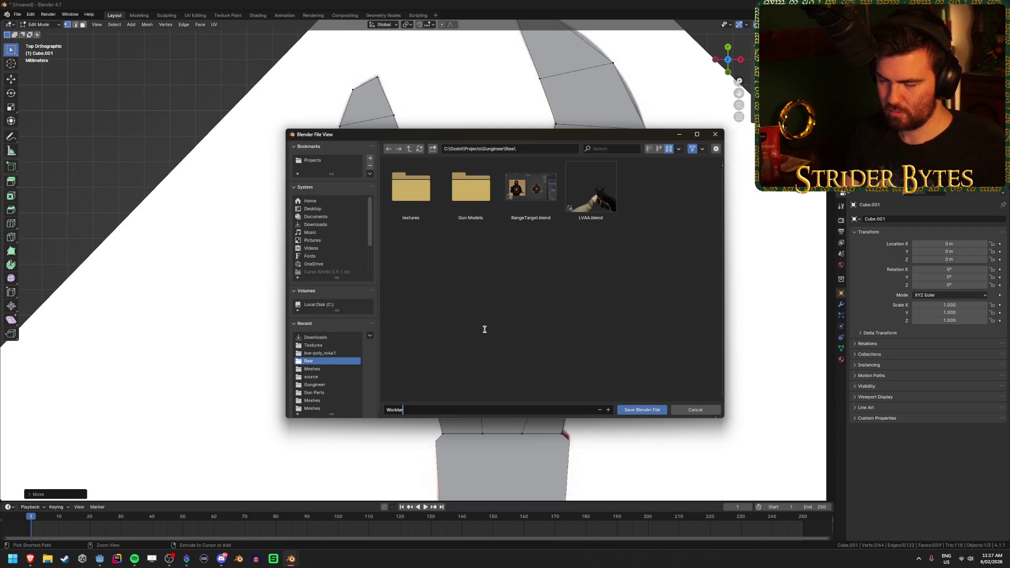
text(WorkbenchWrench)
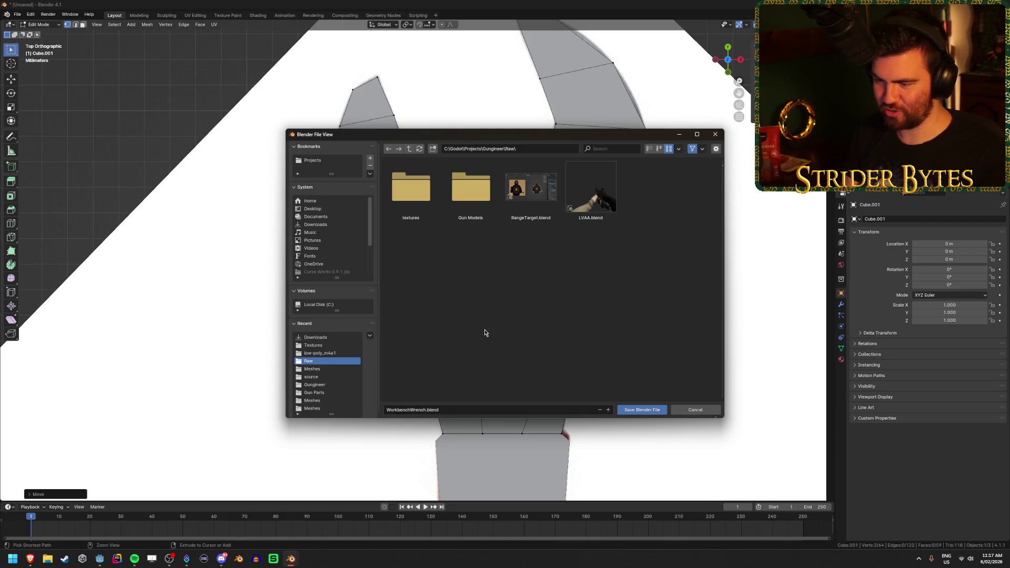
key(Return)
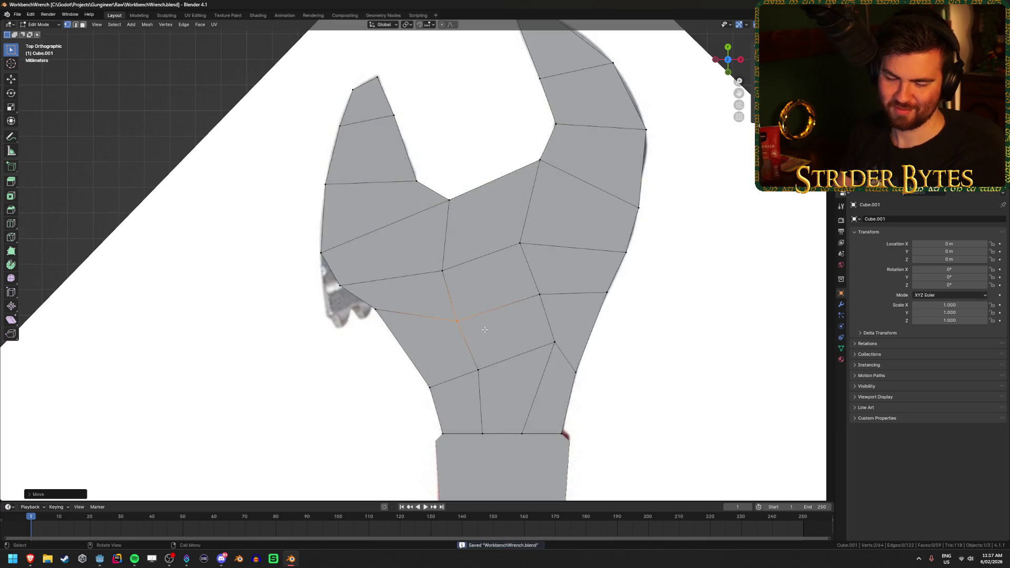
scroll(492, 326, down, 1)
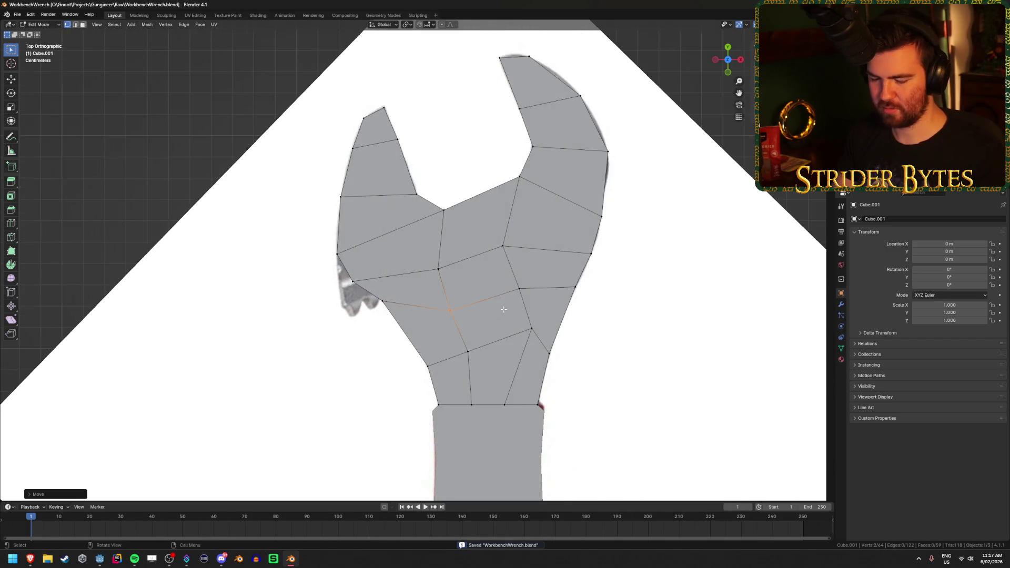
- Delete the faces covering the adjustment slot to open a hole
scroll(503, 310, up, 1)
key(3)
key(alt+z)
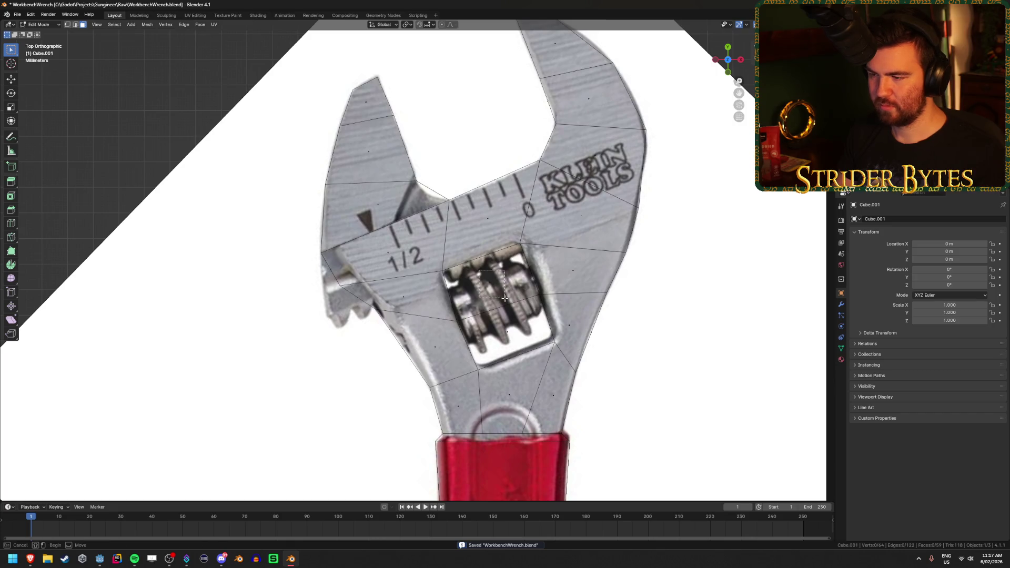
click(490, 282)
key(x)
click(522, 356)
mouse_move(522, 356)
middle_down()
mouse_move(546, 343)
mouse_move(563, 365)
middle_up()
key(alt+z)
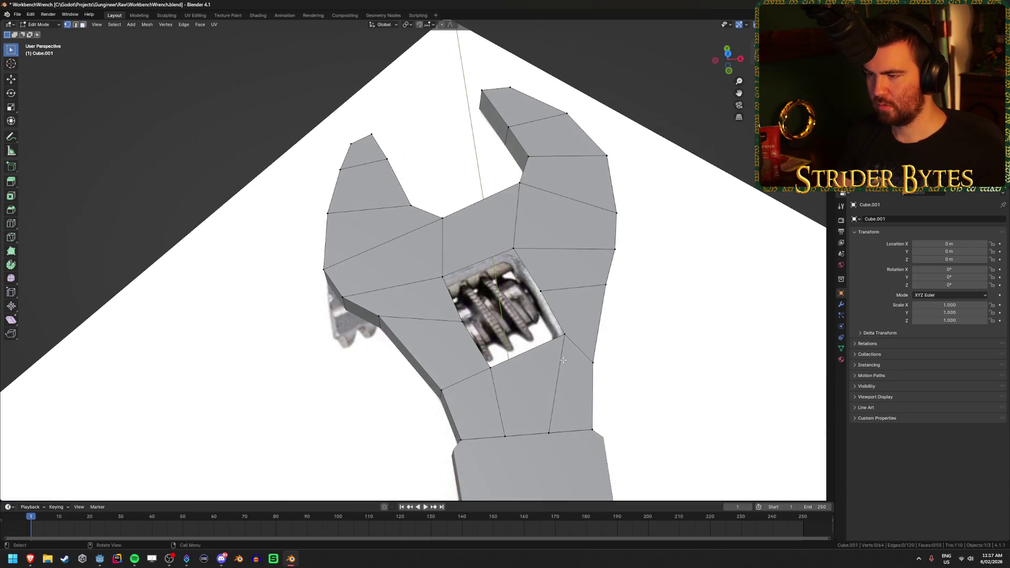
- Bridge the top and bottom hole edge loops to wall the slot
alt+click(543, 291)
middle_drag(542, 291, 547, 396)
alt+shift+click(516, 311)
right_click(515, 311)
click(518, 316)
key(alt+z)
key(alt+z)
key(alt+a)
mouse_move(661, 374)
middle_down()
mouse_move(661, 419)
mouse_move(490, 379)
mouse_move(432, 412)
mouse_move(429, 394)
middle_up()
scroll(432, 412, up, 3)
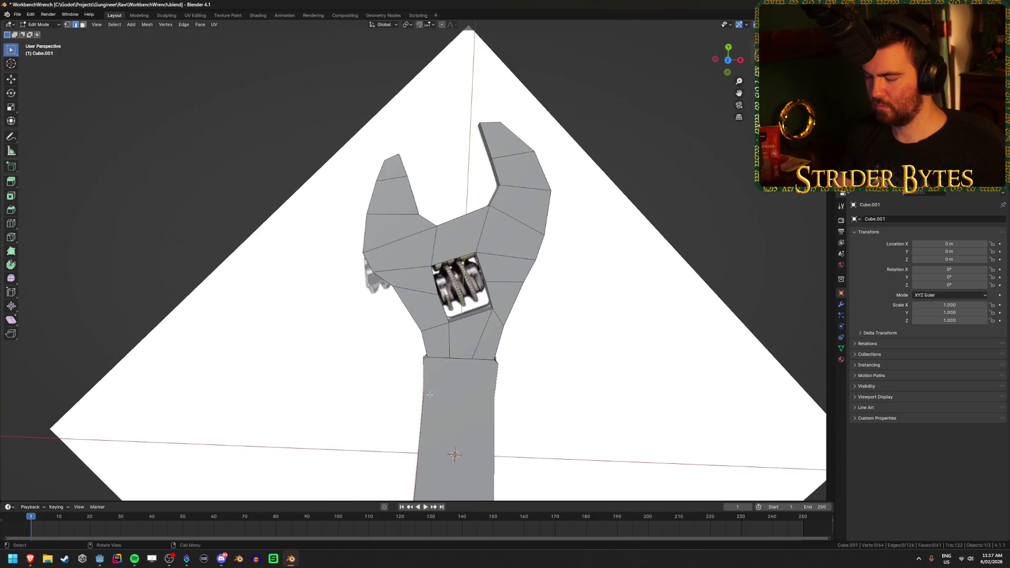
- Move the jaw vertex on the scale edge onto the outline in top X-ray view
key(KP_7)
key(alt+z)
scroll(437, 253, up, 5)
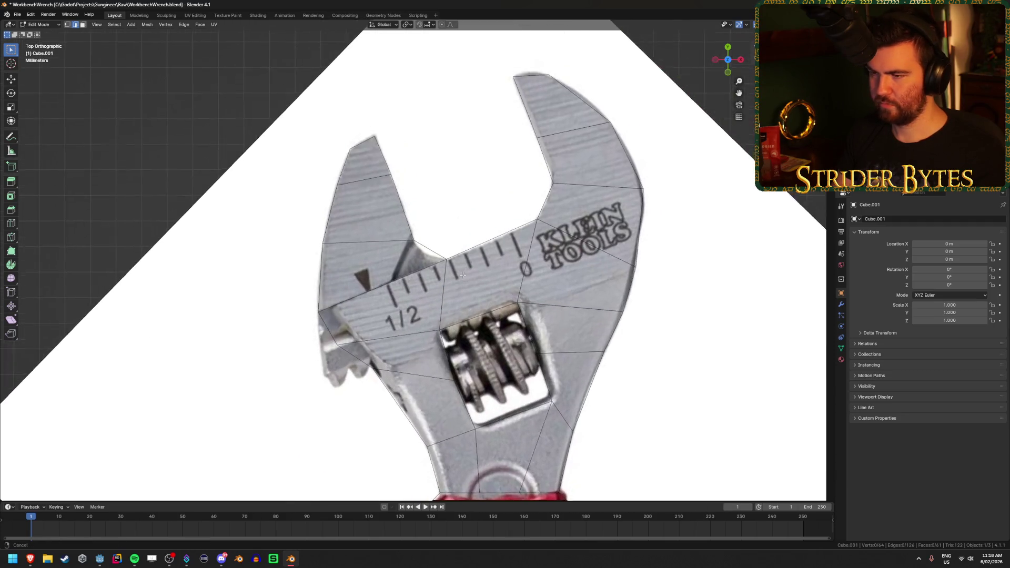
key(Tab)
key(Tab)
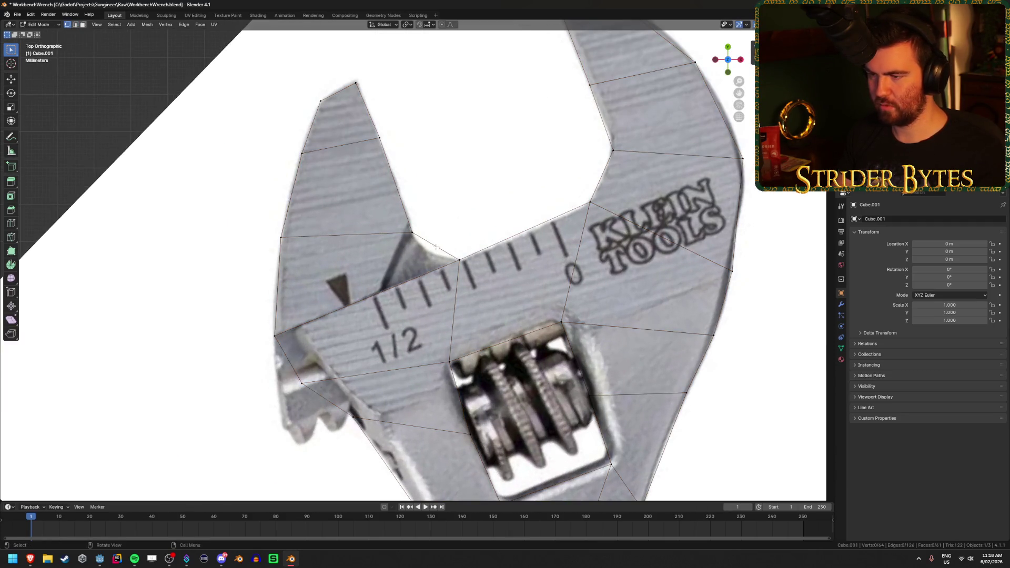
click(459, 259)
key(g)
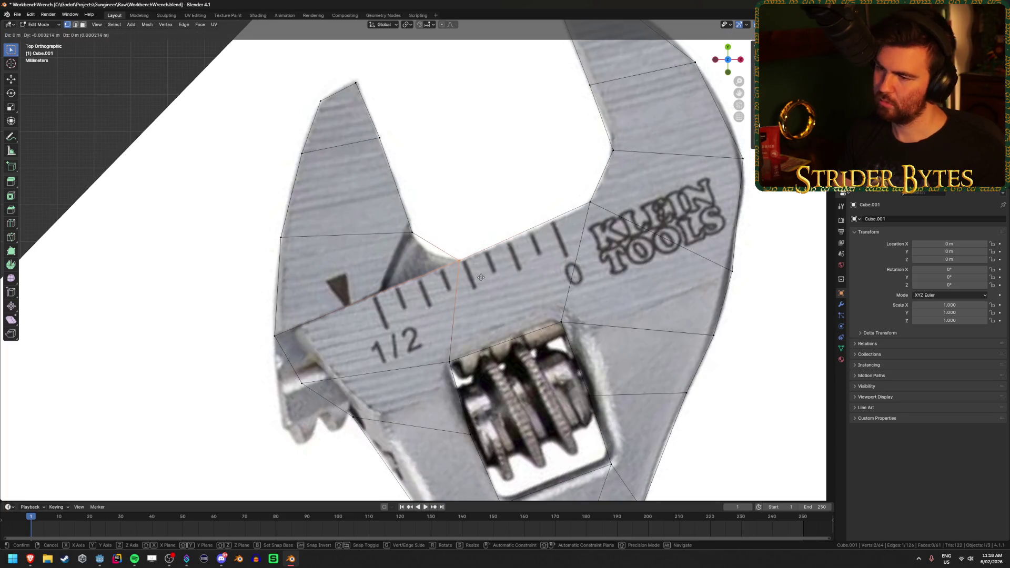
click(468, 281)
- Move the upper jaw vertex, refit the first one, then exit Edit Mode
click(412, 233)
key(g)
click(438, 248)
click(445, 262)
key(g)
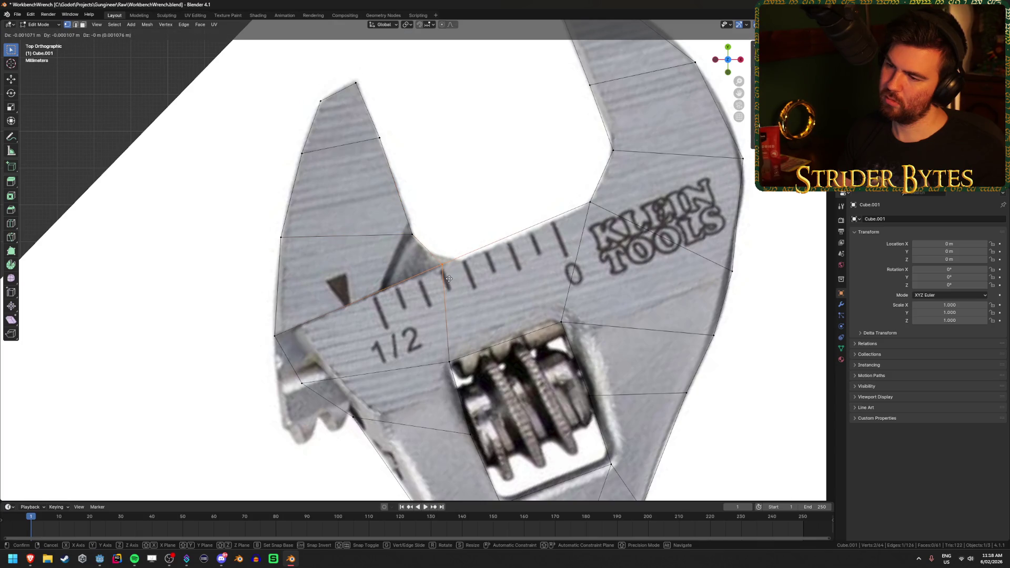
click(450, 278)
scroll(546, 356, down, 6)
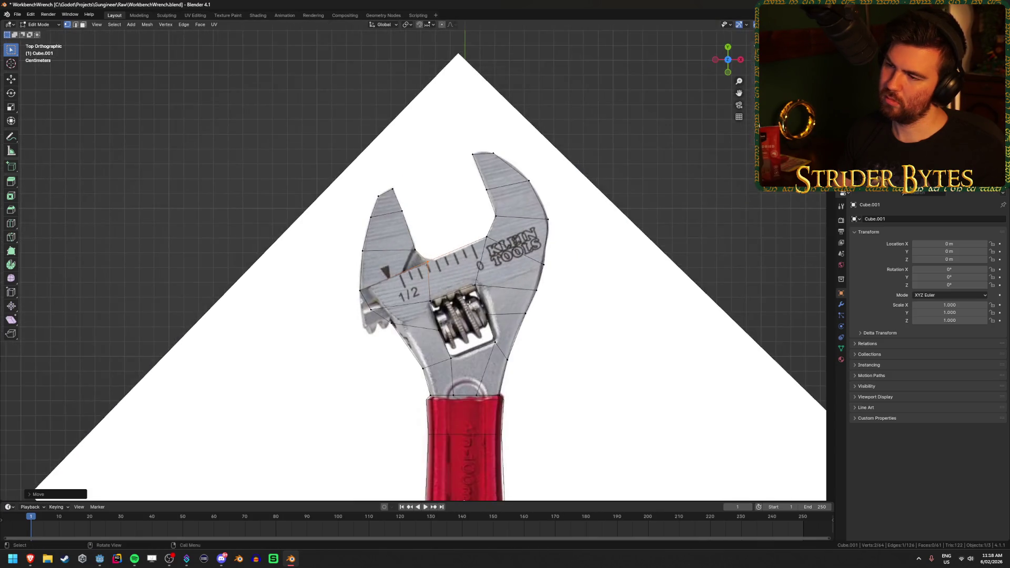
mouse_move(546, 356)
middle_down()
mouse_move(464, 316)
mouse_move(446, 365)
mouse_move(471, 362)
mouse_move(561, 273)
mouse_move(552, 264)
mouse_move(430, 334)
mouse_move(421, 361)
mouse_move(510, 289)
mouse_move(503, 221)
middle_up()
key(Tab)
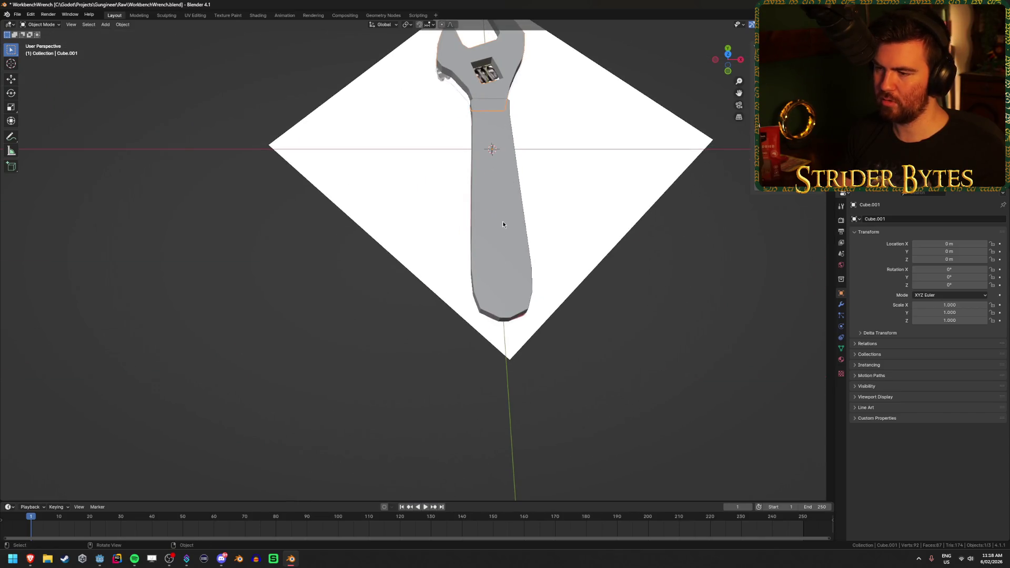
- Enter Edit Mode on the handle and view it from the top in X-ray
click(502, 221)
key(Tab)
scroll(503, 221, up, 5)
key(ctrl+r)
key(Escape)
scroll(473, 291, up, 4)
key(KP_7)
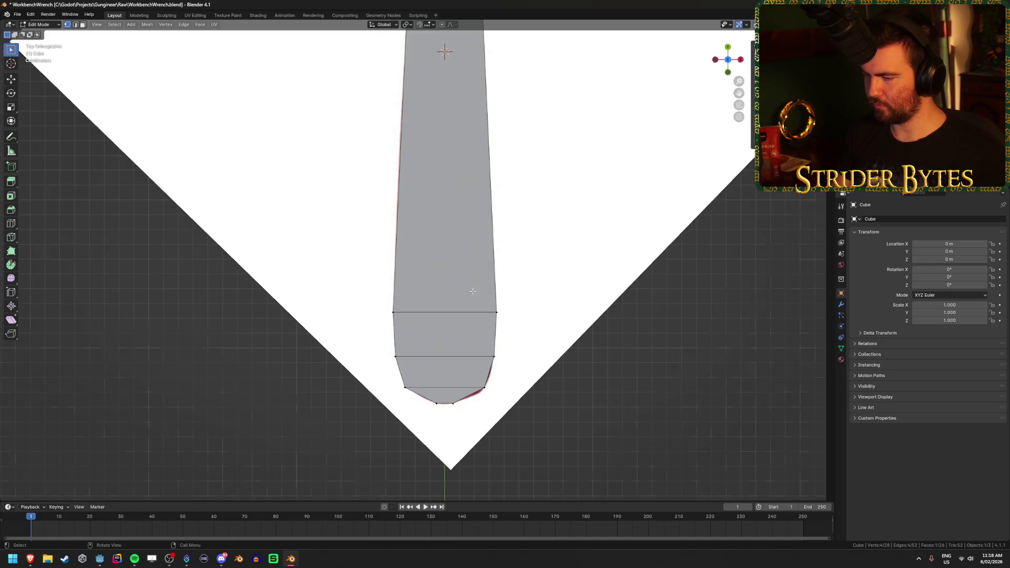
key(alt+z)
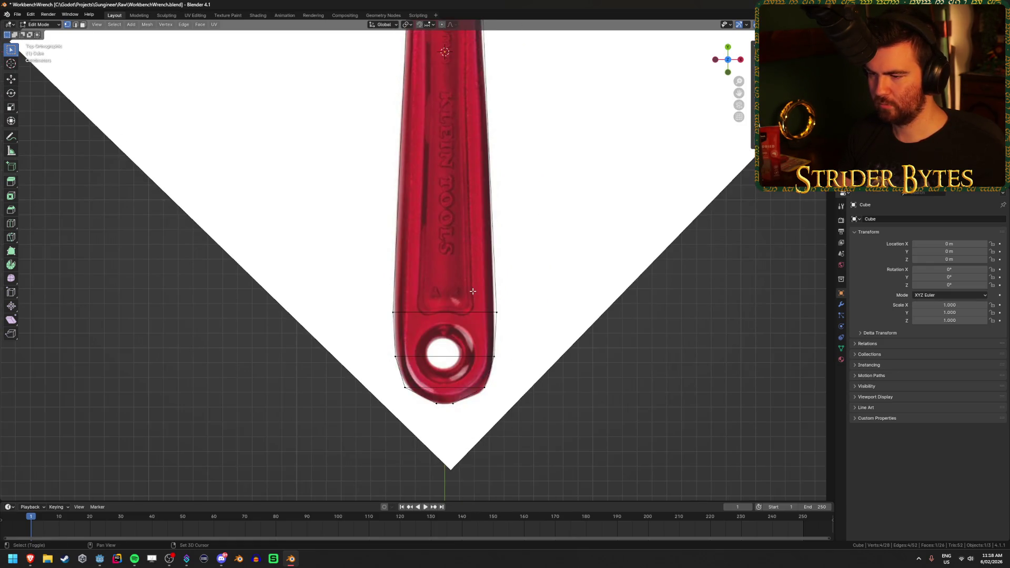
scroll(503, 371, down, 5)
key(alt+z)
mouse_move(515, 340)
middle_down()
mouse_move(304, 390)
mouse_move(329, 355)
mouse_move(323, 373)
mouse_move(275, 410)
middle_up()
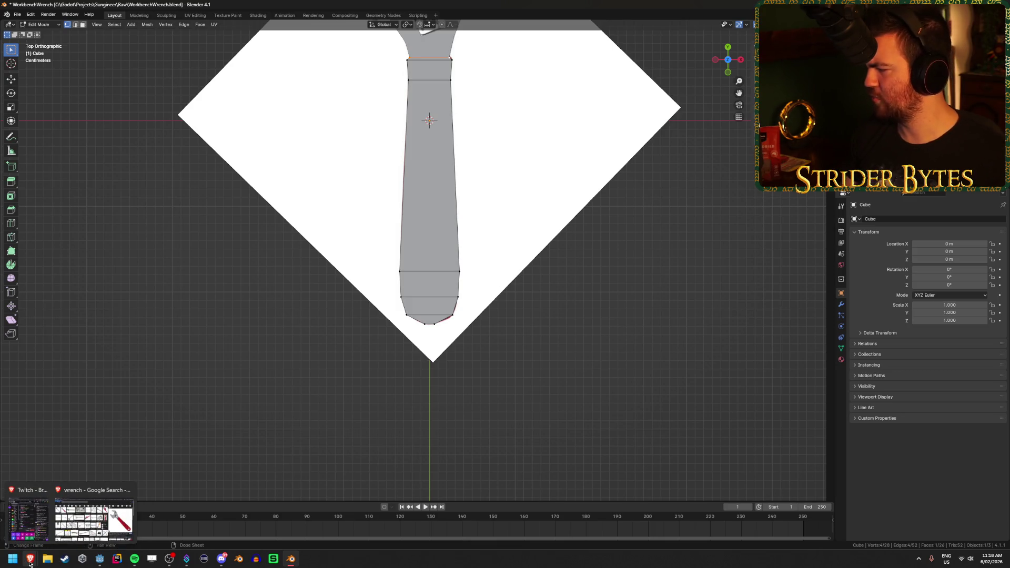
- Compare the handle's rounded end against the red reference's hanging hole
click(134, 558)
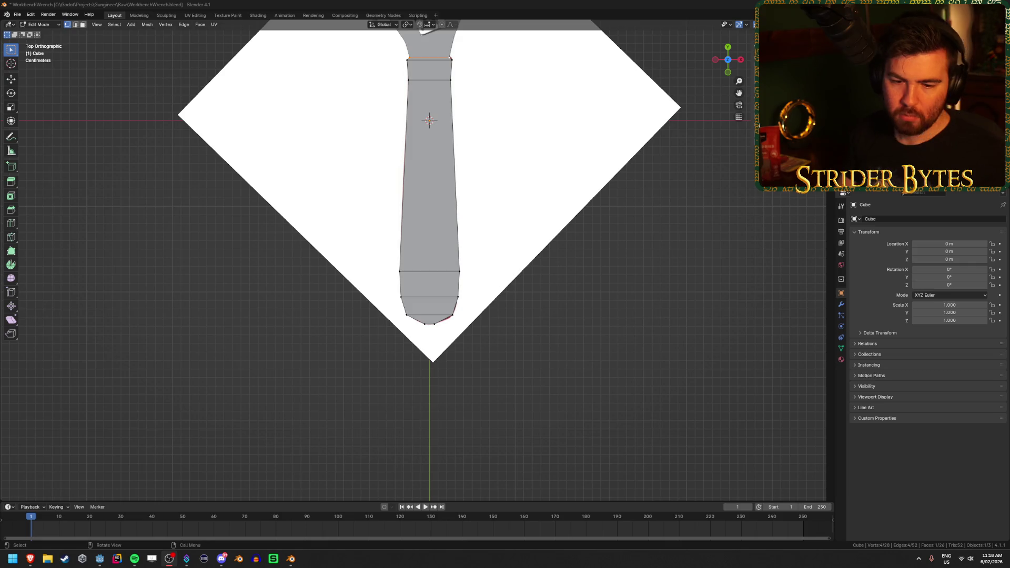
click(226, 354)
scroll(292, 345, up, 1)
shift+scroll(322, 312, up, 5)
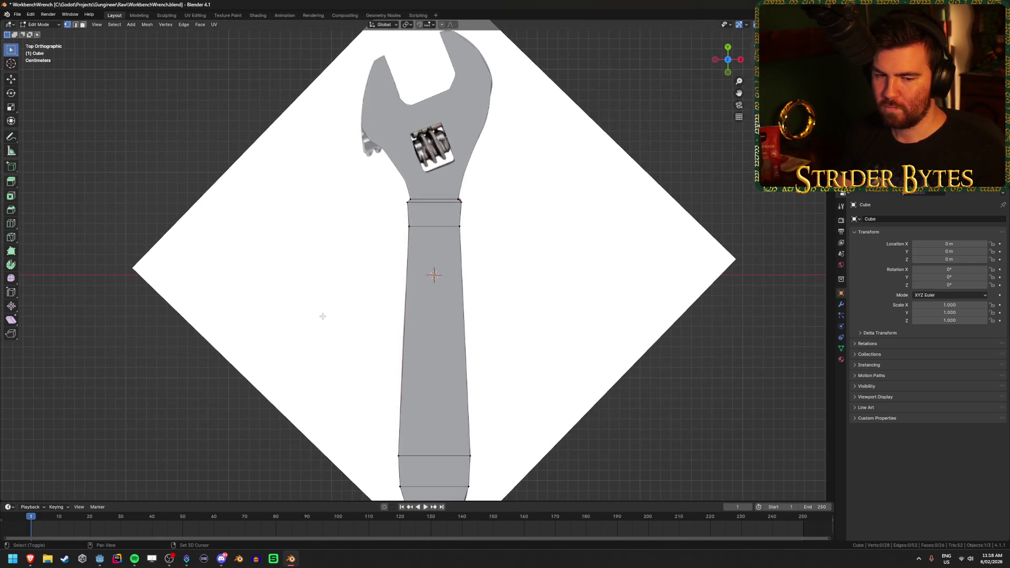
shift+scroll(322, 312, down, 4)
shift+scroll(331, 295, down, 2)
scroll(338, 284, up, 2)
scroll(338, 284, up, 1)
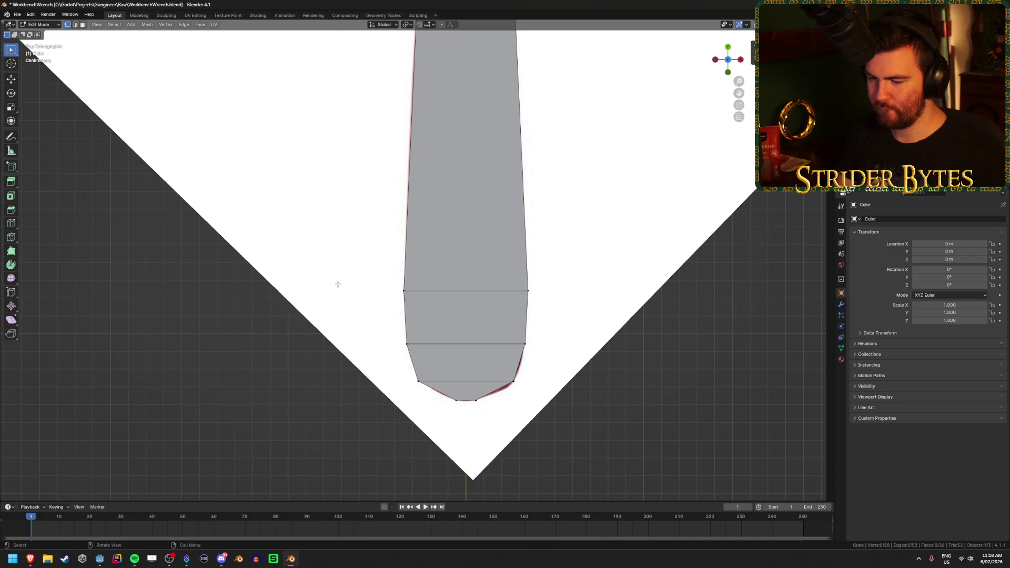
key(shift+z)
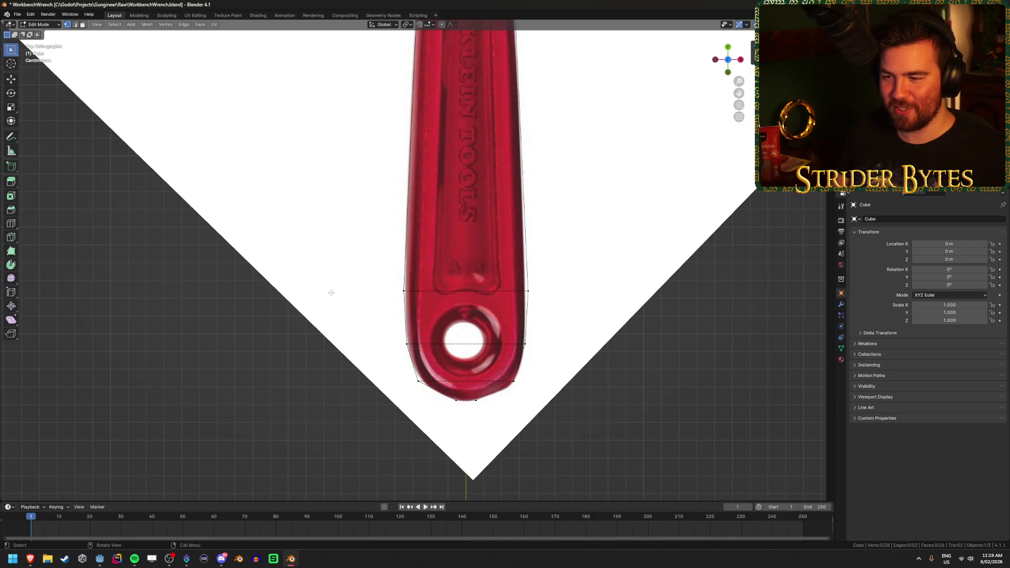
- Add a cylinder mesh in Object Mode and set it to 16 vertices
key(Tab)
key(shift+a)
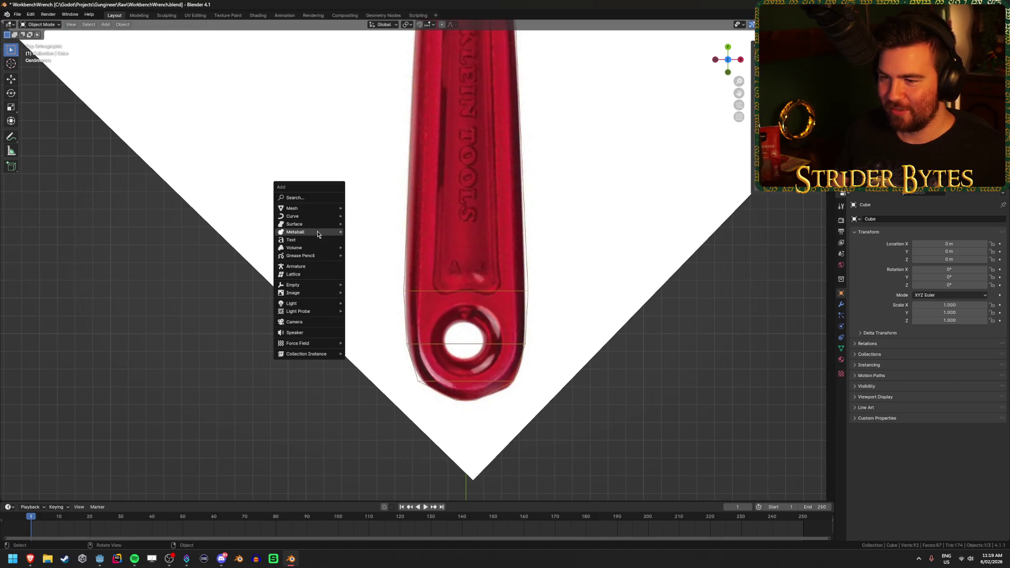
mouse_move(314, 209)
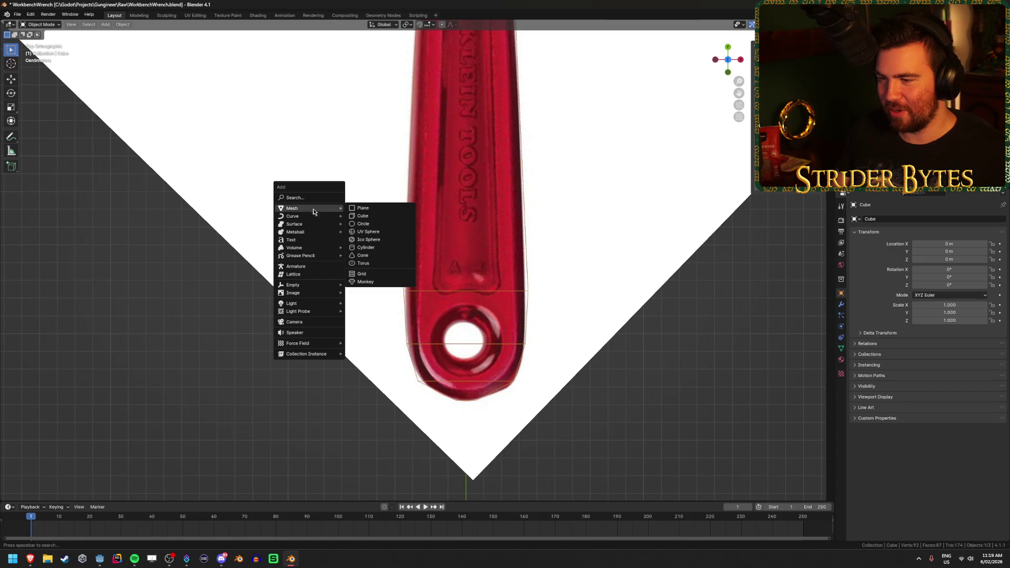
click(376, 247)
scroll(304, 383, down, 6)
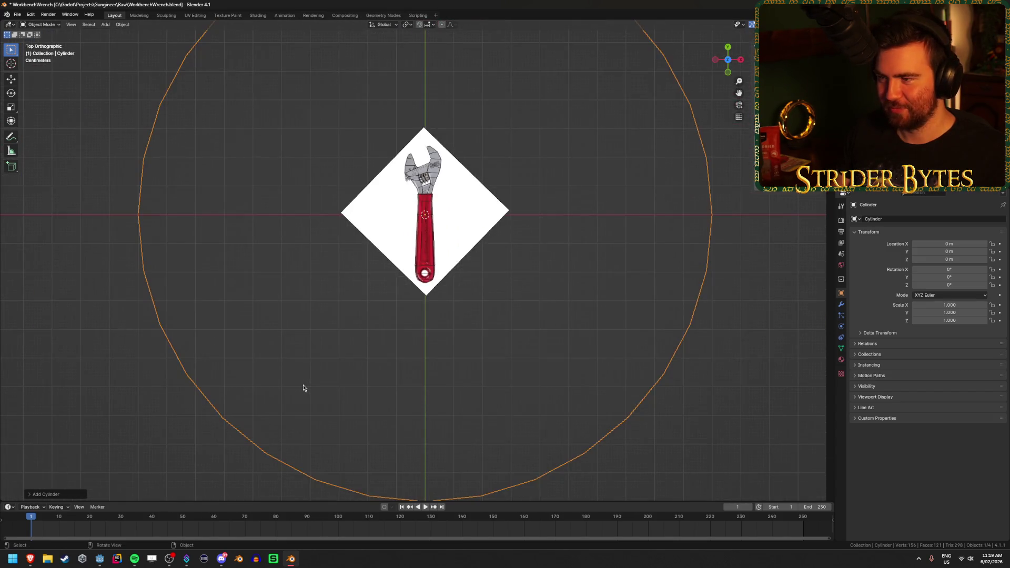
click(66, 494)
mouse_move(108, 395)
mouse_down()
mouse_move(37, 395)
mouse_move(903, 400)
mouse_move(31, 409)
mouse_move(857, 412)
mouse_up()
scroll(461, 261, up, 7)
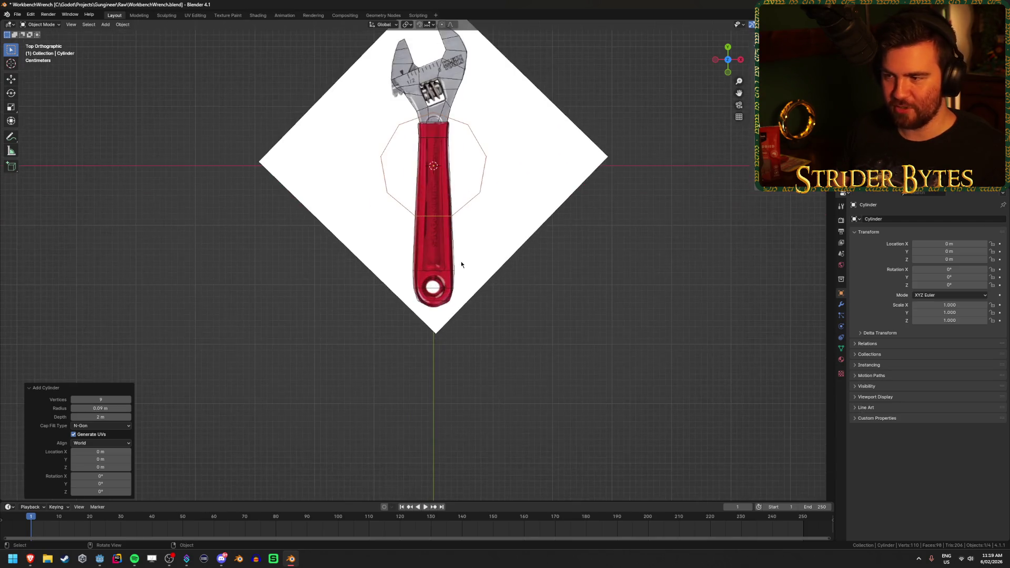
shift+middle_drag(496, 214, 468, 290)
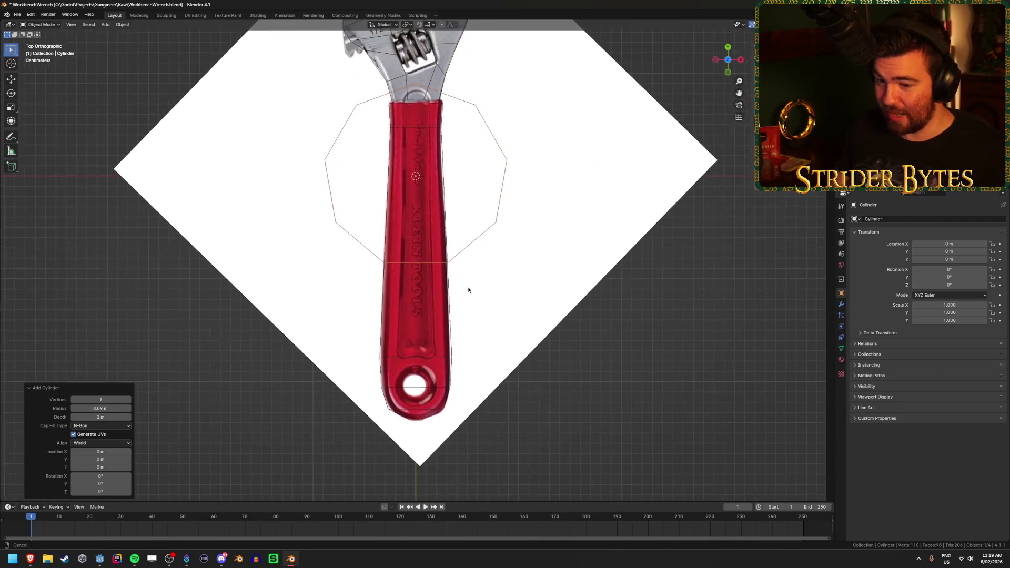
click(115, 400)
text(16)
key(Return)
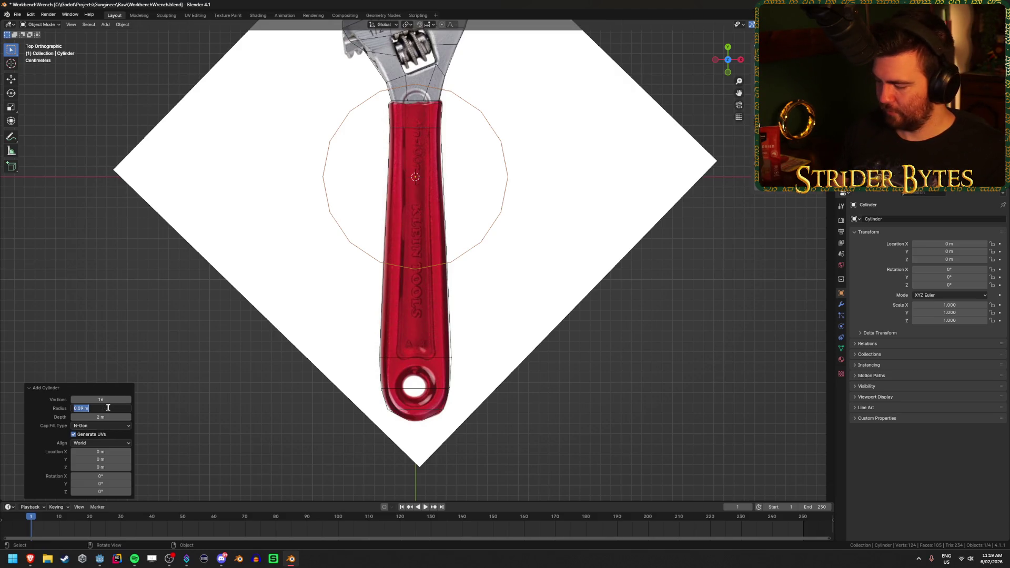
- Try a 0.025 m radius and move the cylinder to Y -0.205 m over the ring hole
text(0.01)
key(Return)
double_click(108, 408)
text(0.025)
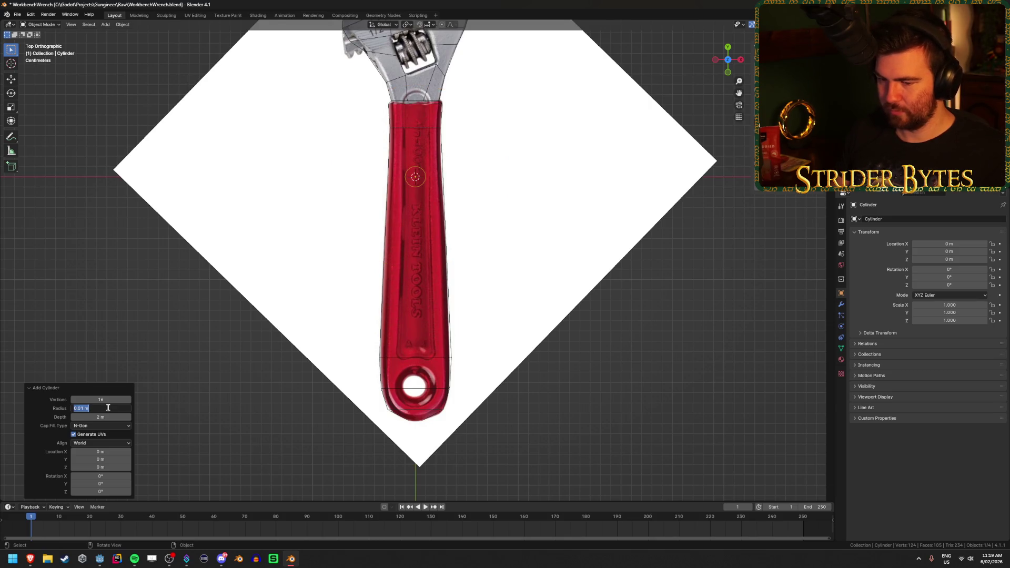
key(Return)
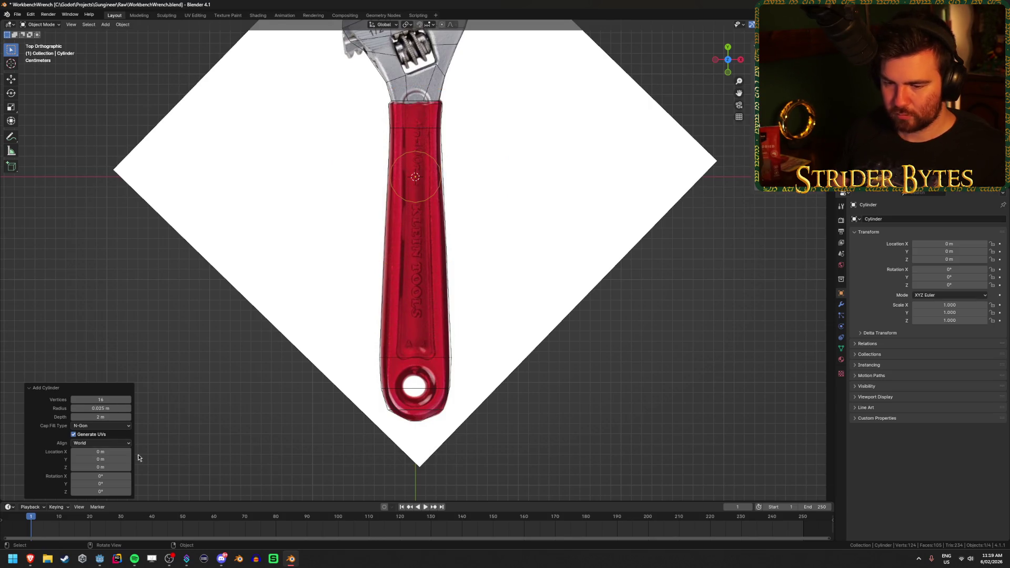
double_click(101, 459)
text(0.04)
key(Return)
drag(106, 124, 53, 124)
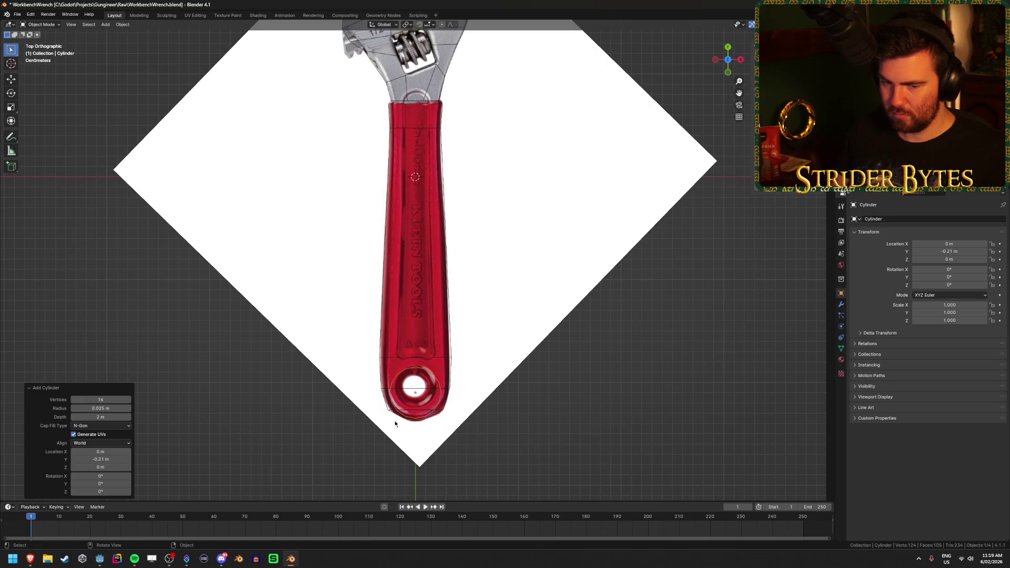
scroll(458, 433, up, 4)
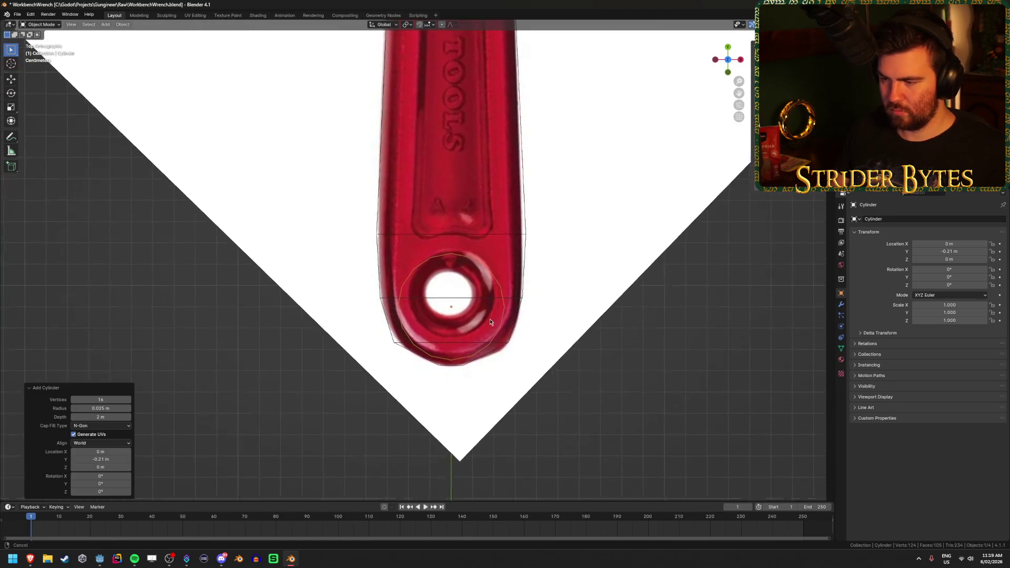
click(92, 460)
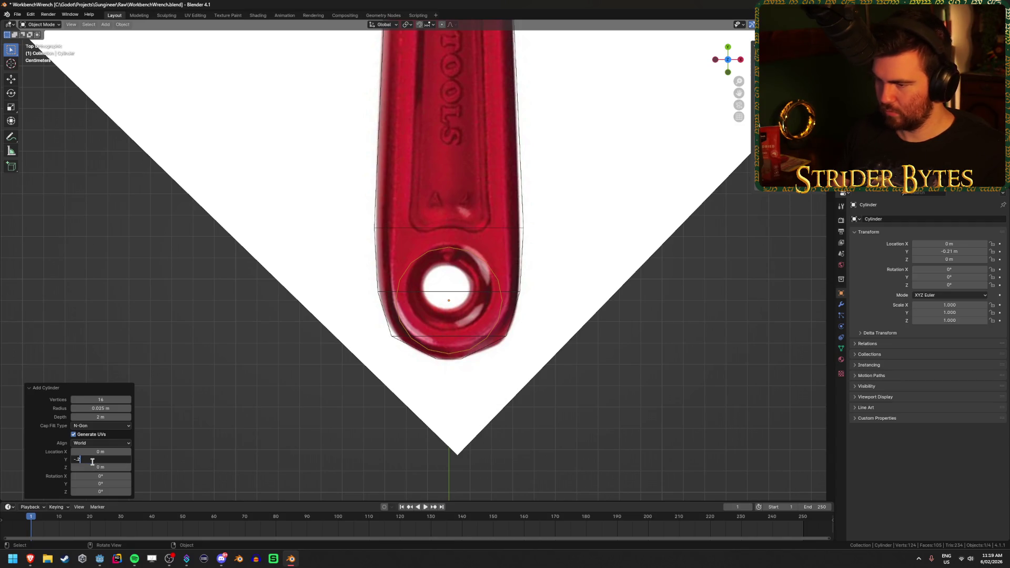
text(0.2)
key(Return)
click(93, 461)
text(-)
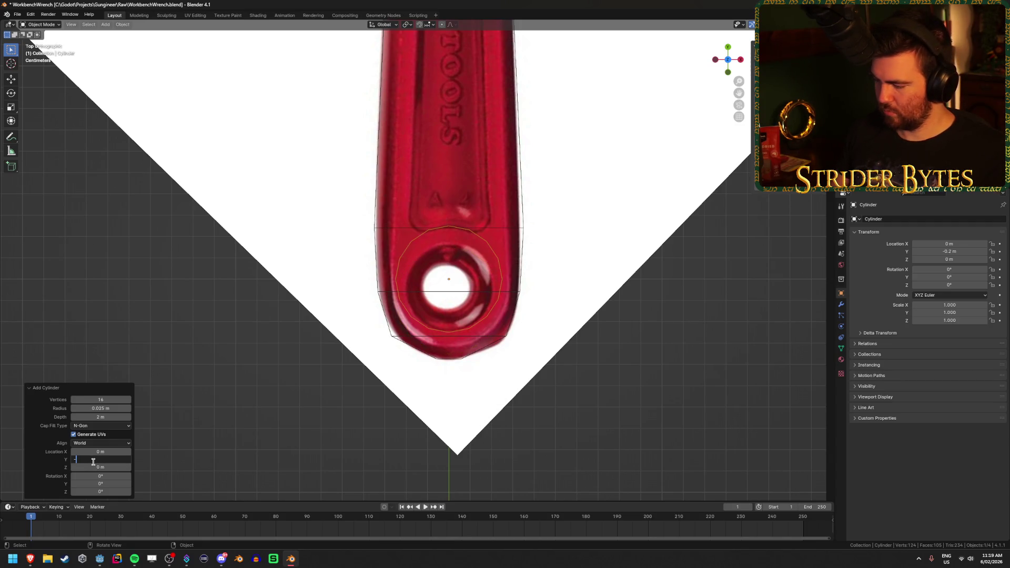
text(0.205)
key(Return)
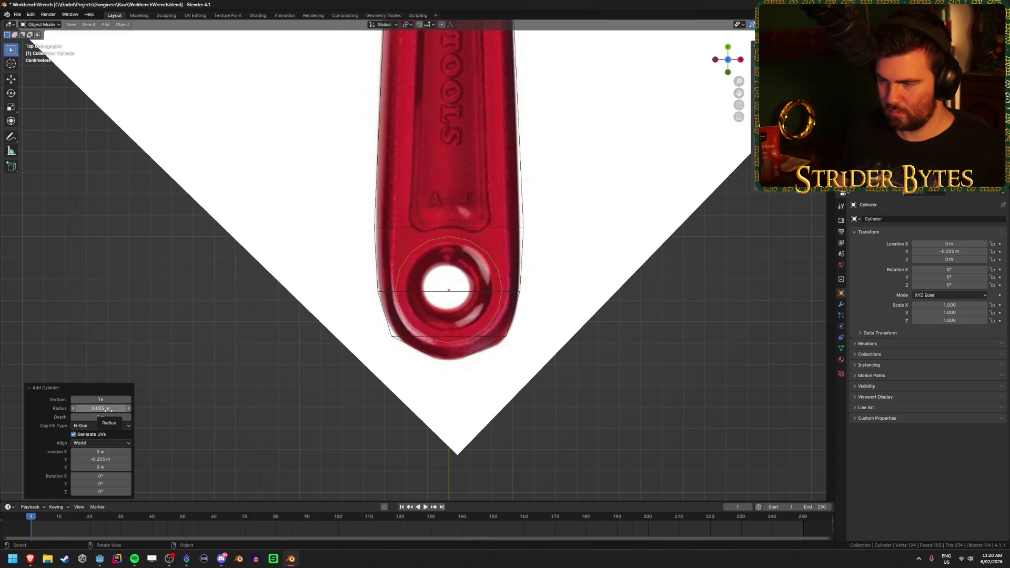
- Fine-tune the cylinder radius through 0.05 and 0.03 to 0.035 m
click(108, 408)
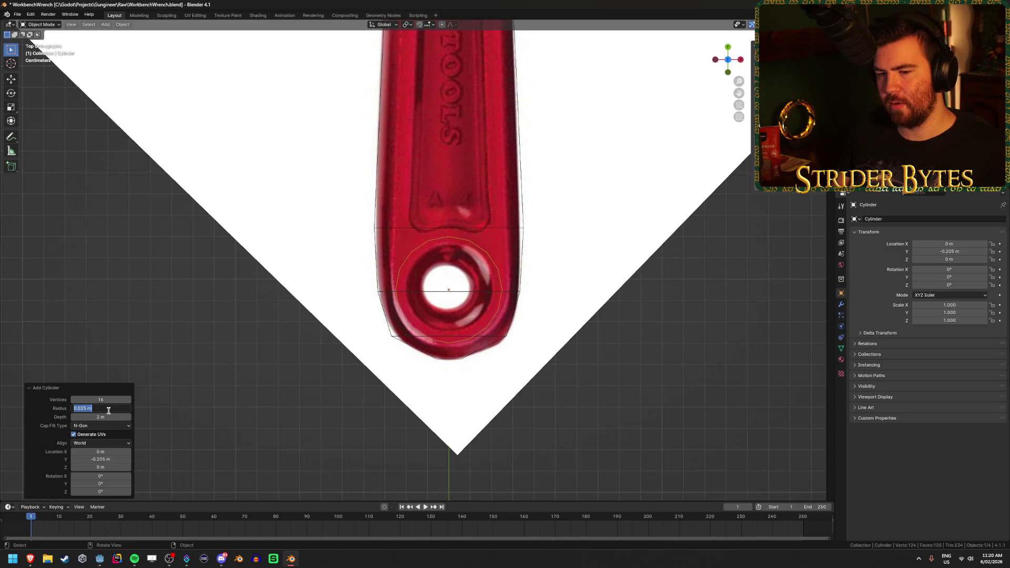
text(0.05)
key(Return)
click(108, 410)
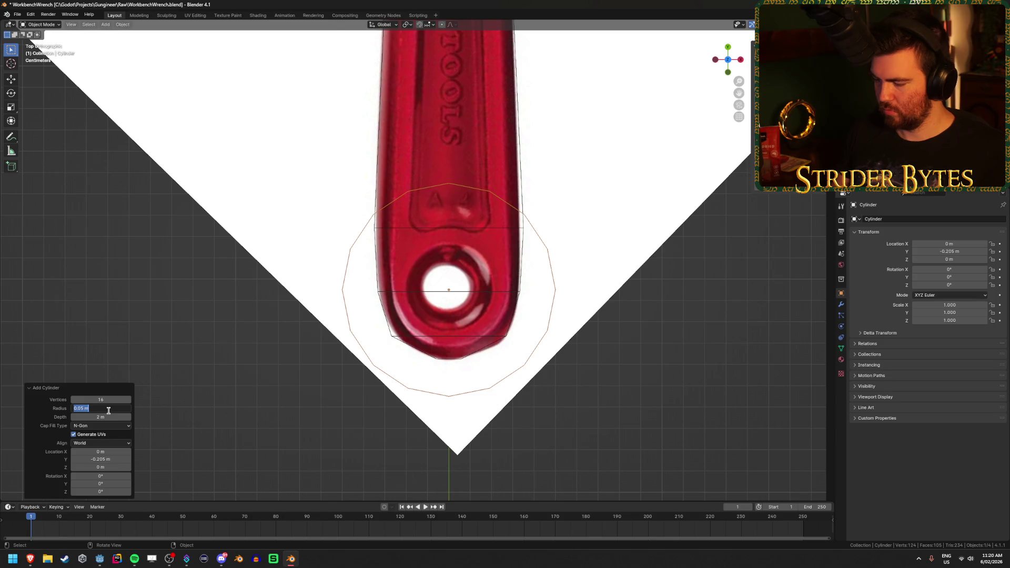
text(0.03)
key(Return)
click(108, 410)
text(0.035)
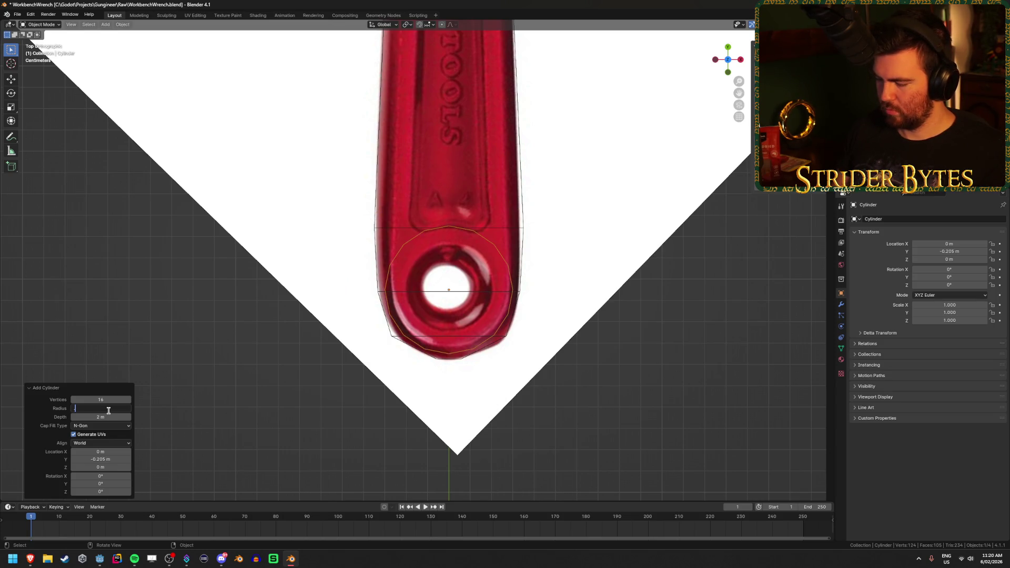
key(Return)
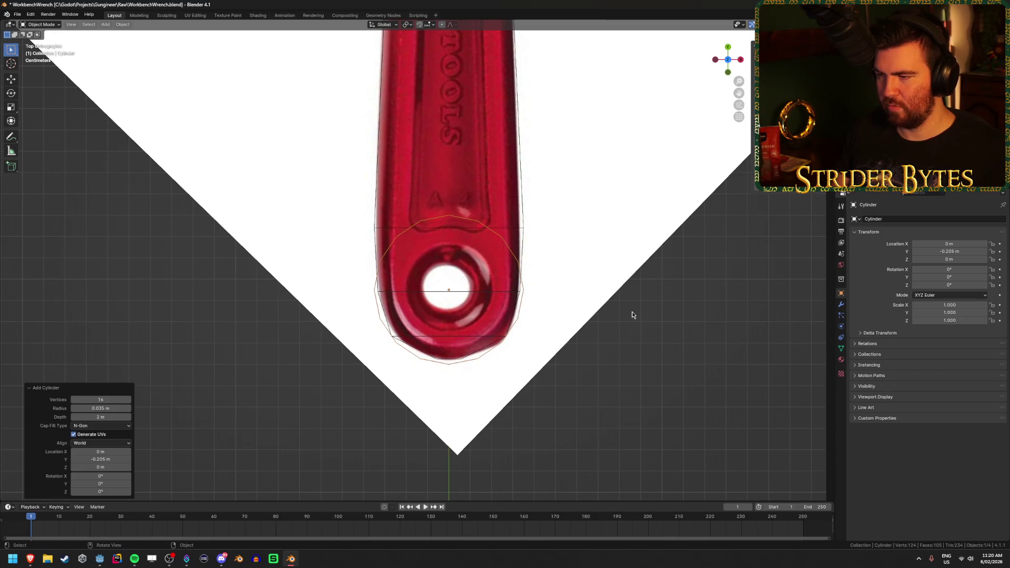
- Inspect the cylinders at the handle end in 3D, then set the cylinder depth to 0.1 m
scroll(632, 313, up, 2)
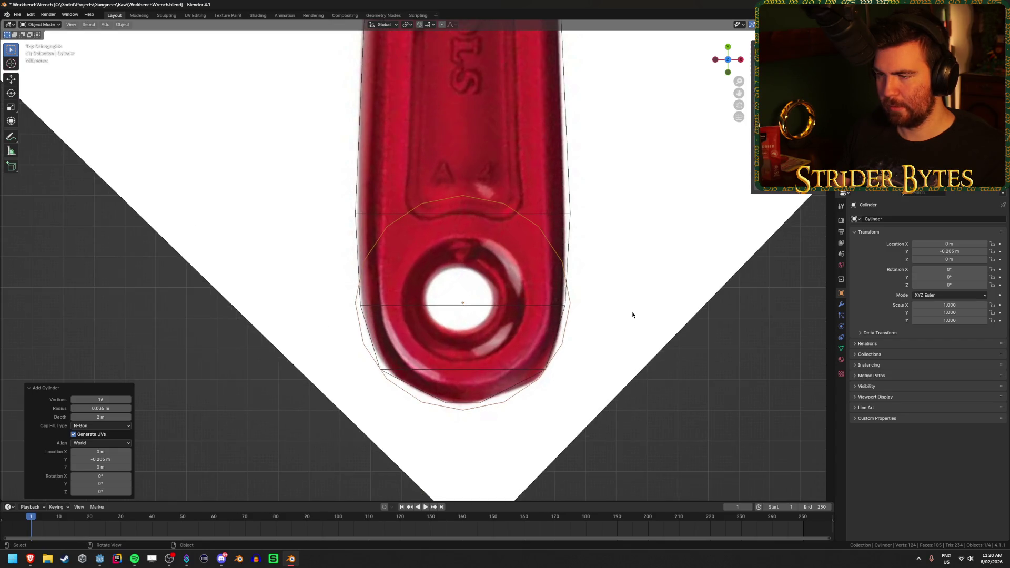
scroll(632, 312, down, 5)
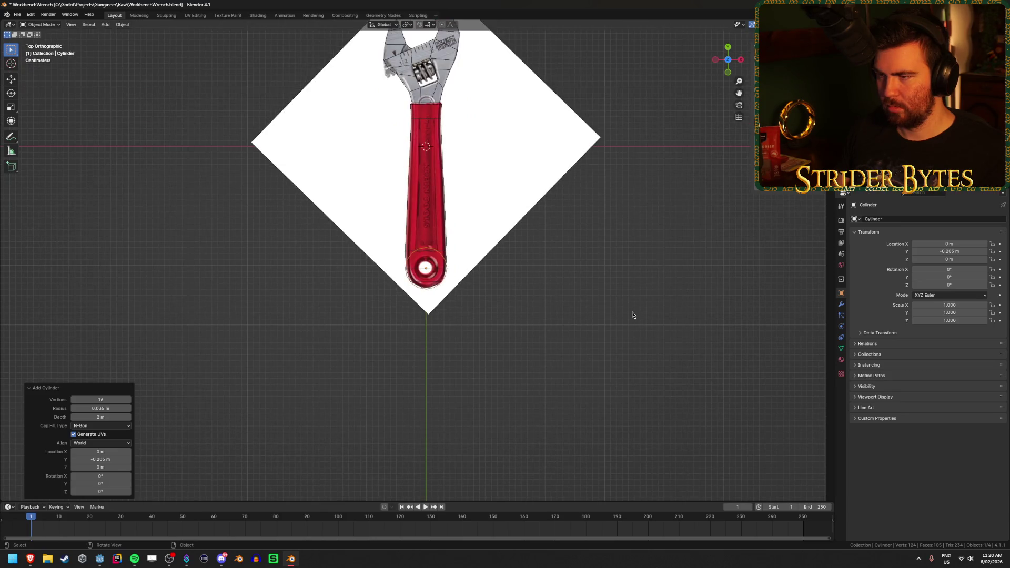
scroll(632, 313, up, 5)
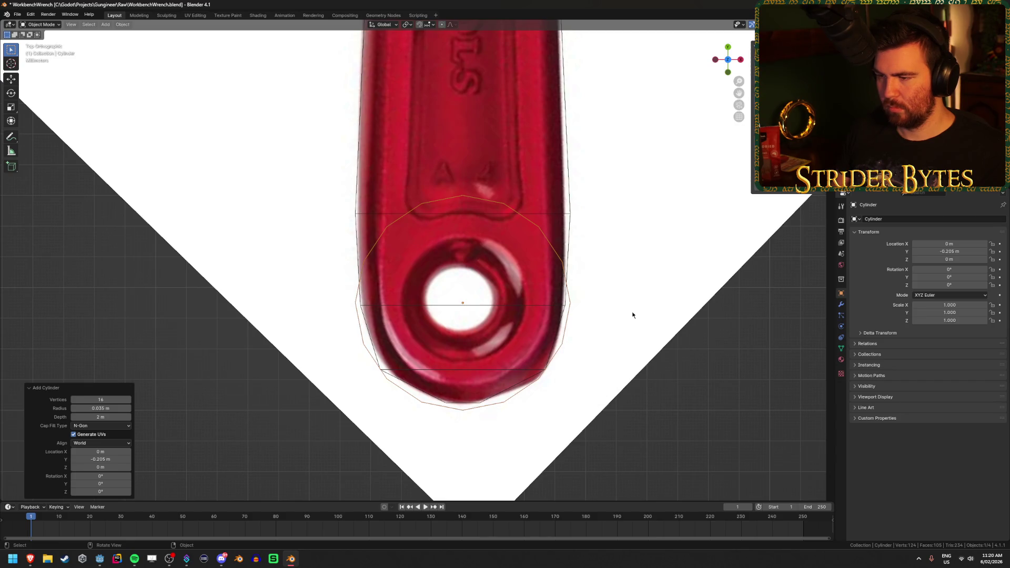
mouse_move(631, 311)
middle_down()
mouse_move(618, 261)
mouse_move(484, 266)
mouse_move(487, 372)
middle_up()
scroll(487, 372, up, 3)
key(shift+z)
key(shift+z)
mouse_move(562, 408)
middle_down()
mouse_move(568, 419)
mouse_move(550, 295)
middle_up()
scroll(561, 301, up, 2)
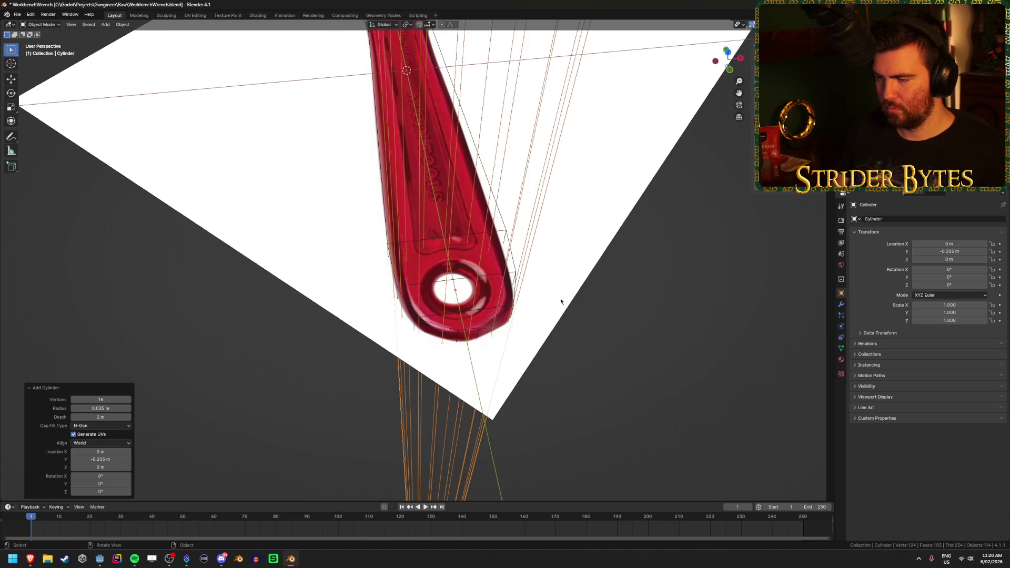
key(KP_7)
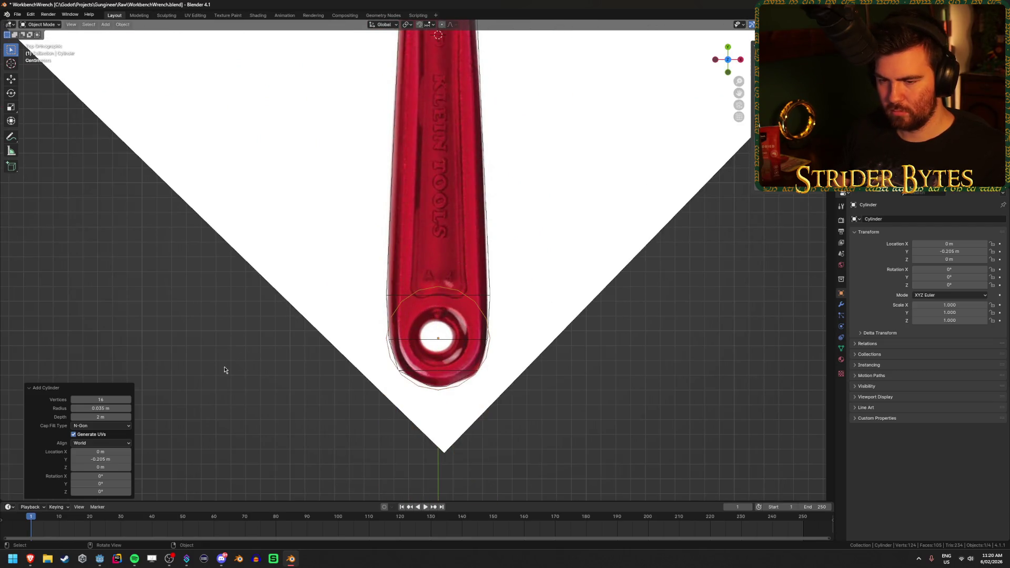
click(109, 418)
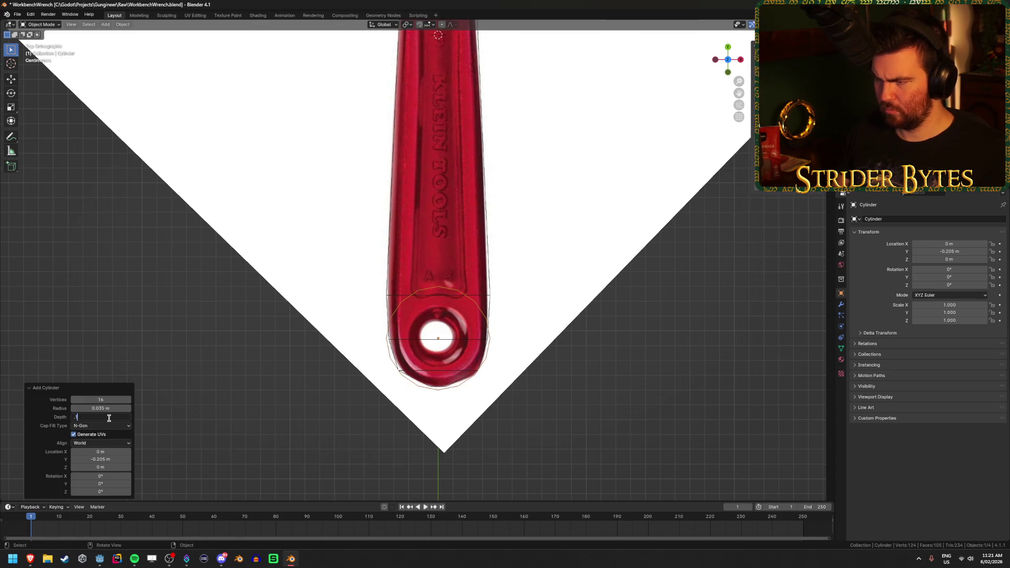
key(Return)
- Reduce the cylinder depth to 0.025 m and check it from the top view
middle_drag(203, 377, 338, 335)
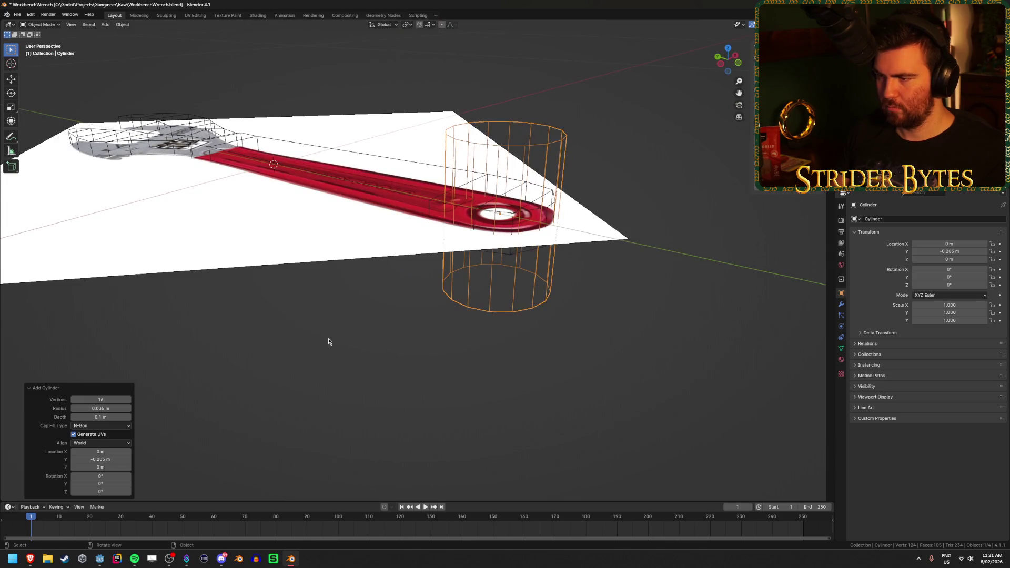
click(104, 416)
text(5)
key(Return)
scroll(428, 225, up, 5)
mouse_move(428, 225)
middle_down()
mouse_move(563, 250)
mouse_move(528, 269)
middle_up()
scroll(528, 269, up, 2)
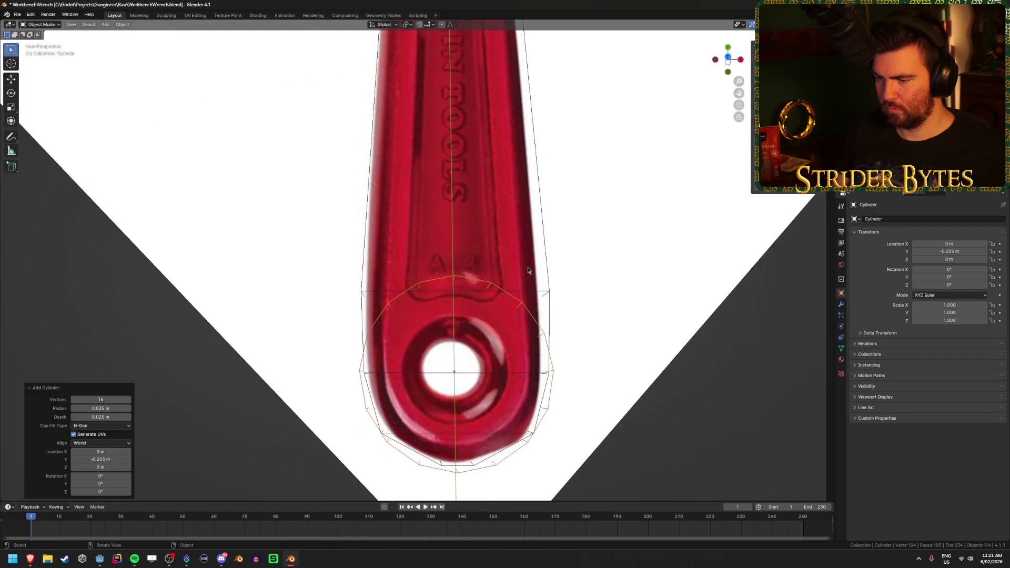
key(KP_7)
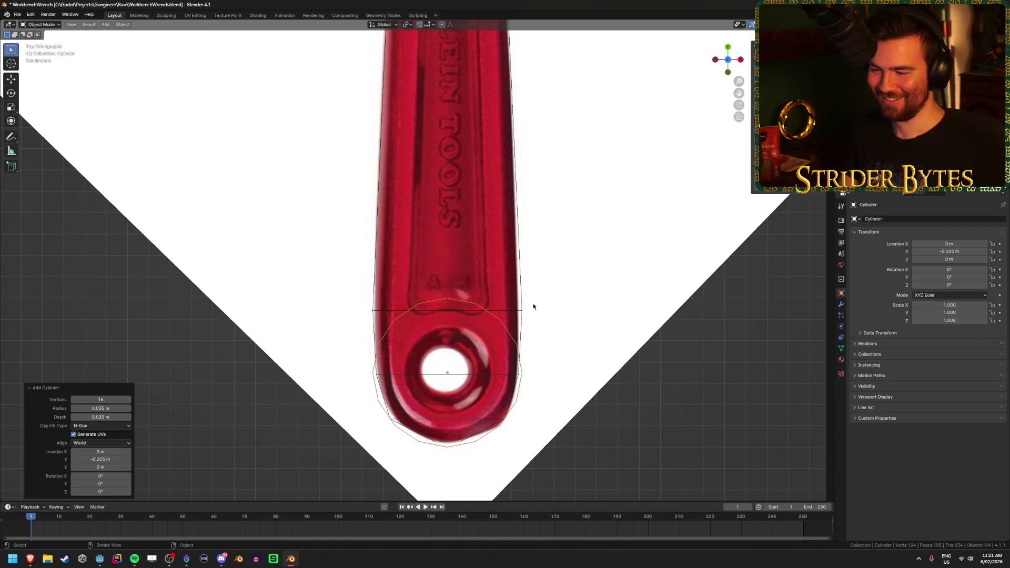
scroll(532, 295, up, 2)
- In Edit Mode, select both cylinder caps and inset them
shift+middle_drag(515, 387, 520, 330)
key(Tab)
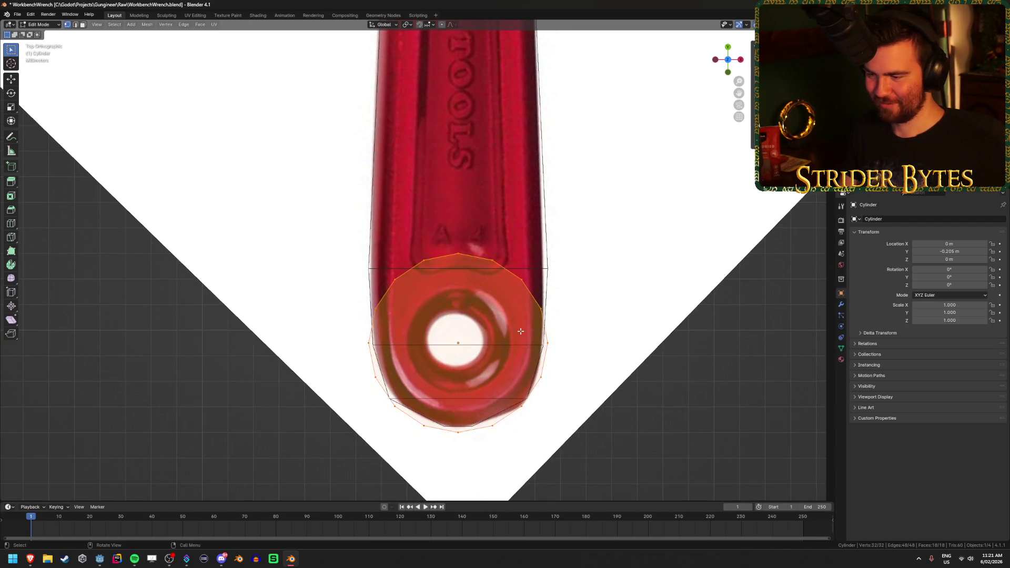
key(3)
key(alt+a)
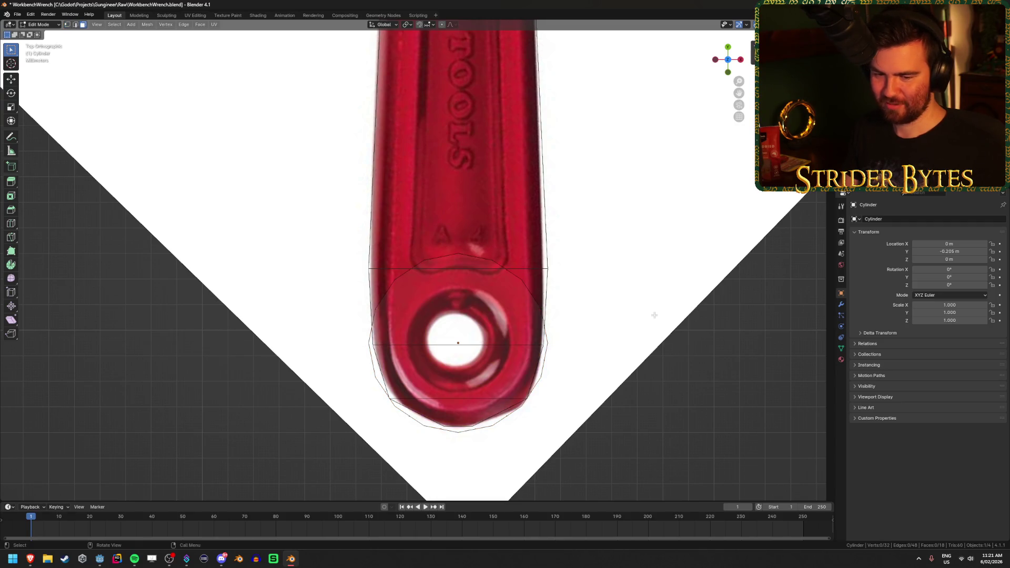
drag(450, 333, 470, 353)
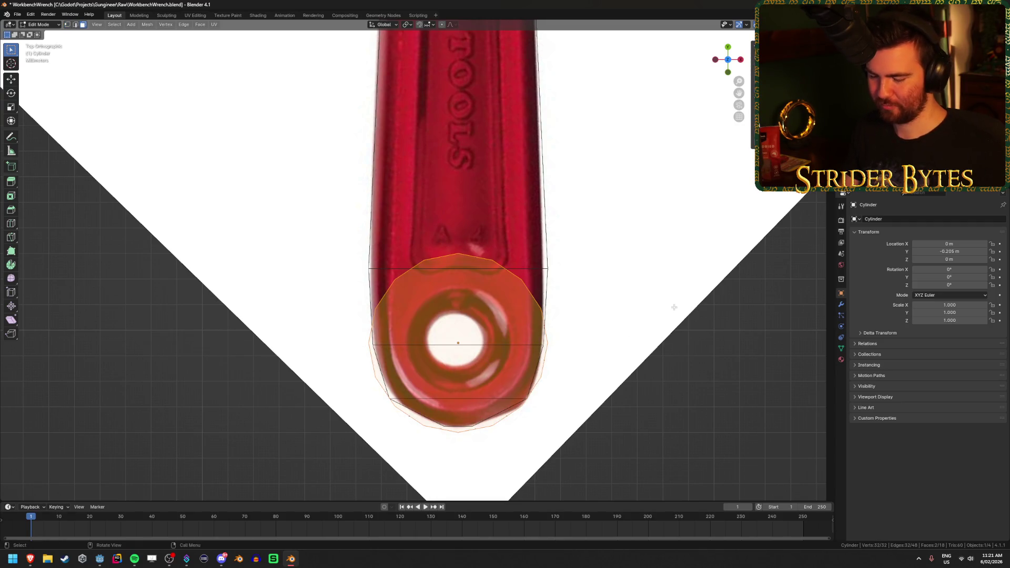
key(i)
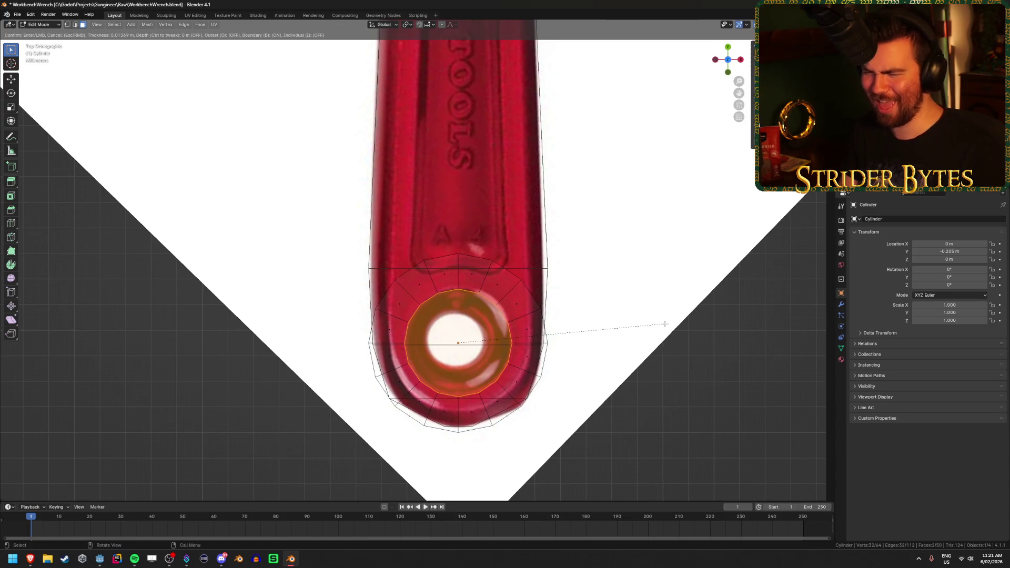
click(665, 324)
mouse_move(665, 324)
middle_down()
mouse_move(624, 293)
mouse_move(615, 347)
middle_up()
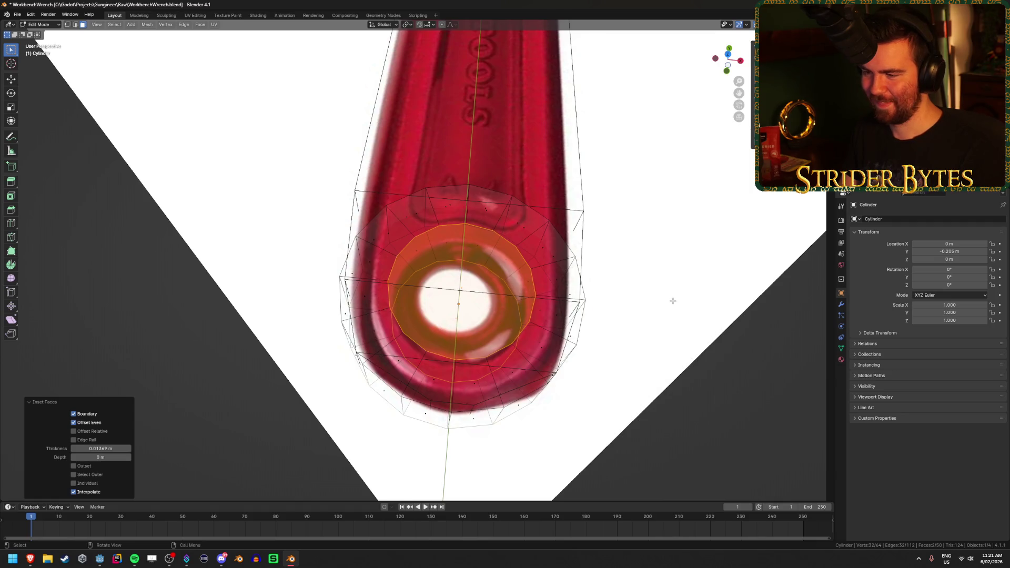
key(KP_7)
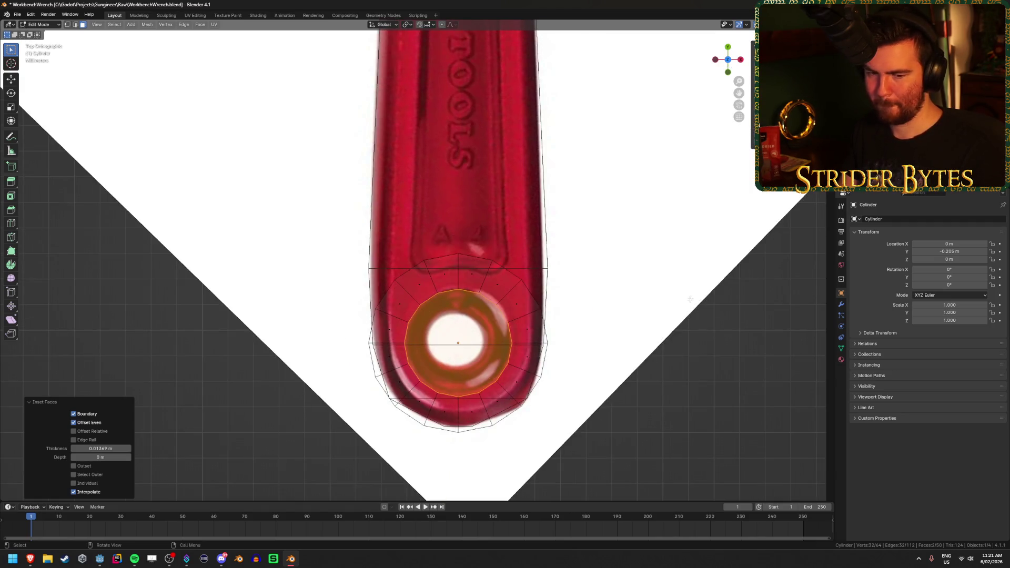
- Inset a second, thinner 0.009313 m ring around the hole and scale it along Z
key(i)
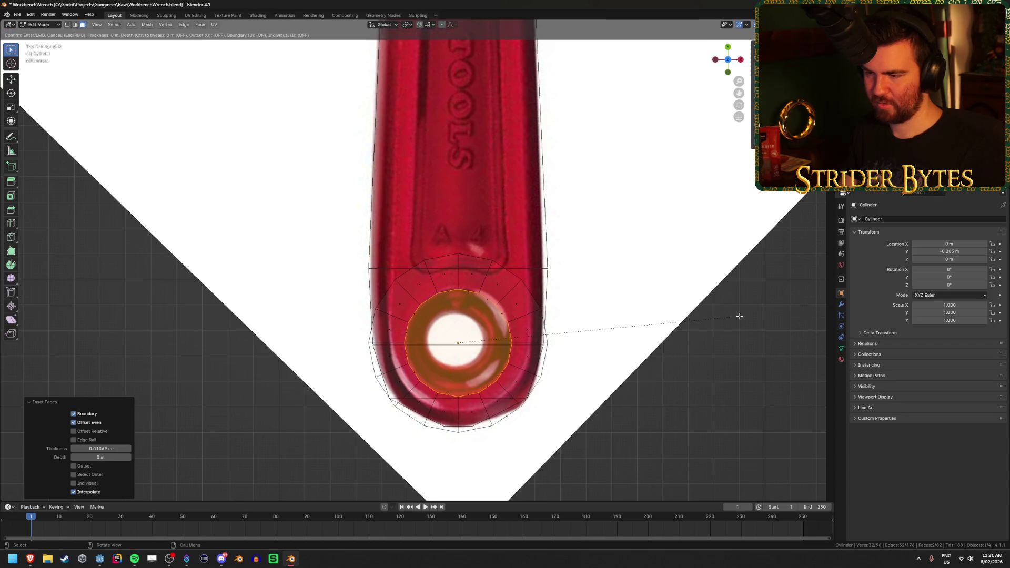
click(599, 399)
mouse_move(599, 399)
middle_down()
mouse_move(605, 381)
mouse_move(652, 368)
mouse_move(647, 356)
middle_up()
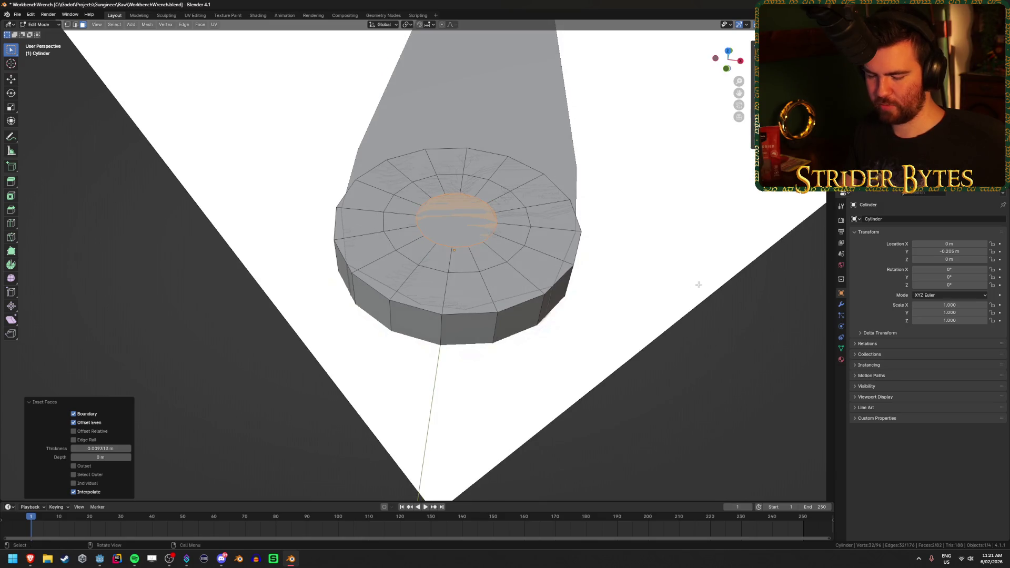
key(s)
key(z)
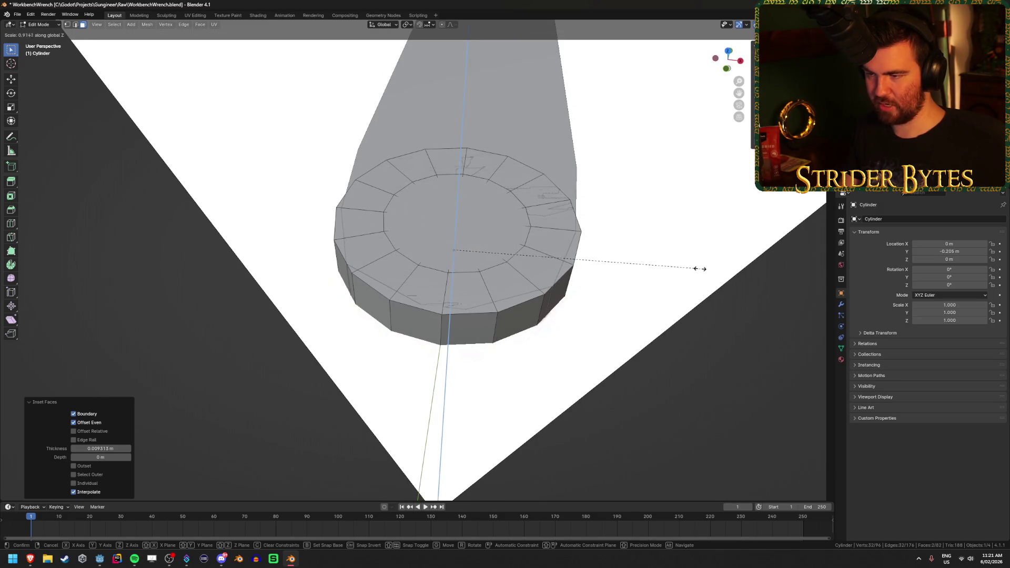
click(702, 267)
key(Tab)
click(504, 121)
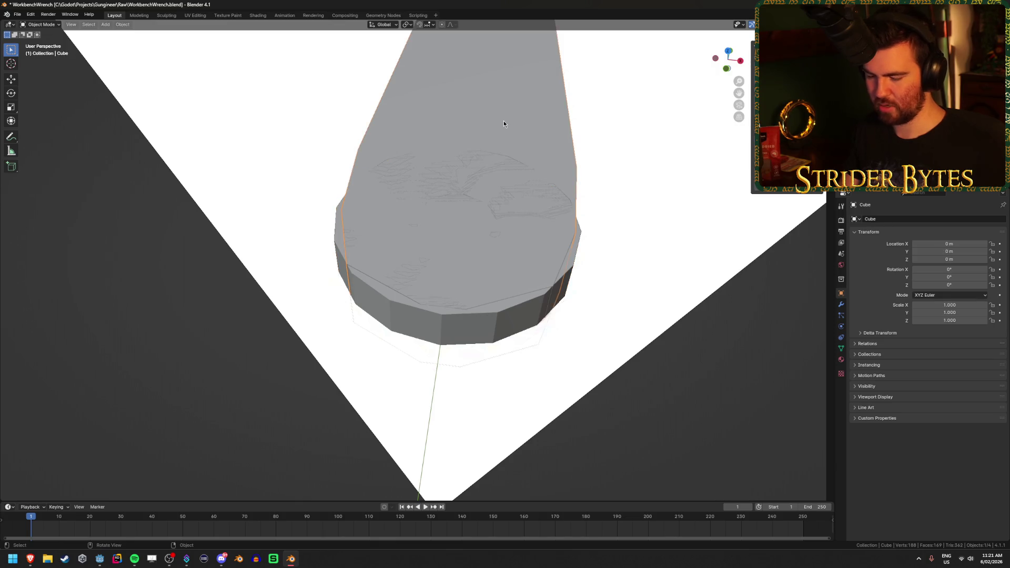
- Hide the gray handle and delete the cylinder's centre cap faces to open a hole
key(h)
click(513, 208)
key(Tab)
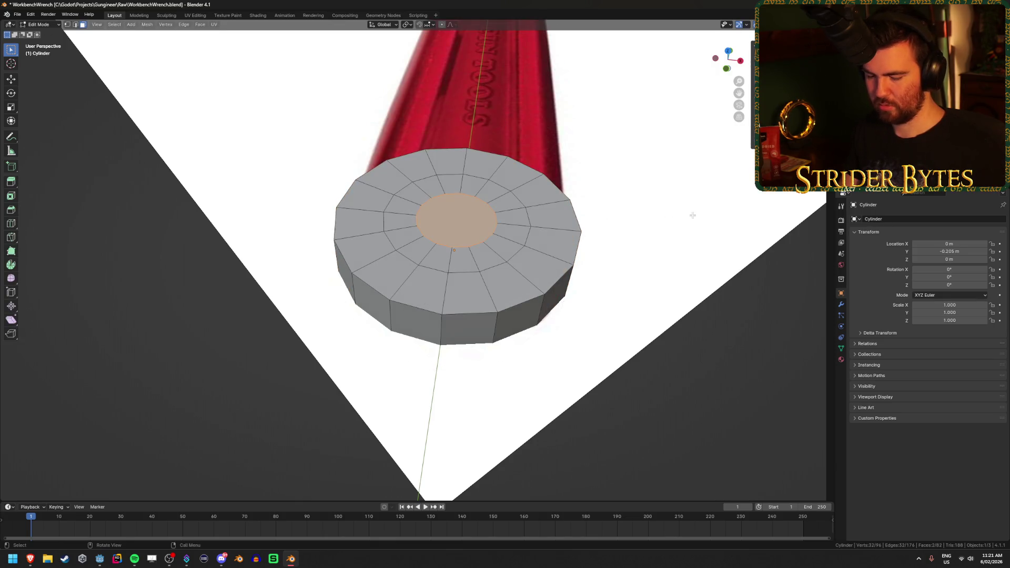
key(s)
key(z)
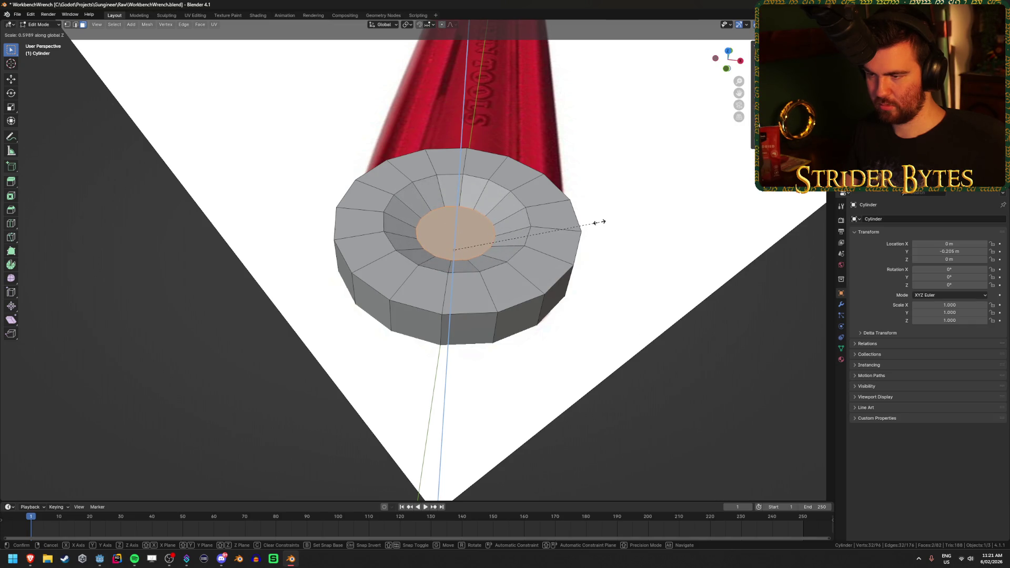
key(Escape)
key(x)
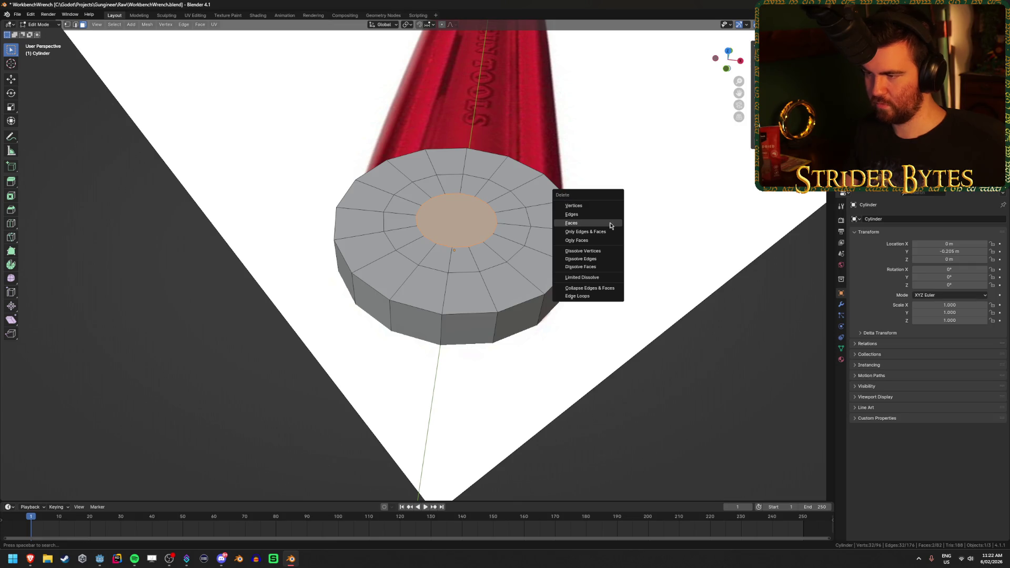
click(610, 226)
middle_drag(604, 221, 558, 237)
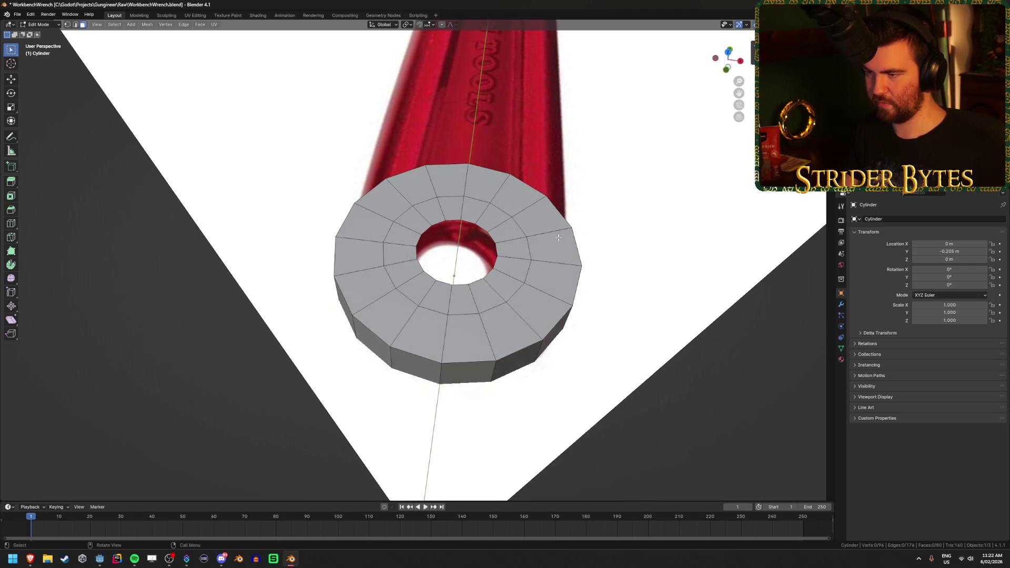
- Bridge the top and bottom hole edge loops into a wall and scale the inner loop along Z
middle_drag(465, 218, 463, 144)
alt+click(463, 143)
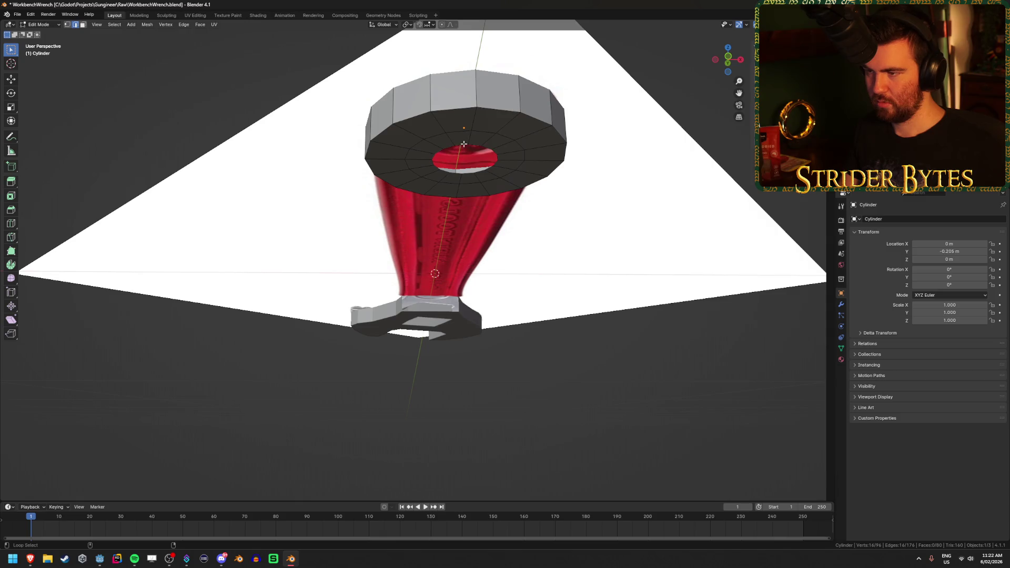
alt+shift+click(460, 145)
key(ctrl+e)
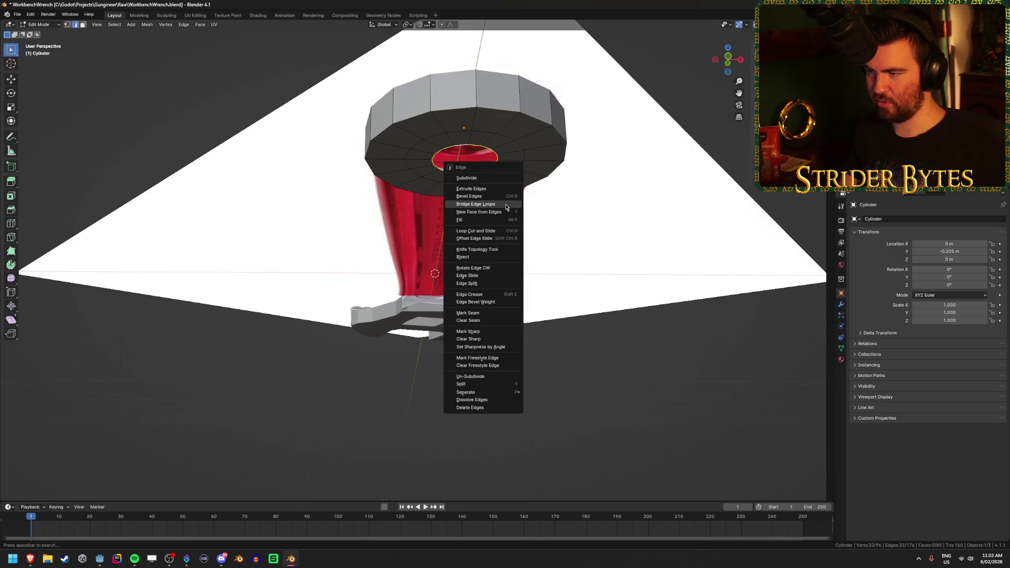
click(506, 204)
middle_drag(536, 180, 536, 249)
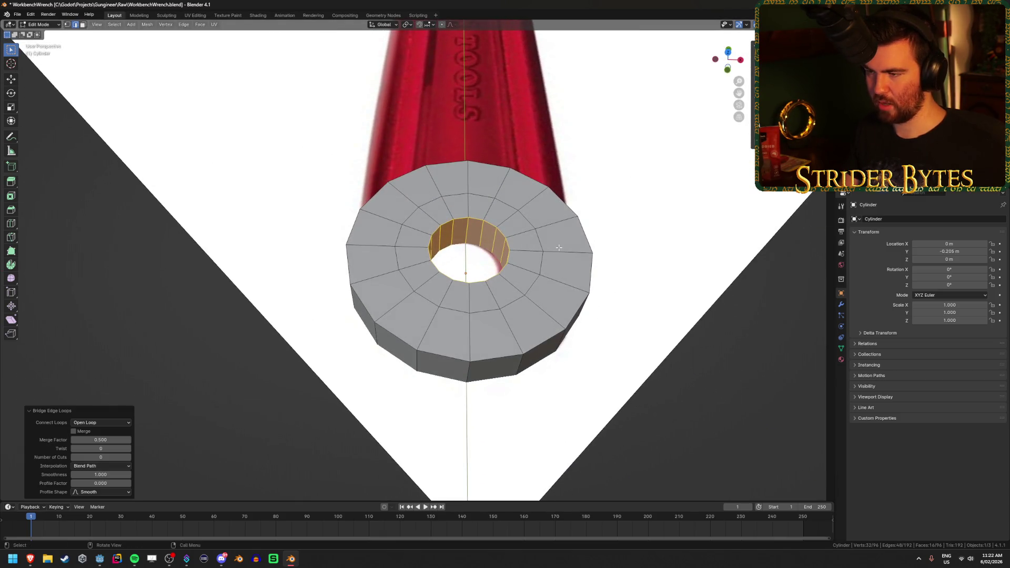
key(s)
key(z)
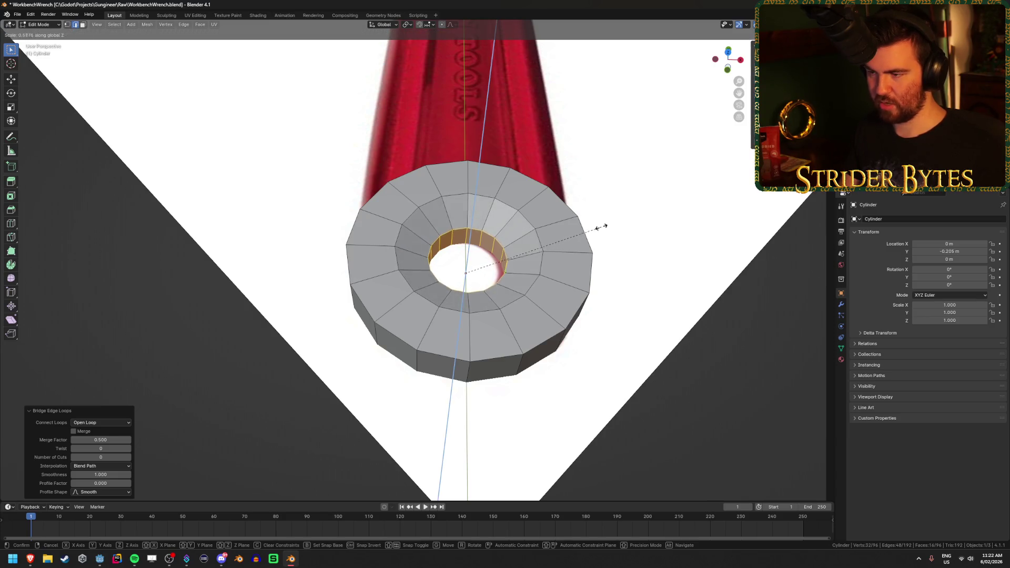
click(587, 232)
key(Tab)
- Check the washer from top and angled views, then bring up the wrench reference photo in the browser
mouse_move(631, 255)
middle_down()
mouse_move(630, 273)
mouse_move(591, 295)
mouse_move(577, 263)
mouse_move(581, 312)
middle_up()
key(KP_7)
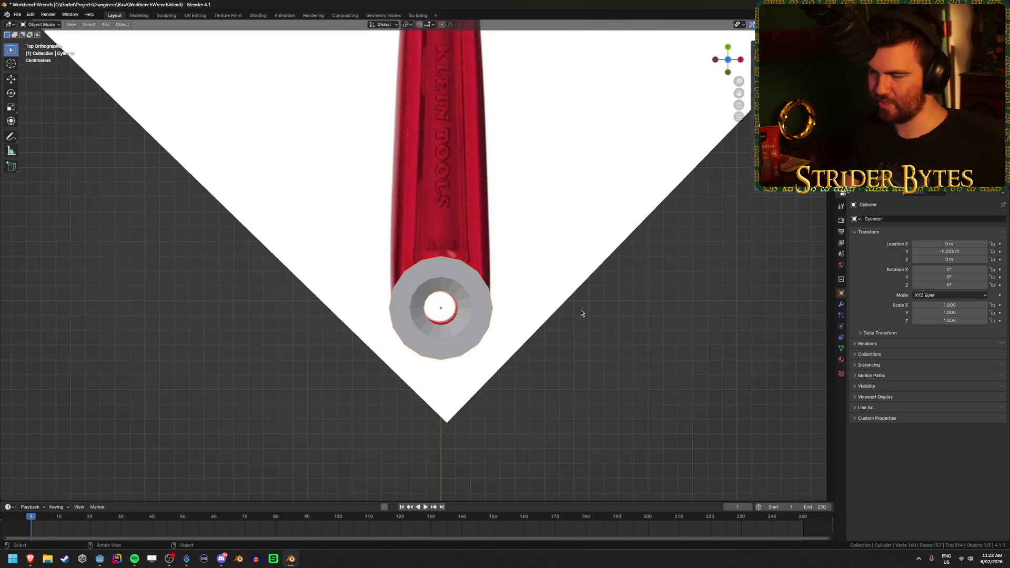
scroll(581, 313, up, 3)
key(shift+z)
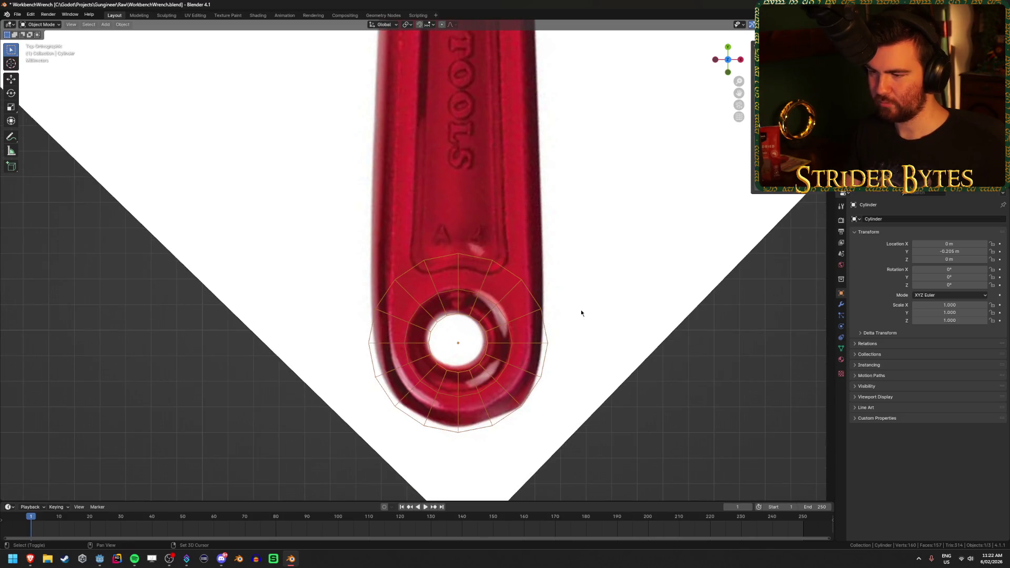
key(shift+z)
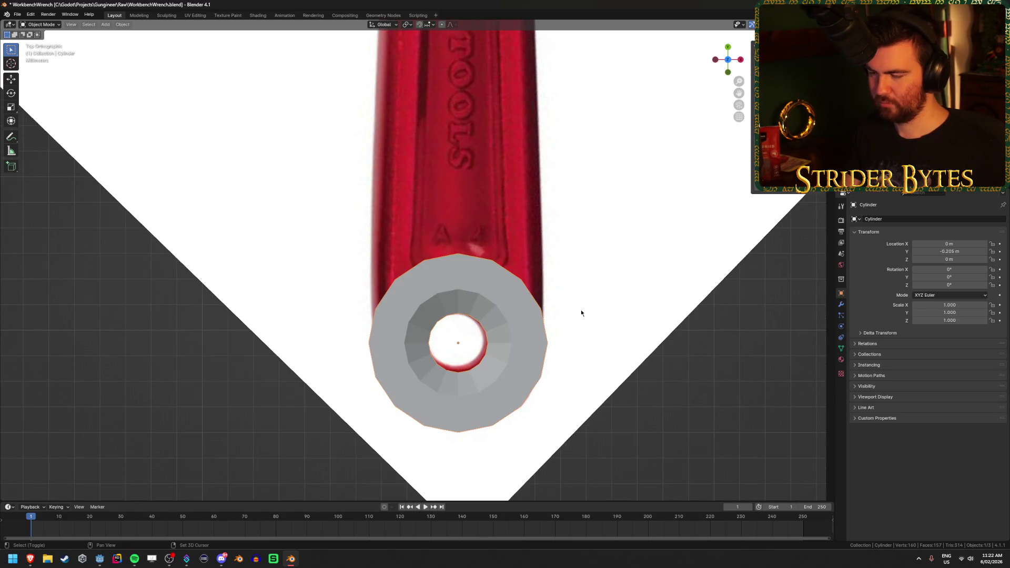
mouse_move(576, 311)
middle_down()
mouse_move(556, 241)
mouse_move(568, 329)
middle_up()
scroll(568, 329, down, 3)
mouse_move(29, 559)
click(79, 523)
click(135, 5)
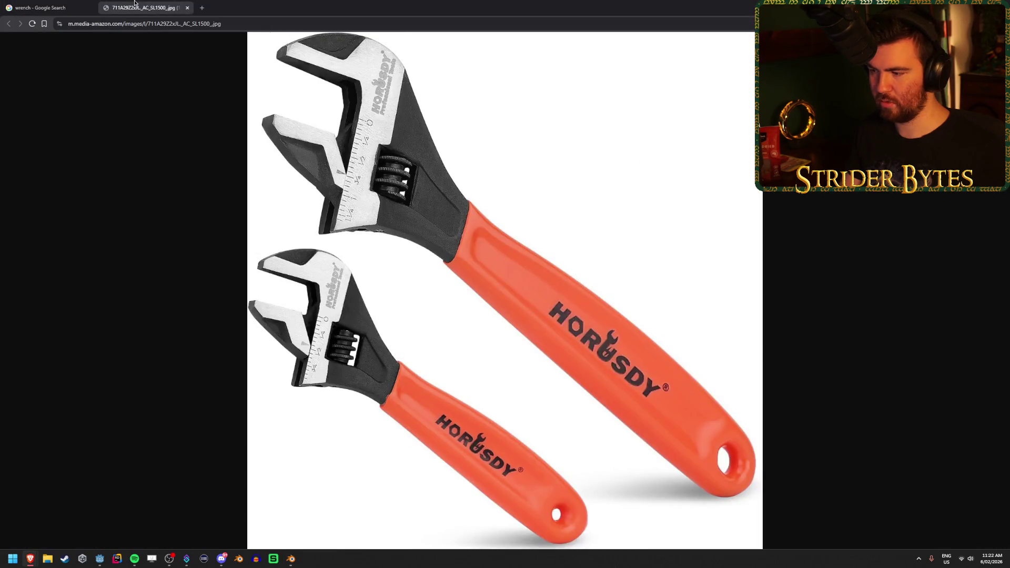
click(42, 7)
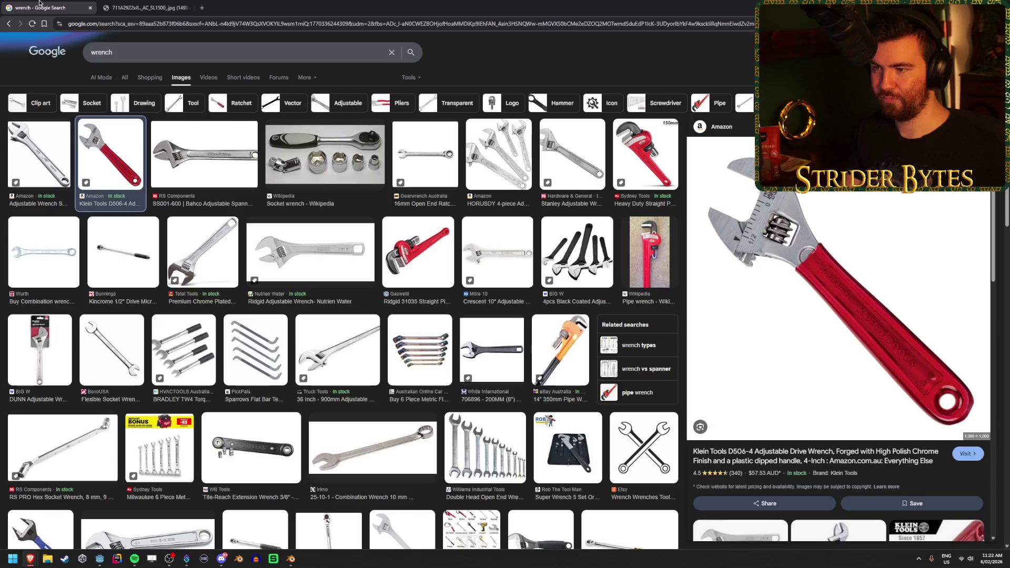
click(140, 7)
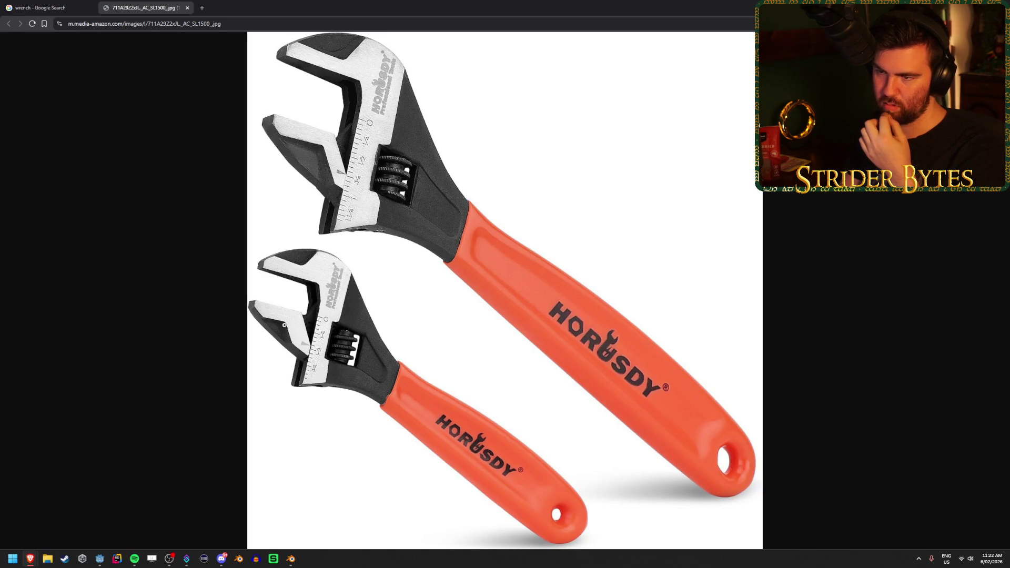
click(42, 7)
click(142, 8)
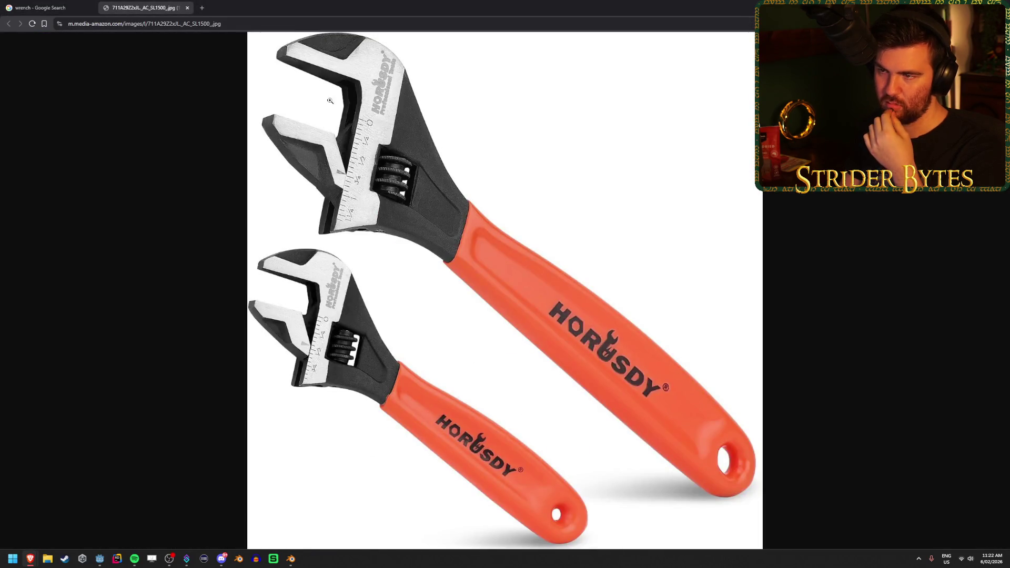
key(alt+Tab)
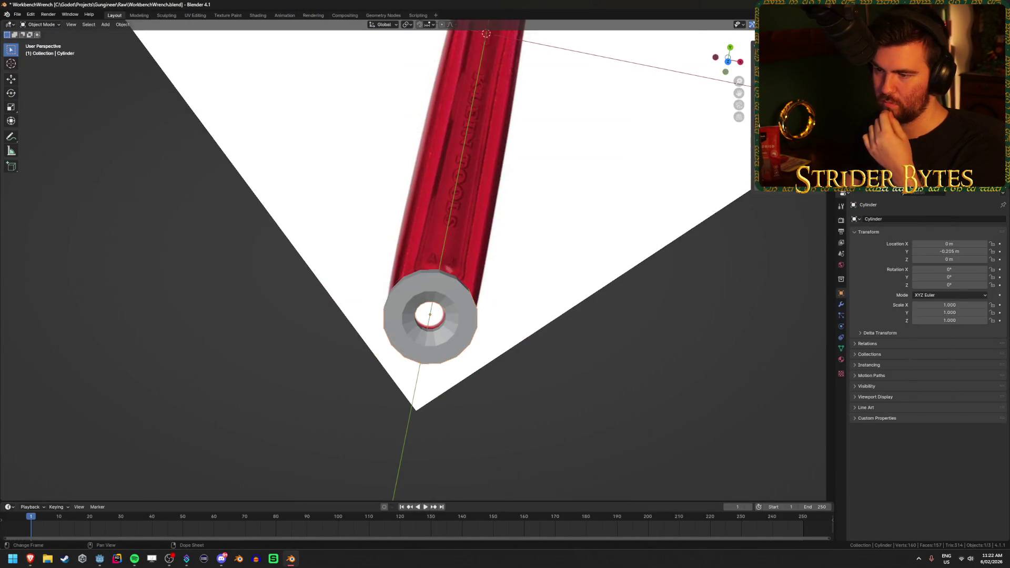
- Enter Edit Mode on the ring cylinder and view it from the side
mouse_move(481, 298)
middle_down()
mouse_move(506, 267)
mouse_move(494, 268)
middle_up()
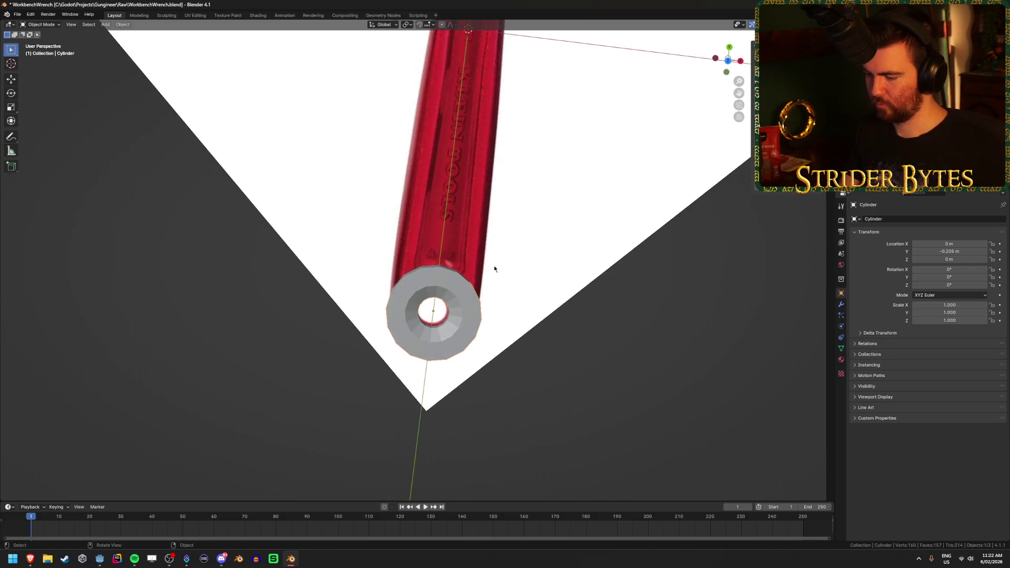
key(KP_7)
key(Tab)
scroll(556, 243, up, 1)
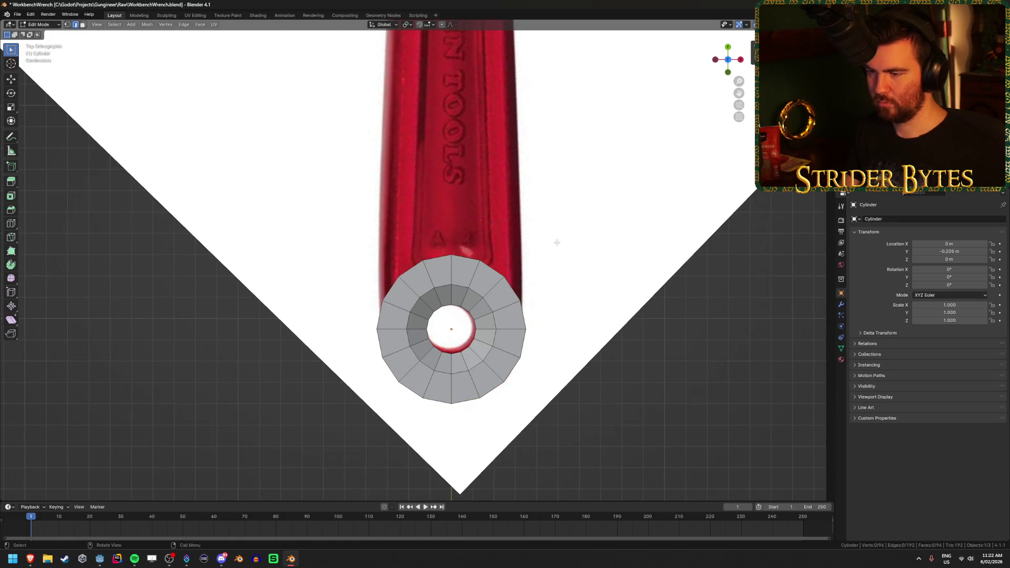
middle_drag(557, 242, 331, 187)
- Select the six ring side faces facing the handle and extrude them from top view
key(3)
click(313, 163)
shift+click(334, 167)
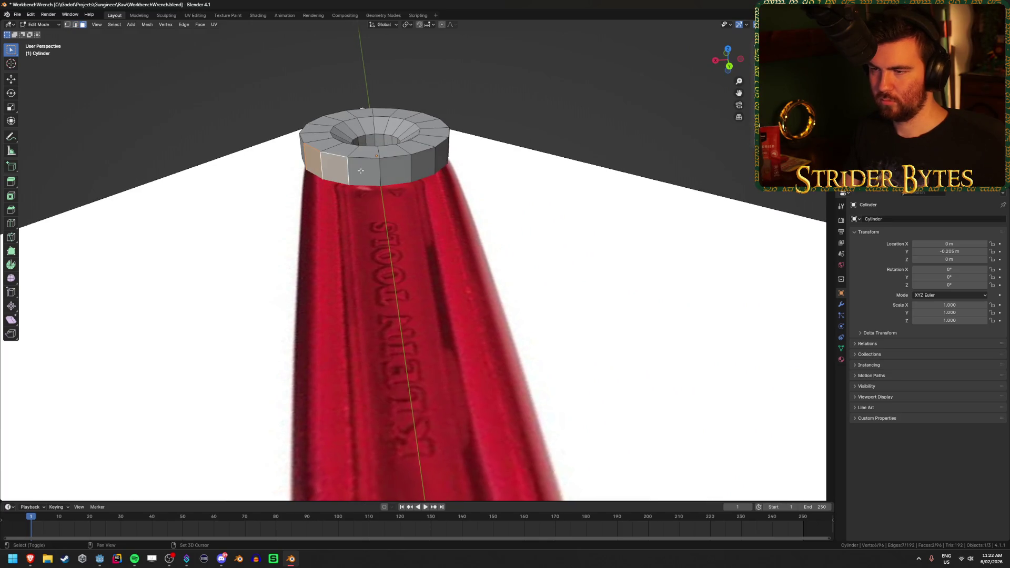
shift+click(363, 169)
shift+click(395, 168)
shift+click(430, 163)
shift+click(430, 164)
key(KP_7)
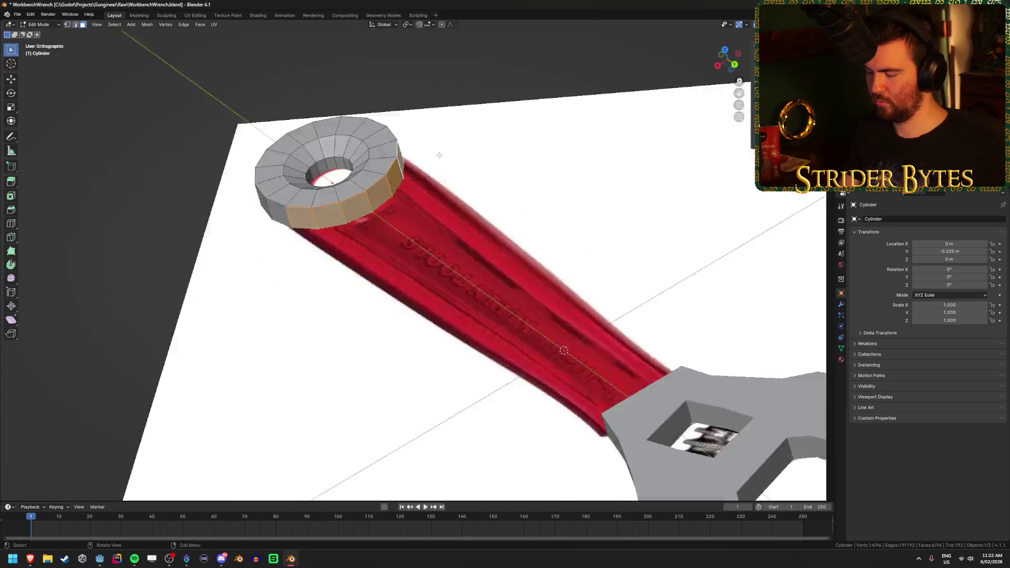
key(e)
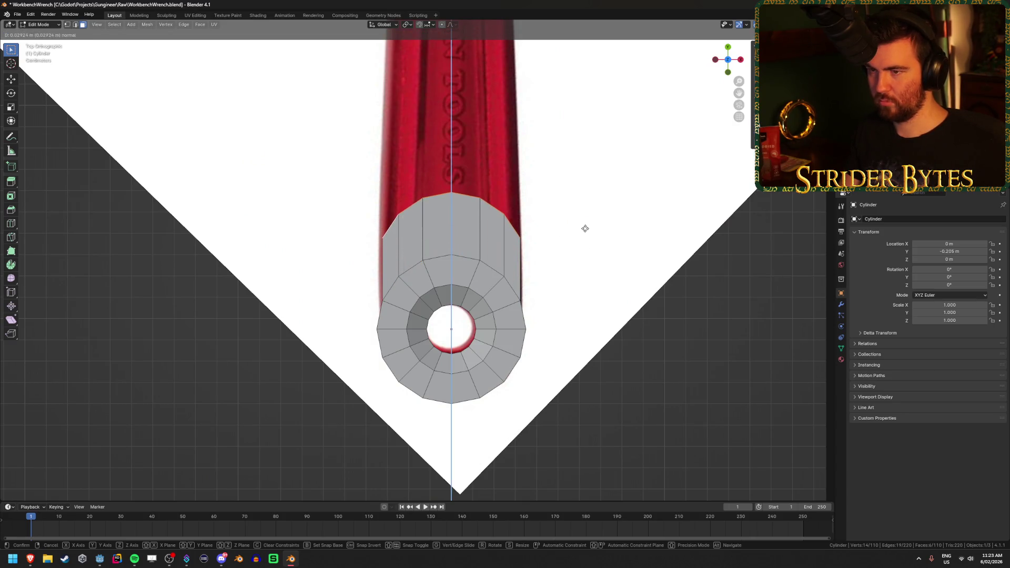
- Confirm the extrusion, flatten its end with a Y scale of 0, and enable X-ray
click(585, 152)
key(s)
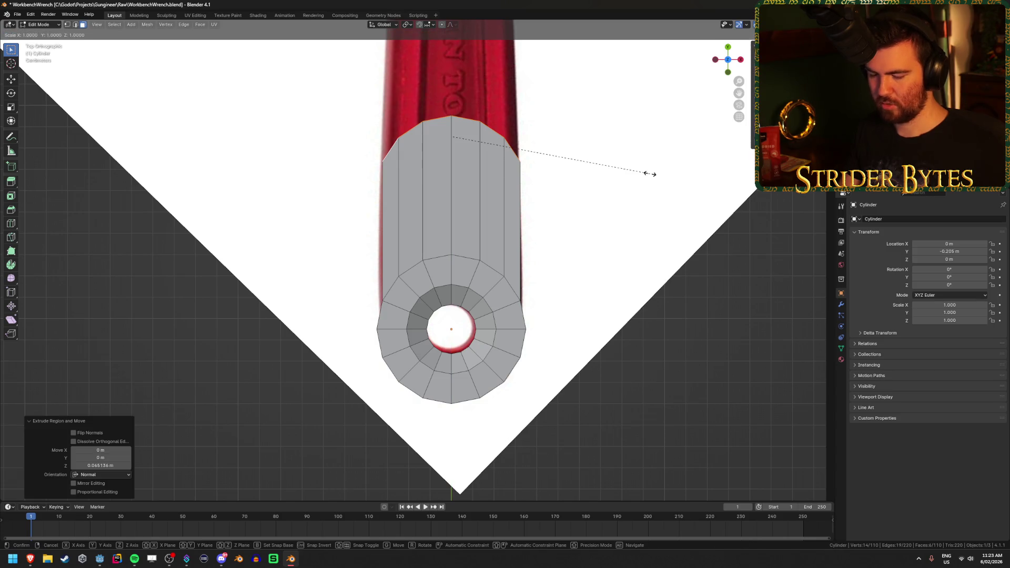
key(y)
key(0)
key(Return)
scroll(584, 169, down, 3)
key(alt+z)
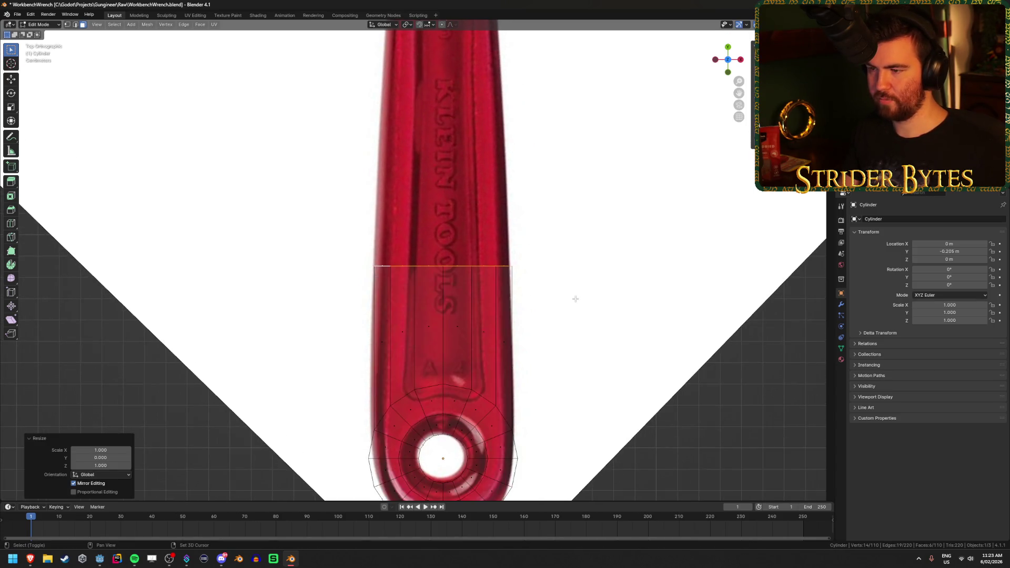
shift+middle_drag(536, 221, 531, 298)
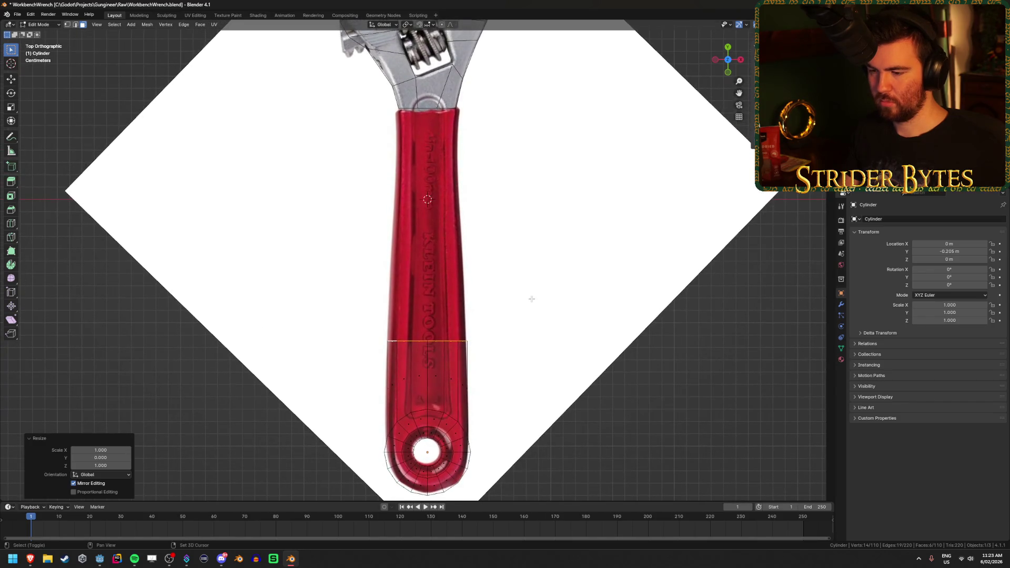
- Move the end edge along Y to the handle top, trying and undoing a loop cut
key(g)
key(y)
click(540, 103)
key(ctrl+r)
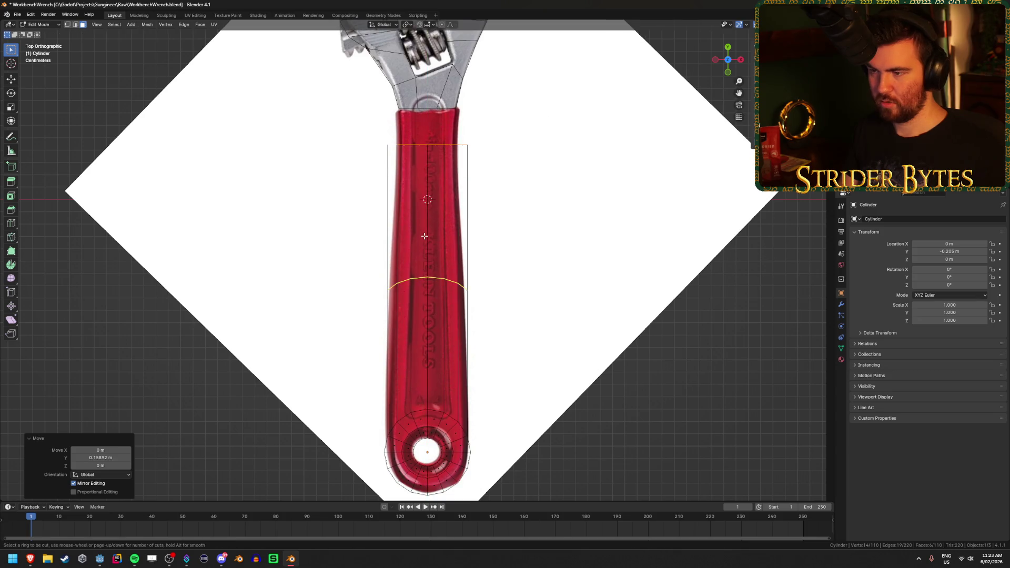
click(423, 236)
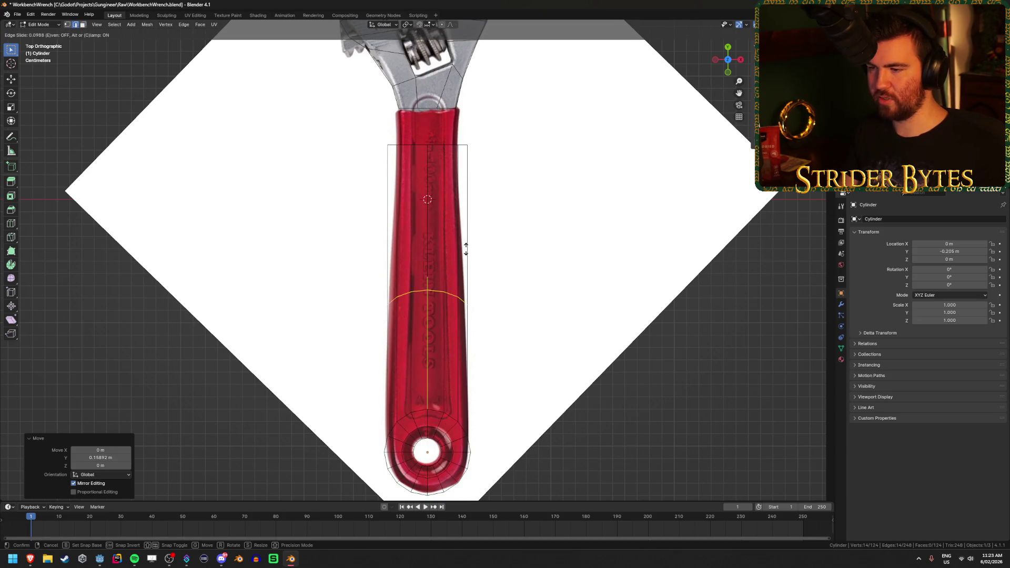
click(466, 243)
mouse_move(616, 284)
middle_down()
mouse_move(515, 186)
mouse_move(556, 281)
middle_up()
key(ctrl+z)
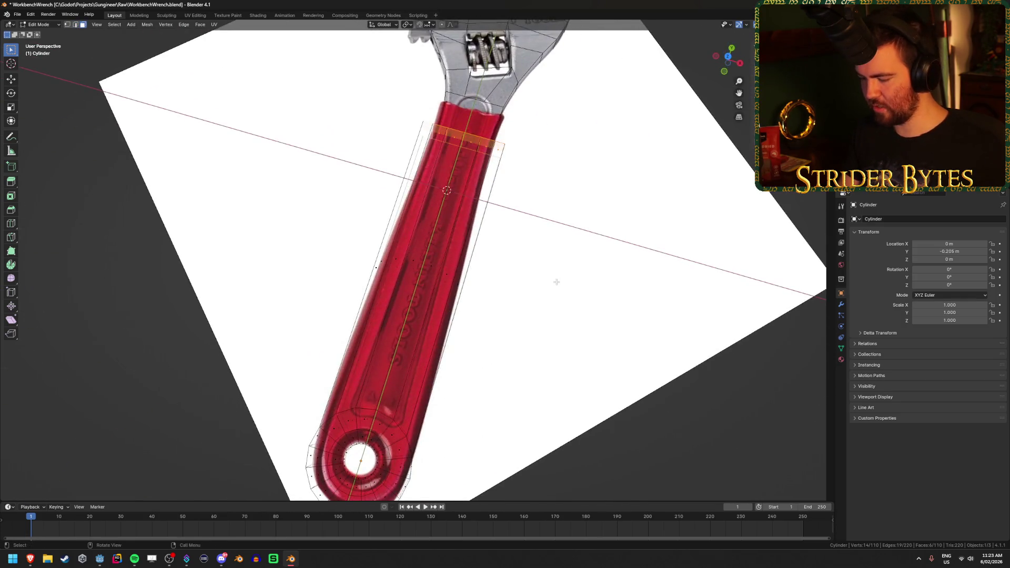
key(KP_7)
scroll(549, 261, up, 2)
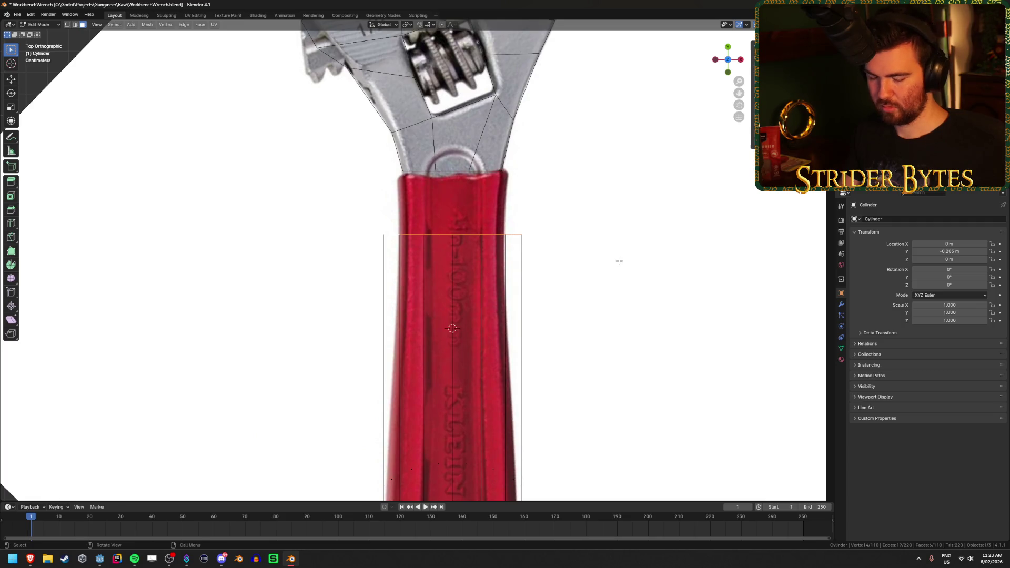
- Move the top edge loop along Y to the head and narrow it along X to 0.762
key(g)
key(y)
click(648, 194)
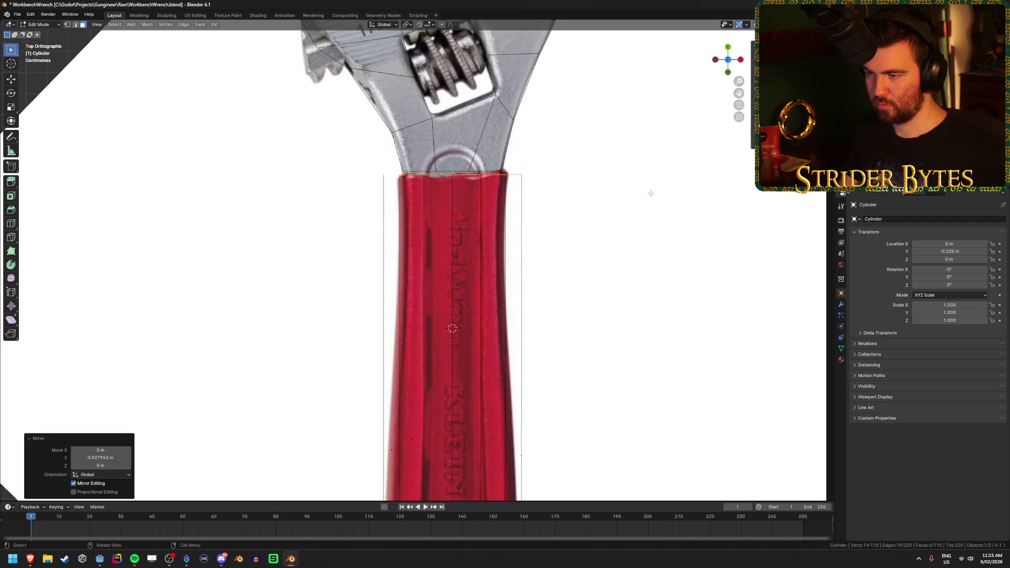
key(s)
key(x)
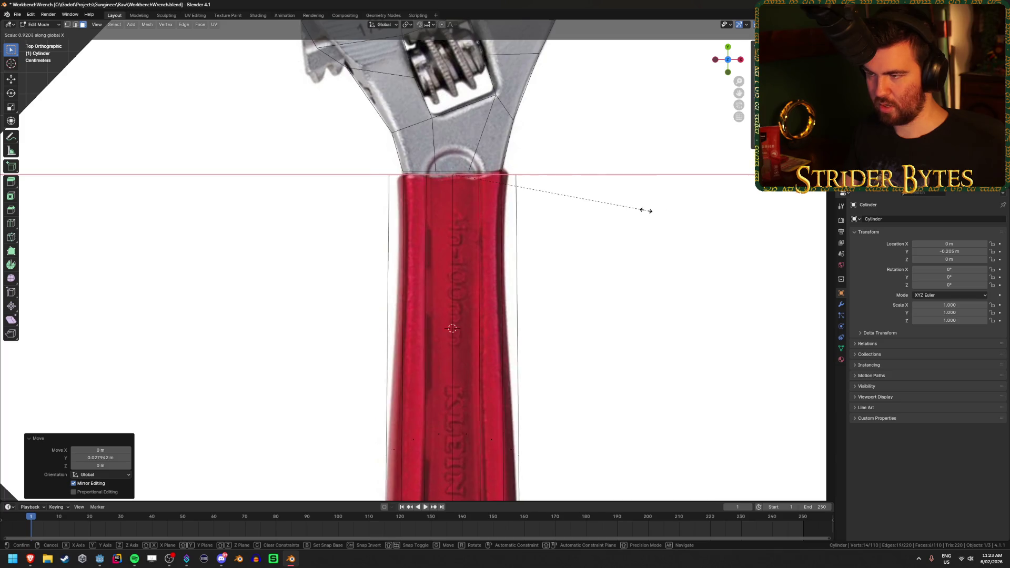
click(611, 208)
key(alt+z)
mouse_move(586, 293)
middle_down()
mouse_move(608, 356)
mouse_move(559, 277)
mouse_move(543, 171)
mouse_move(563, 300)
mouse_move(593, 338)
middle_up()
key(Tab)
key(KP_7)
scroll(595, 337, down, 2)
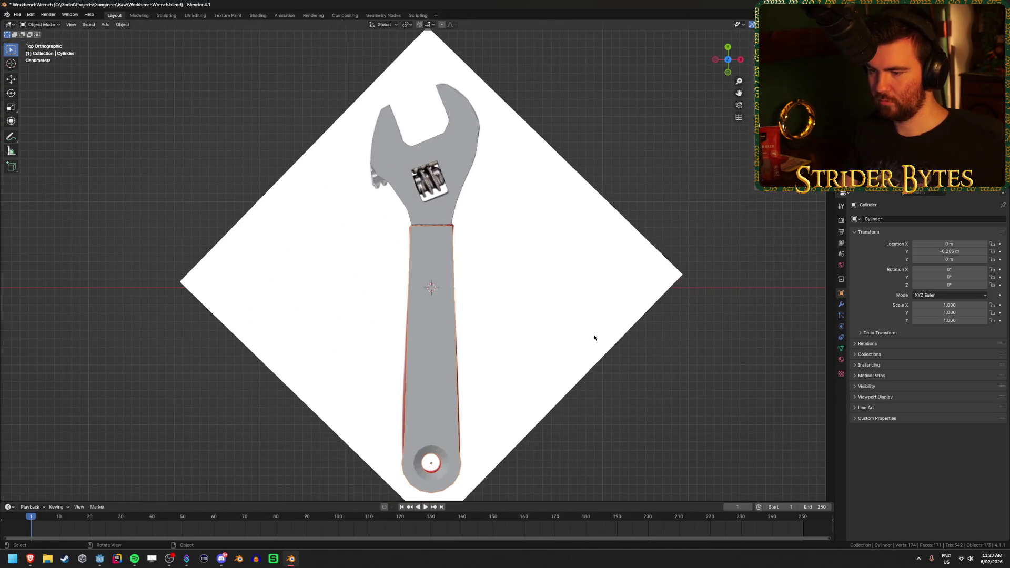
- Add a loop cut across the lower handle and flatten it straight along Y
shift+scroll(593, 338, down, 4)
key(Tab)
key(ctrl+r)
click(432, 283)
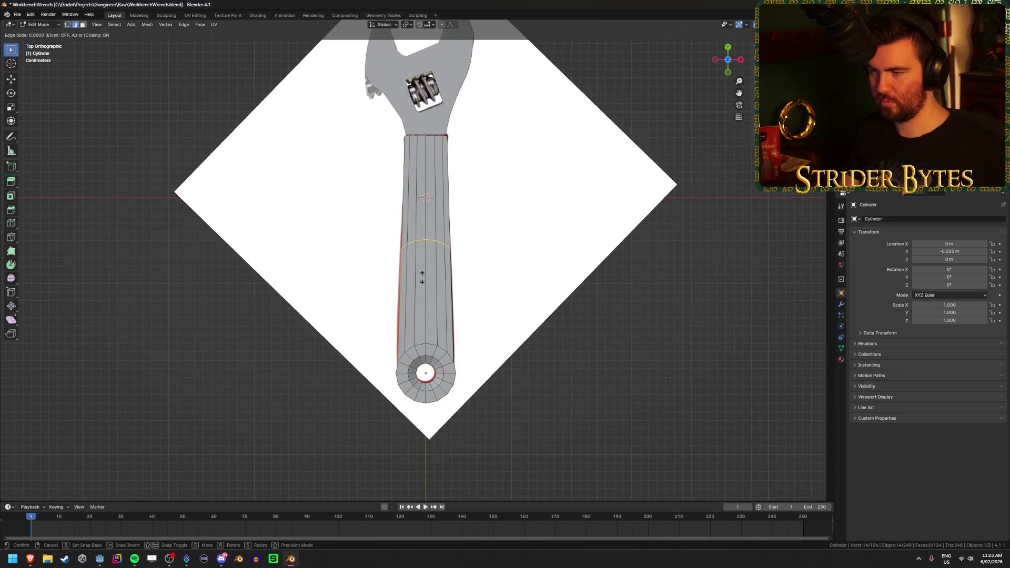
click(424, 307)
key(s)
key(y)
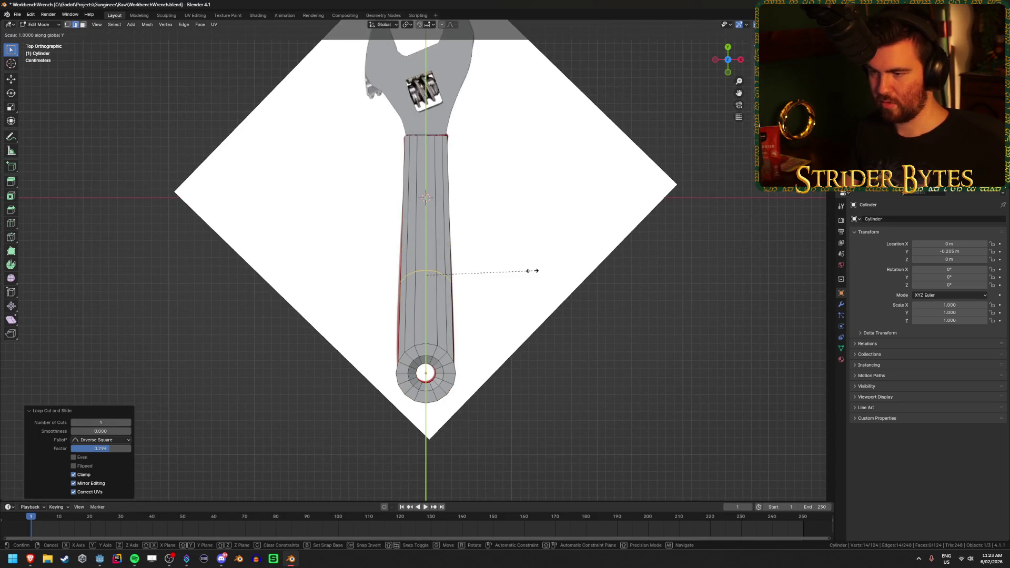
key(Return)
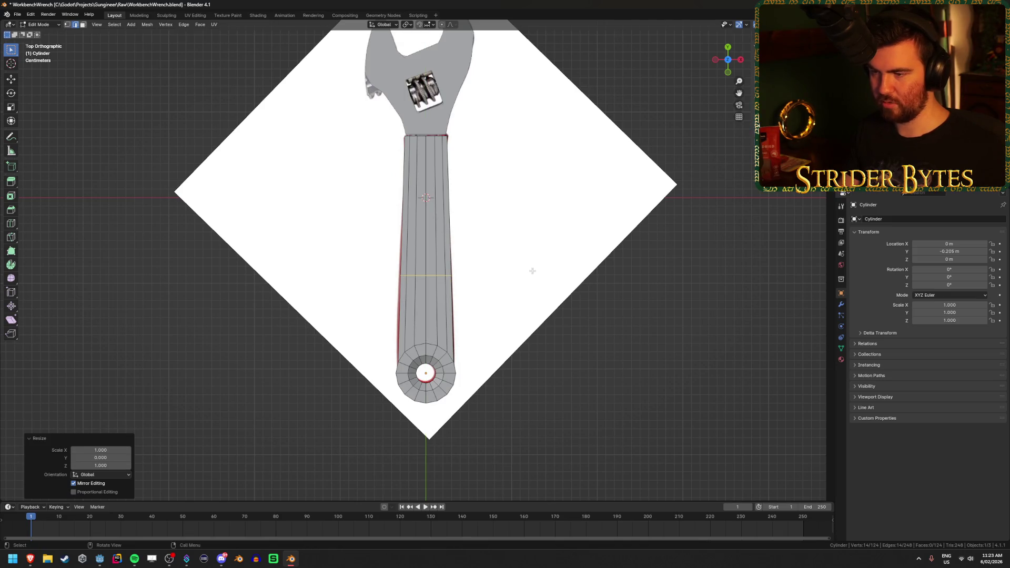
scroll(531, 284, up, 4)
key(z)
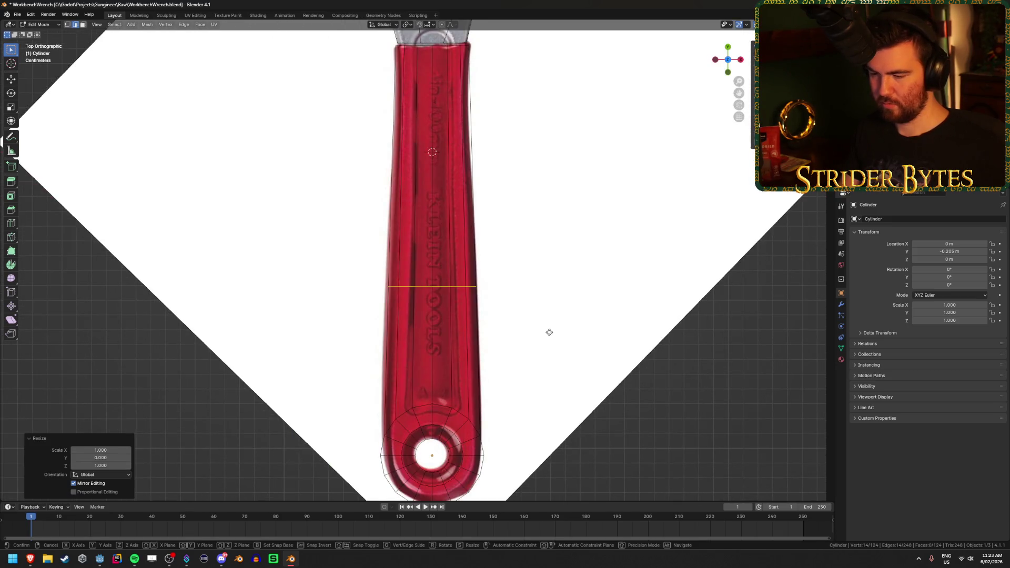
- Move the new loop down along Y and narrow it along X to follow the taper
key(g)
key(g)
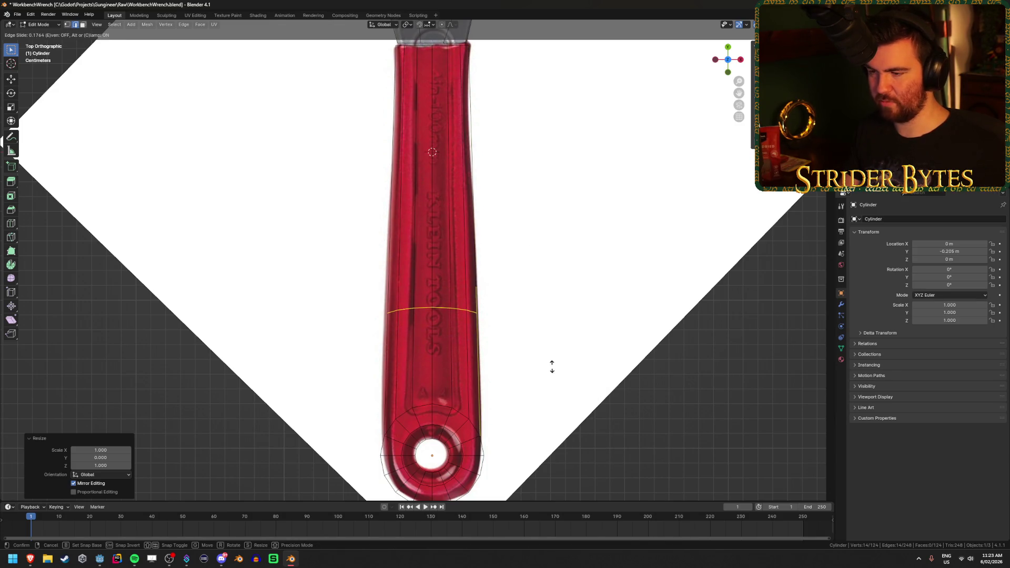
right_click(556, 336)
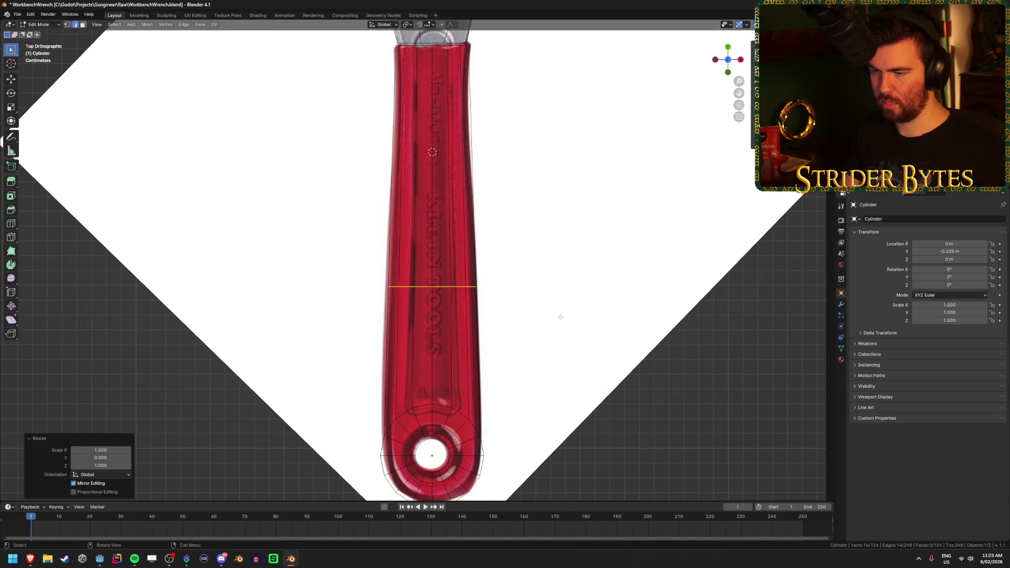
key(g)
key(y)
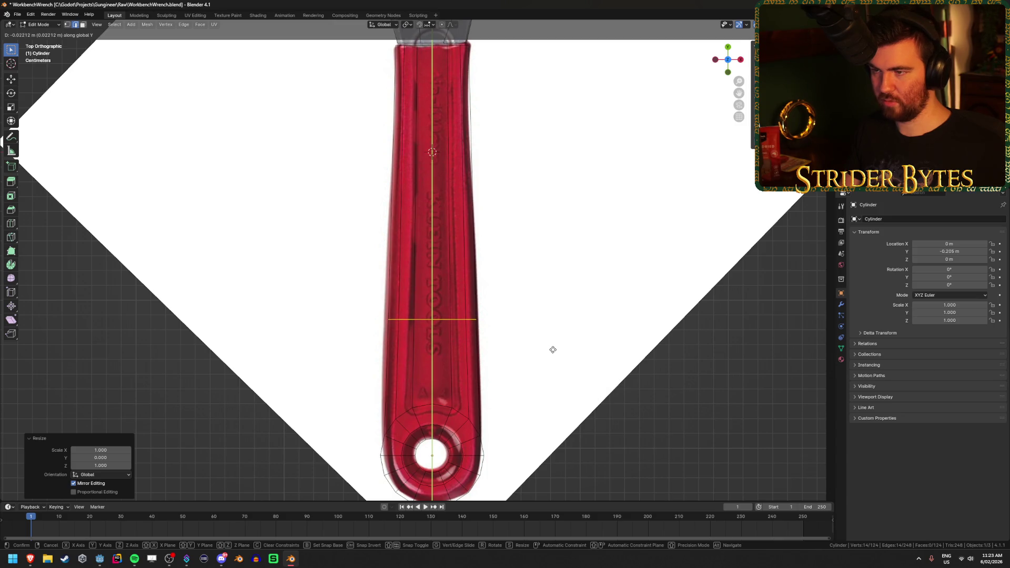
click(550, 360)
key(s)
key(x)
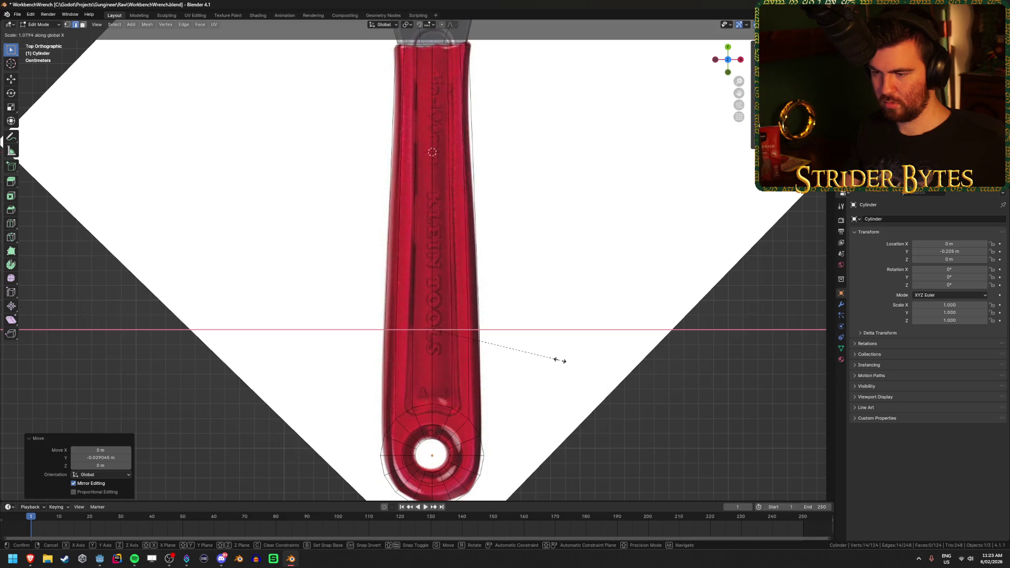
click(559, 360)
- Leave Edit Mode and orbit around the handle to check the taper before returning to top view
key(Tab)
mouse_move(561, 357)
middle_down()
mouse_move(638, 361)
mouse_move(611, 372)
mouse_move(587, 332)
mouse_move(369, 240)
middle_up()
middle_drag(353, 203, 349, 153)
mouse_move(368, 188)
middle_down()
mouse_move(358, 142)
mouse_move(373, 209)
mouse_move(421, 295)
mouse_move(438, 303)
middle_up()
key(KP_7)
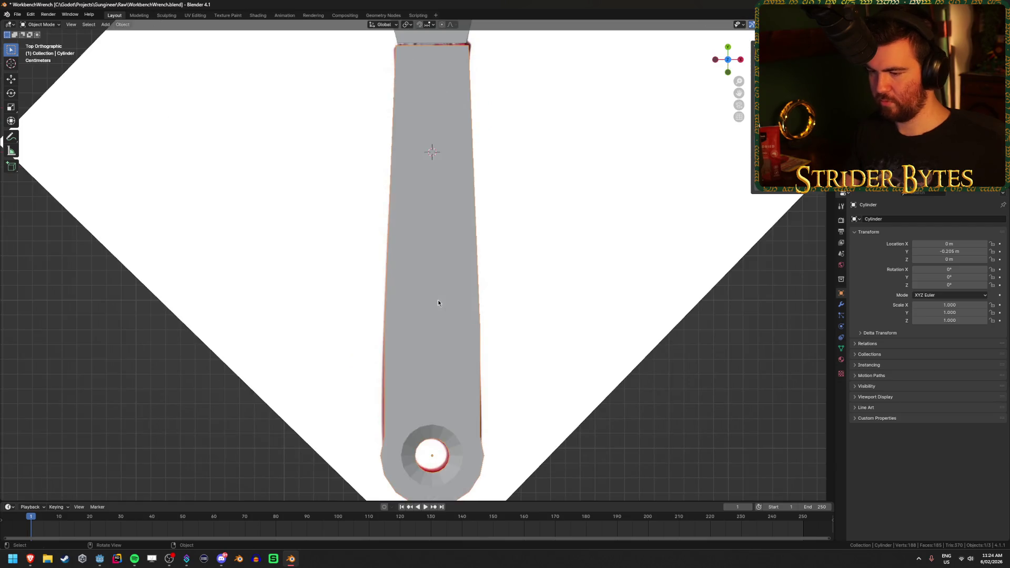
- With X-ray on in Edit Mode, select only the ring's left side edge at the hole end
key(alt+z)
shift+middle_drag(507, 410, 517, 281)
key(Tab)
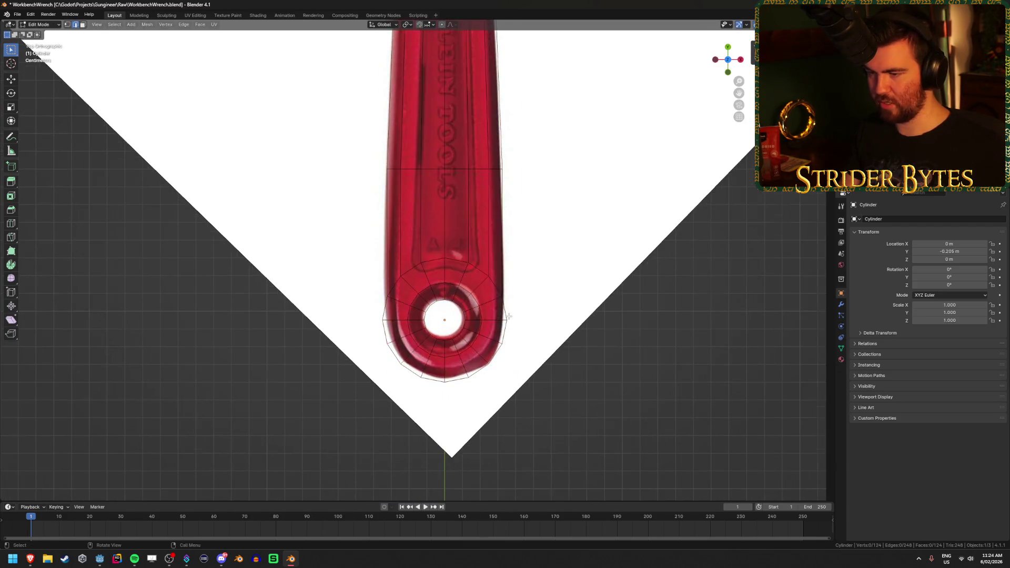
scroll(545, 321, up, 3)
drag(368, 279, 400, 316)
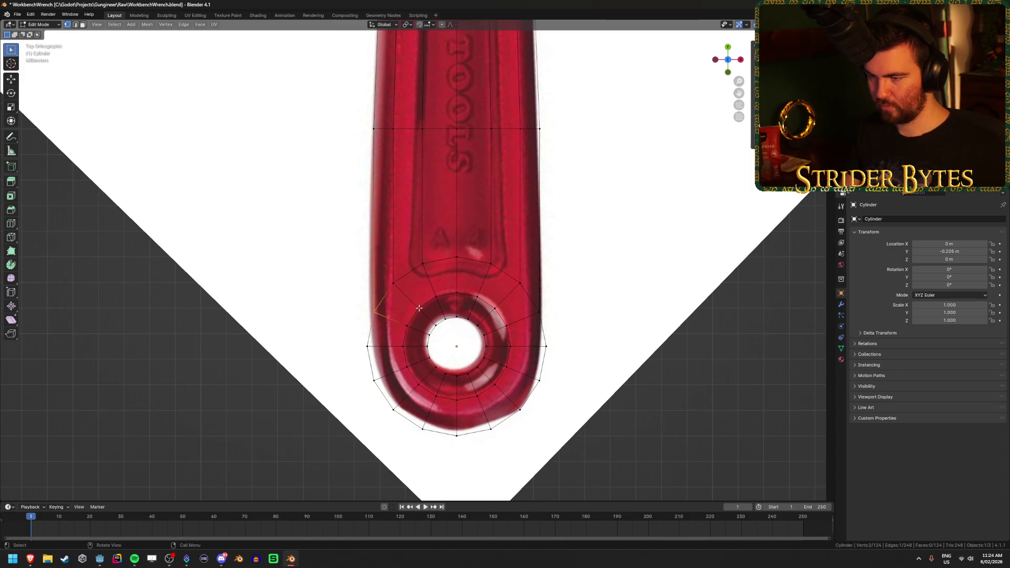
shift+drag(547, 323, 512, 279)
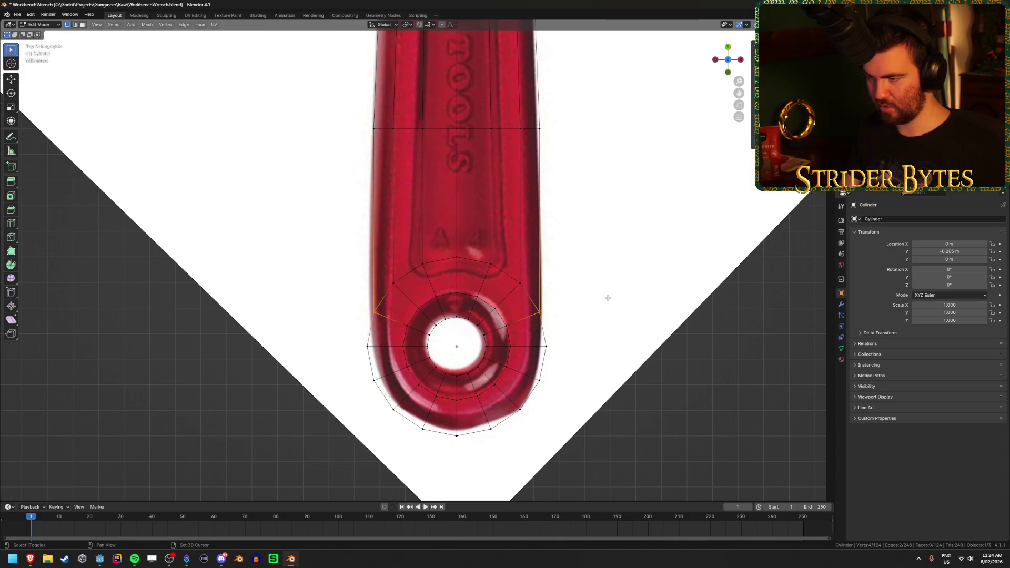
click(334, 293)
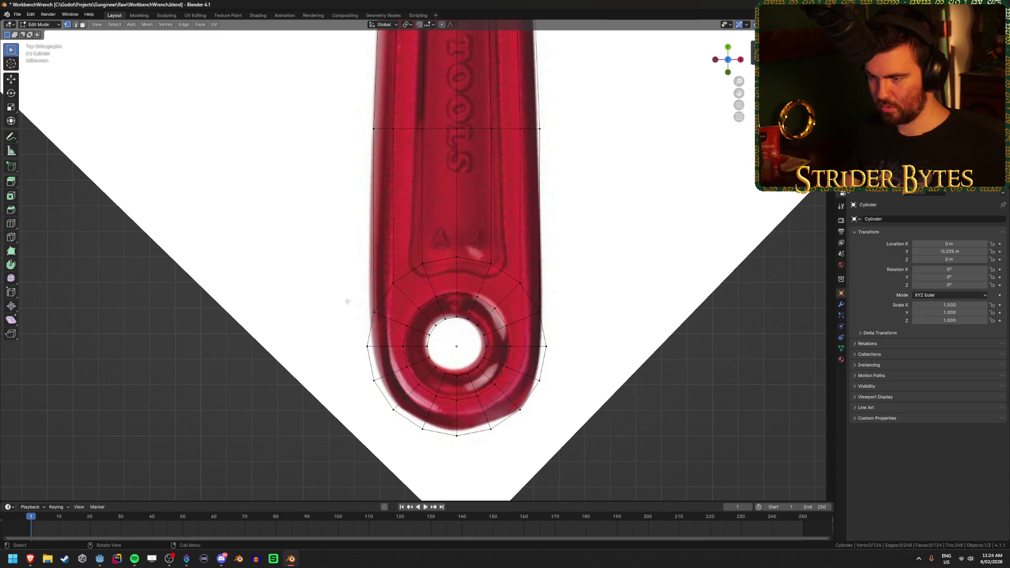
drag(364, 323, 400, 279)
- Set snapping to Vertex and slide the left ring edge along X onto the handle edge
click(429, 26)
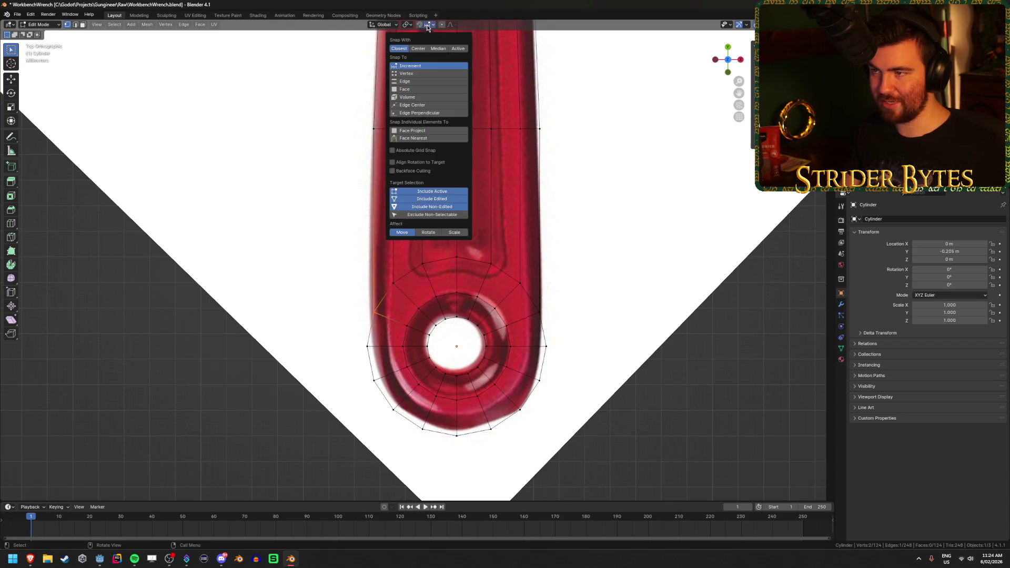
click(408, 73)
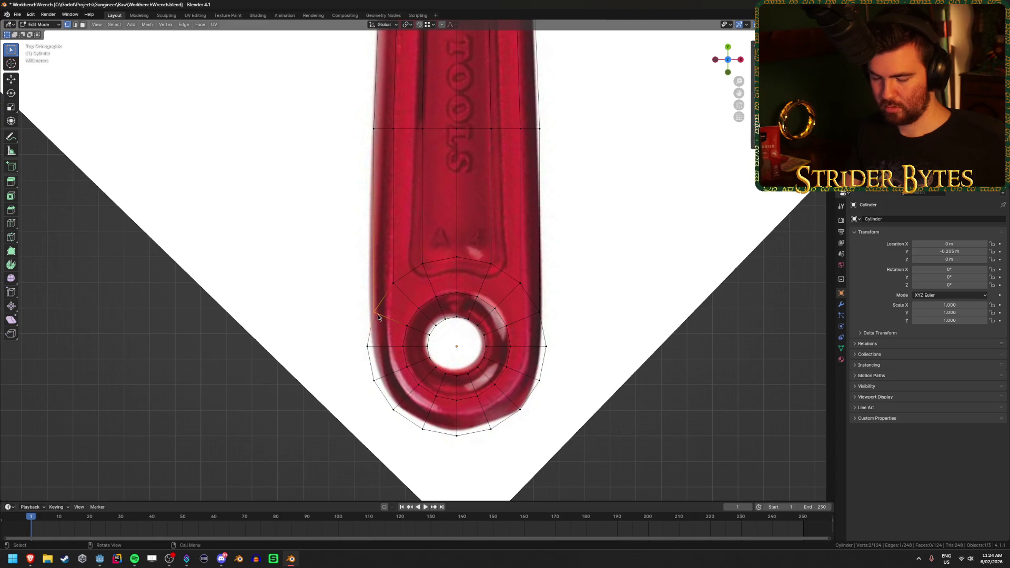
key(g)
key(x)
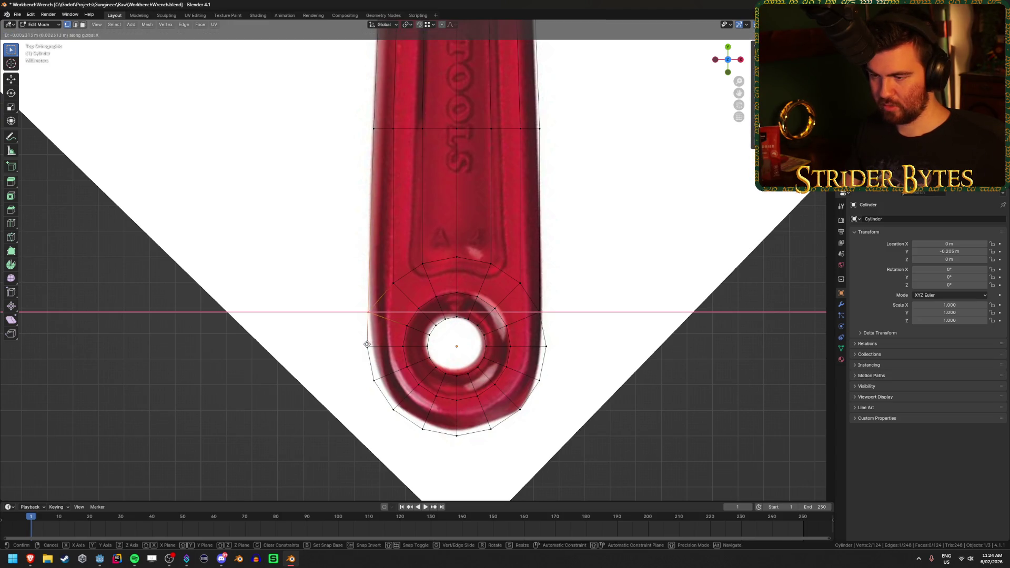
click(367, 352)
- Slide the ring's right side vertex along X to line up with the handle
click(544, 320)
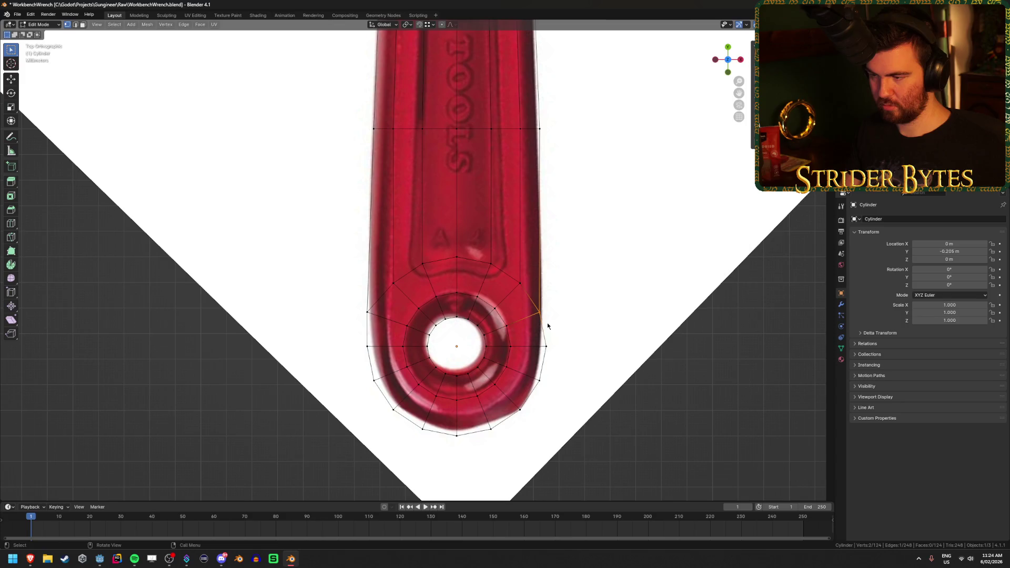
key(g)
key(x)
click(559, 334)
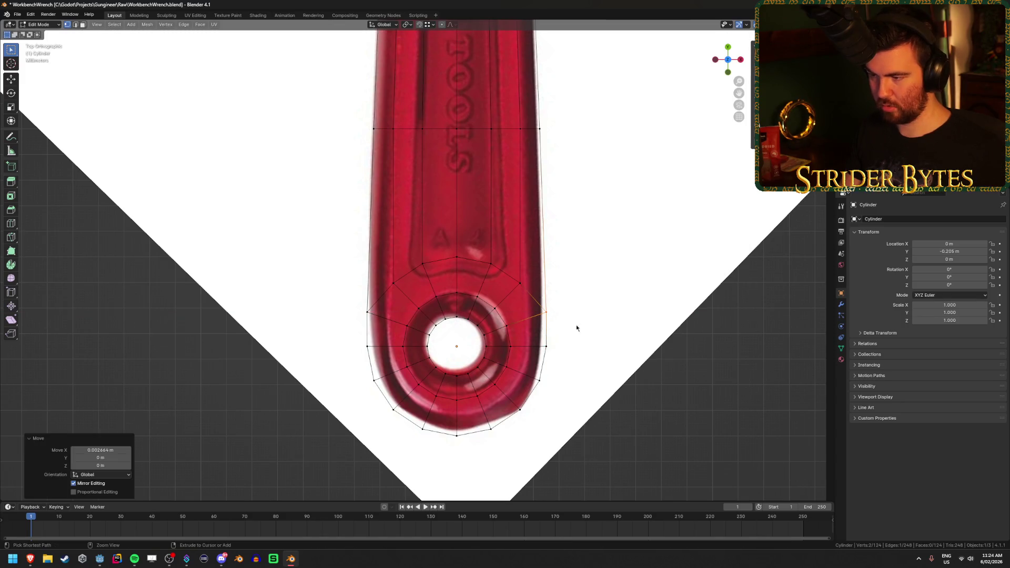
- Return to Object Mode, orbit out to inspect the whole solid wrench, and reselect it
key(Tab)
mouse_move(620, 347)
middle_down()
mouse_move(611, 327)
mouse_move(550, 300)
middle_up()
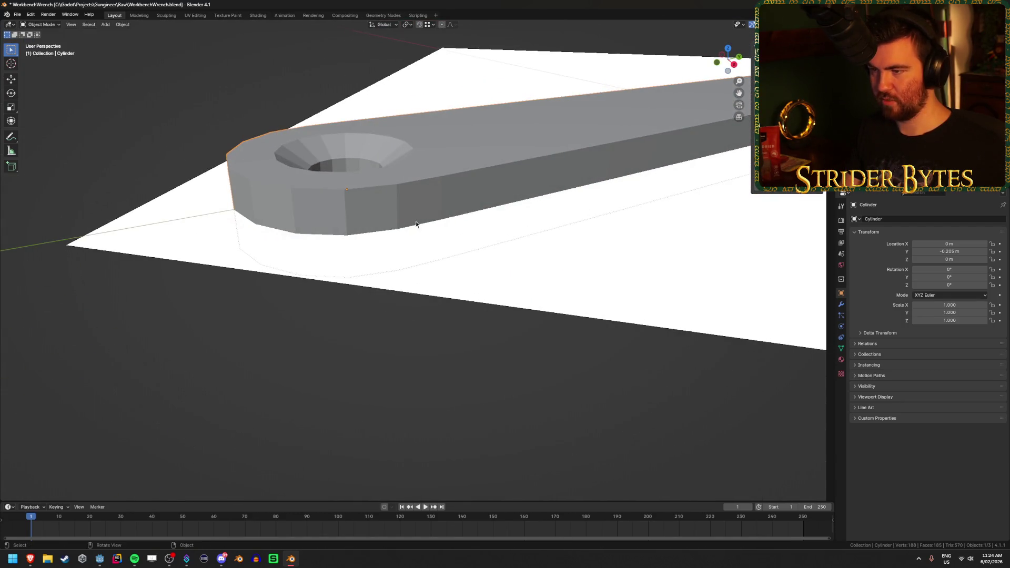
mouse_move(527, 378)
middle_down()
mouse_move(445, 289)
mouse_move(477, 356)
mouse_move(438, 262)
mouse_move(339, 374)
mouse_move(336, 316)
mouse_move(395, 275)
mouse_move(349, 286)
mouse_move(259, 354)
mouse_move(273, 345)
mouse_move(286, 284)
mouse_move(462, 295)
mouse_move(457, 338)
middle_up()
click(339, 375)
scroll(454, 346, up, 3)
click(392, 292)
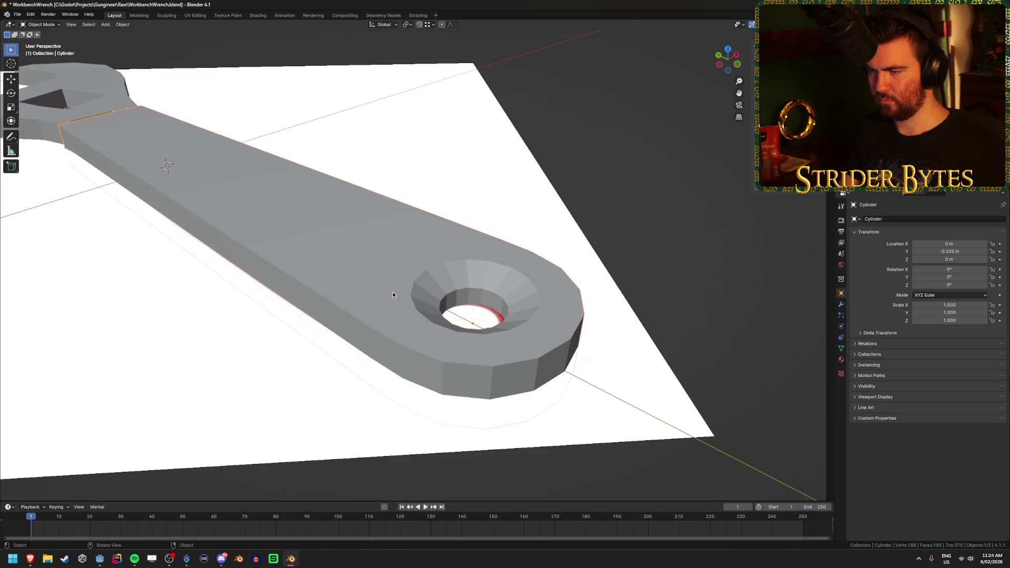
- Select the ring of faces inside the hole and scale it along Z to deepen the inner wall
key(Tab)
alt+click(460, 289)
key(shift+z)
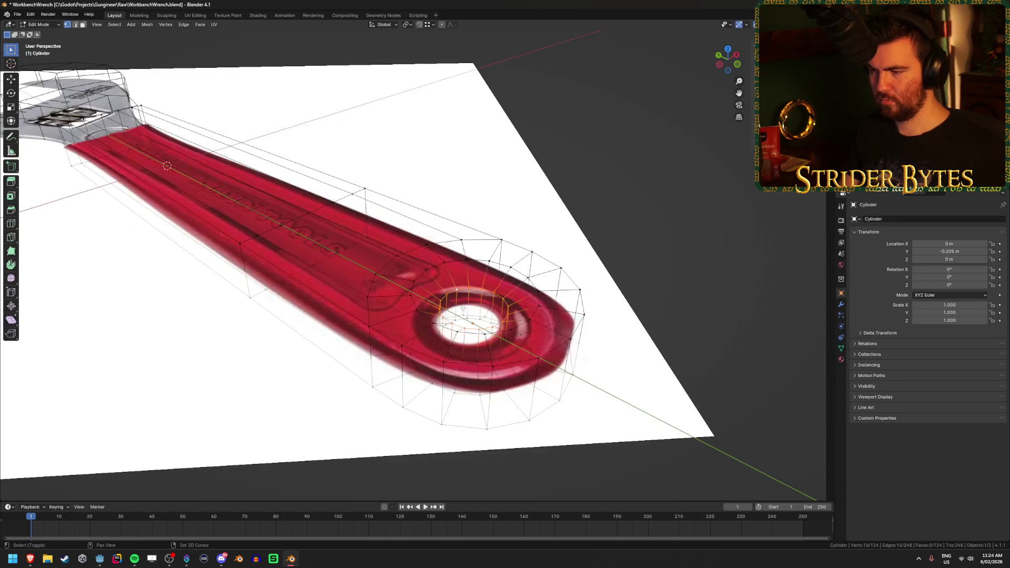
key(shift+z)
key(3)
alt+click(464, 296)
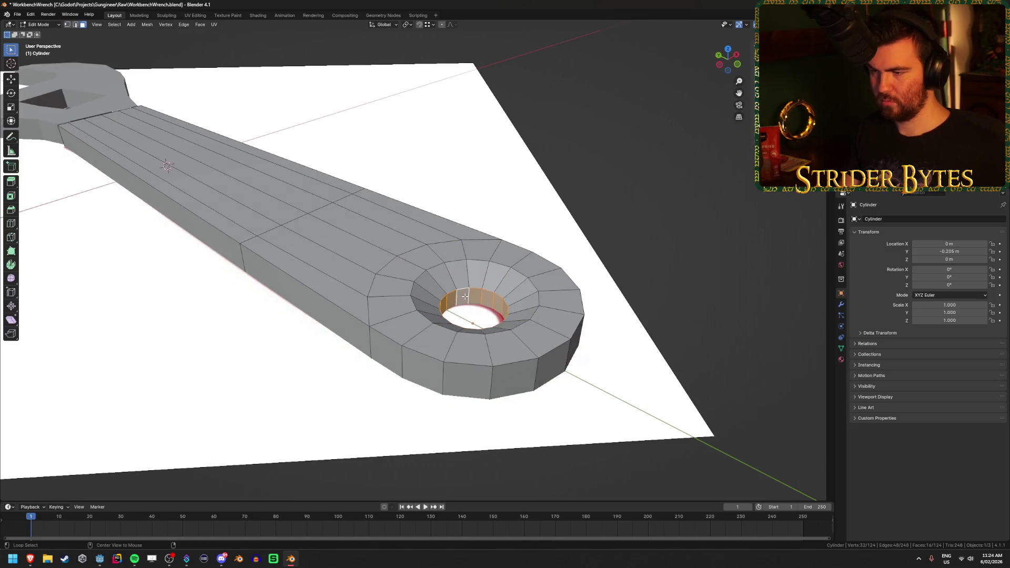
key(g)
key(y)
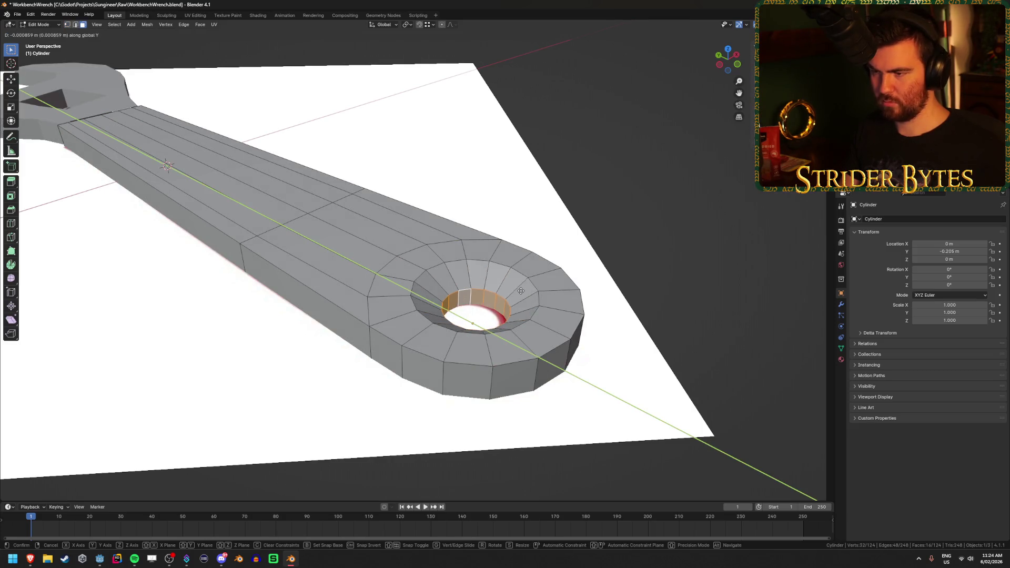
key(s)
key(z)
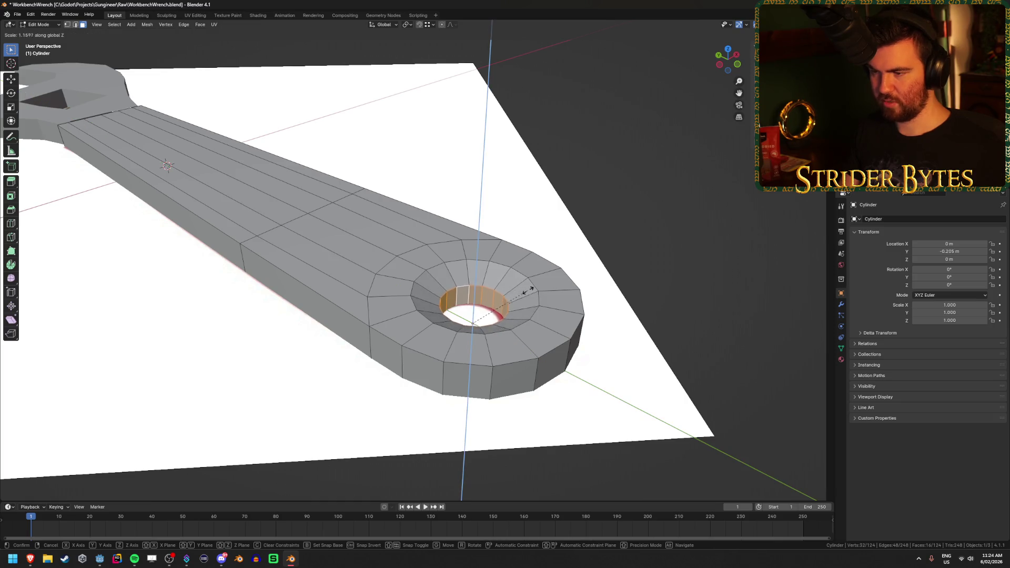
click(546, 288)
- Clear the selection and orbit the wrench in Object Mode until the handle stands vertical
key(alt+a)
key(shift+z)
key(shift+z)
key(Tab)
mouse_move(669, 286)
middle_down()
mouse_move(593, 273)
mouse_move(581, 200)
mouse_move(587, 335)
mouse_move(339, 337)
mouse_move(372, 293)
mouse_move(357, 337)
mouse_move(347, 336)
middle_up()
scroll(587, 335, down, 6)
scroll(428, 360, up, 5)
mouse_move(475, 435)
middle_down()
mouse_move(437, 354)
mouse_move(413, 343)
middle_up()
scroll(414, 342, up, 3)
- Circle-select the ring around the hole in X-ray and scale it flat (Shift+Z) about 1.23×
key(Tab)
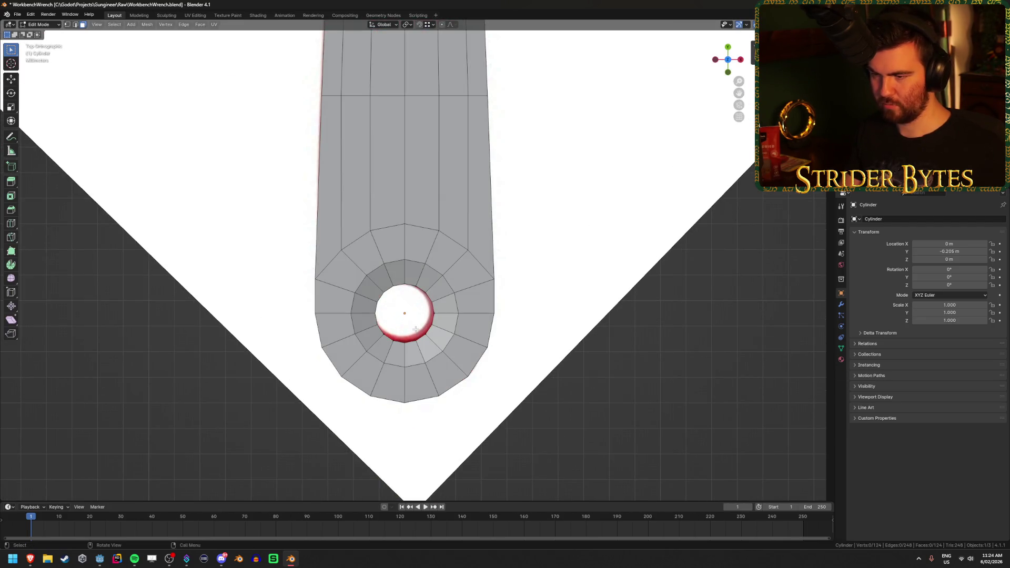
key(alt+z)
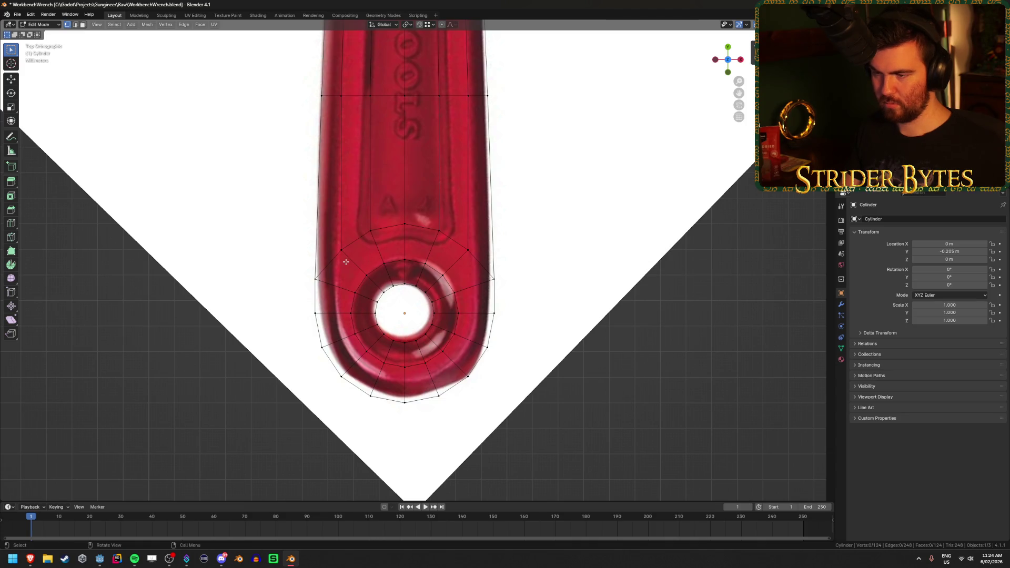
key(c)
mouse_move(363, 352)
mouse_down()
mouse_move(392, 247)
mouse_move(446, 282)
mouse_move(452, 352)
mouse_move(363, 347)
mouse_move(376, 278)
mouse_move(432, 326)
mouse_move(429, 352)
mouse_move(379, 342)
mouse_move(373, 297)
mouse_up()
key(Escape)
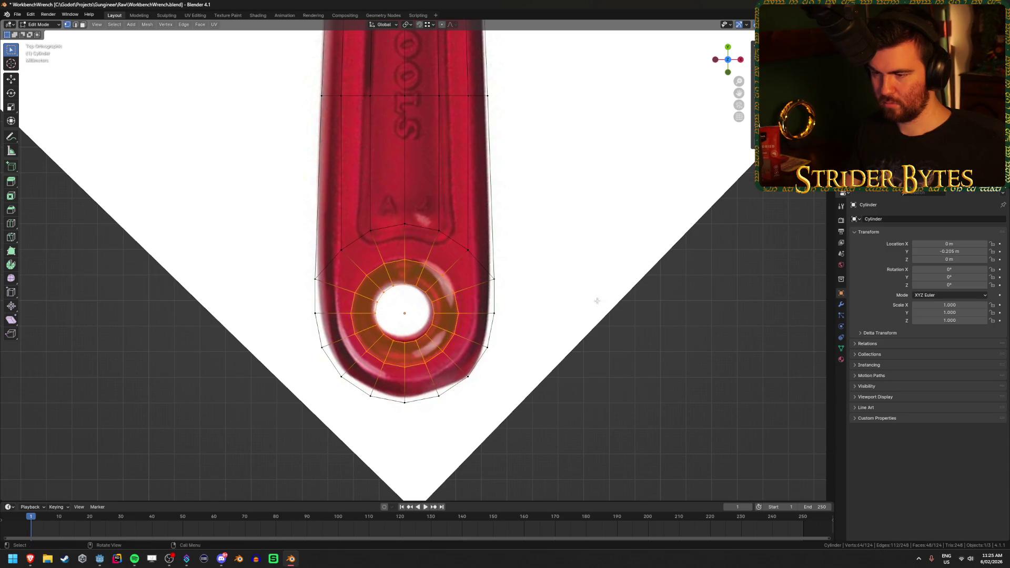
key(s)
key(shift+z)
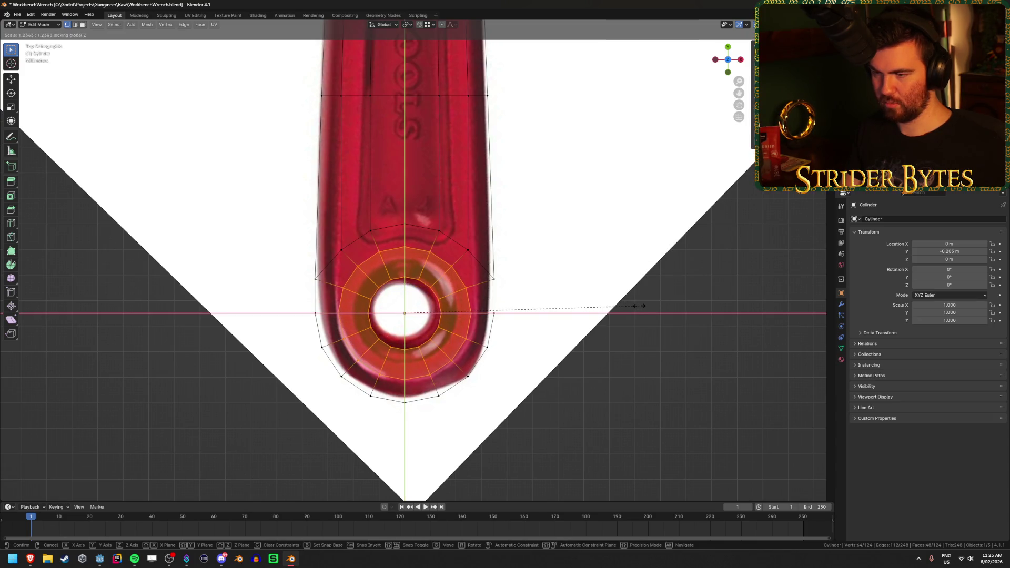
click(635, 307)
- Turn X-ray off, clear the selection, and return to Object Mode in perspective view
key(alt+z)
key(alt+a)
mouse_move(599, 390)
middle_down()
mouse_move(604, 372)
mouse_move(608, 396)
mouse_move(512, 356)
middle_up()
key(Tab)
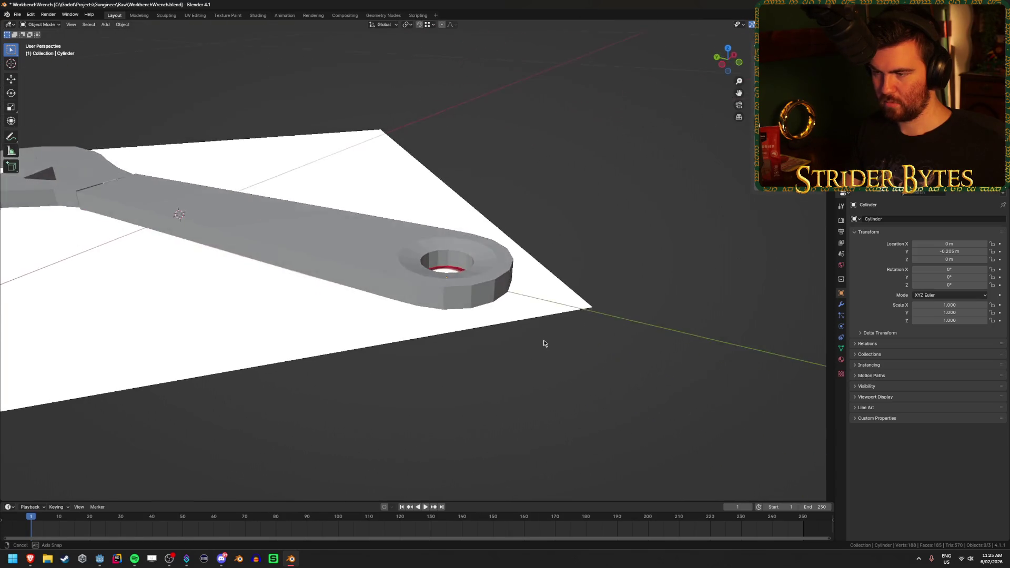